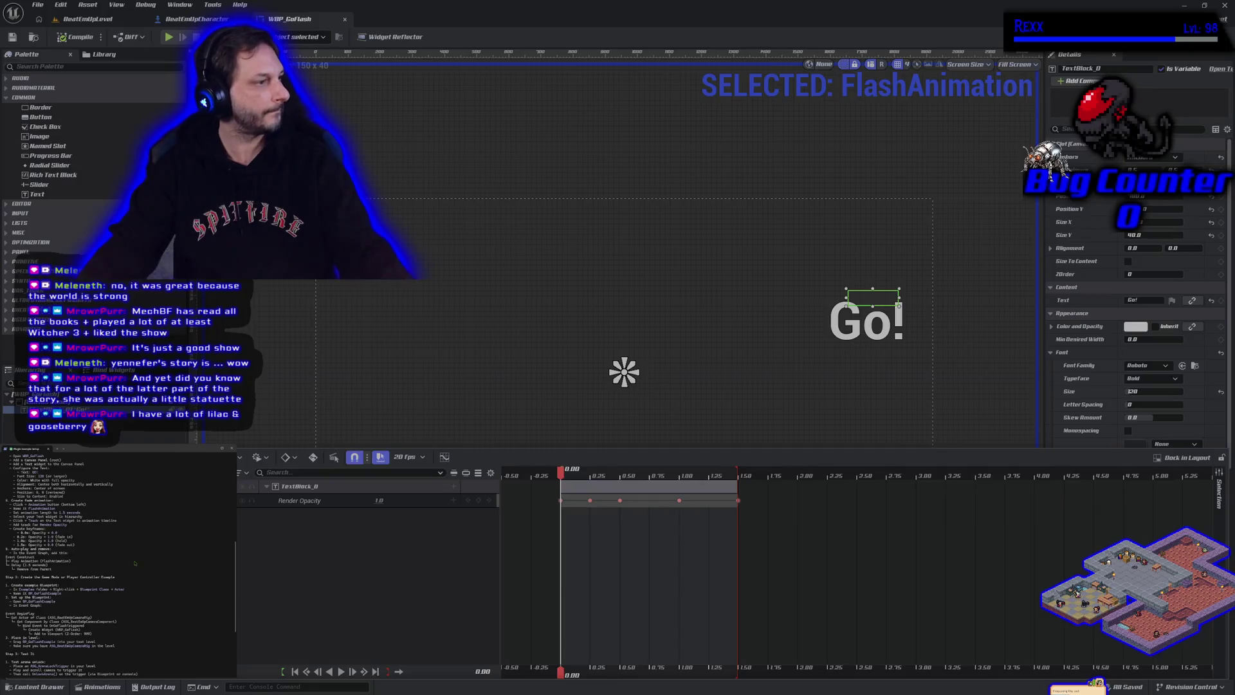
- Ask the coding assistant in the terminal why the BP actor must be created and dragged into the level
scroll(135, 563, down, 5)
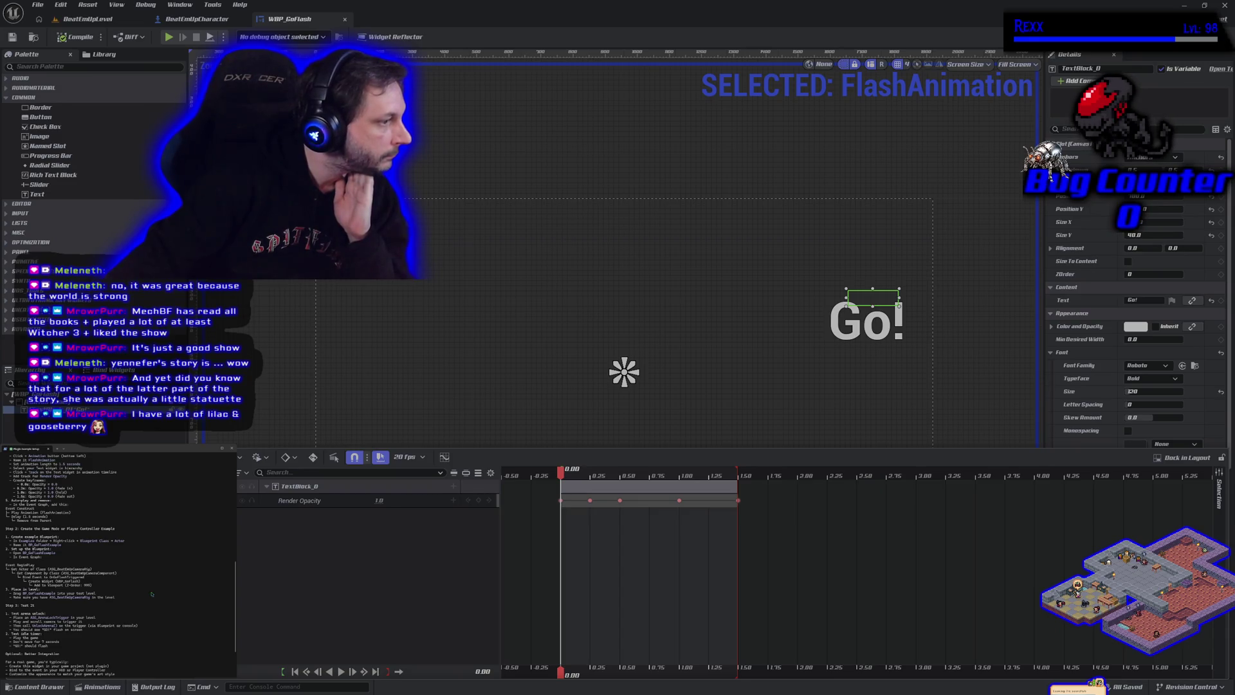
scroll(151, 594, down, 3)
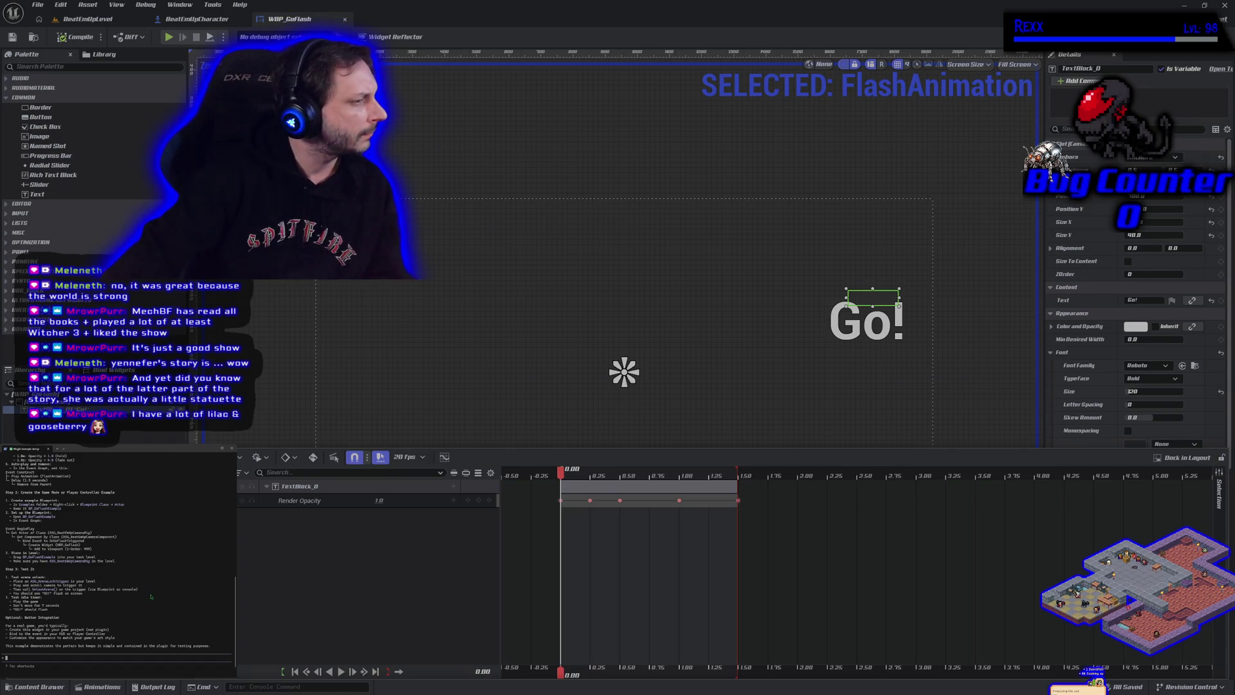
scroll(152, 596, down, 1)
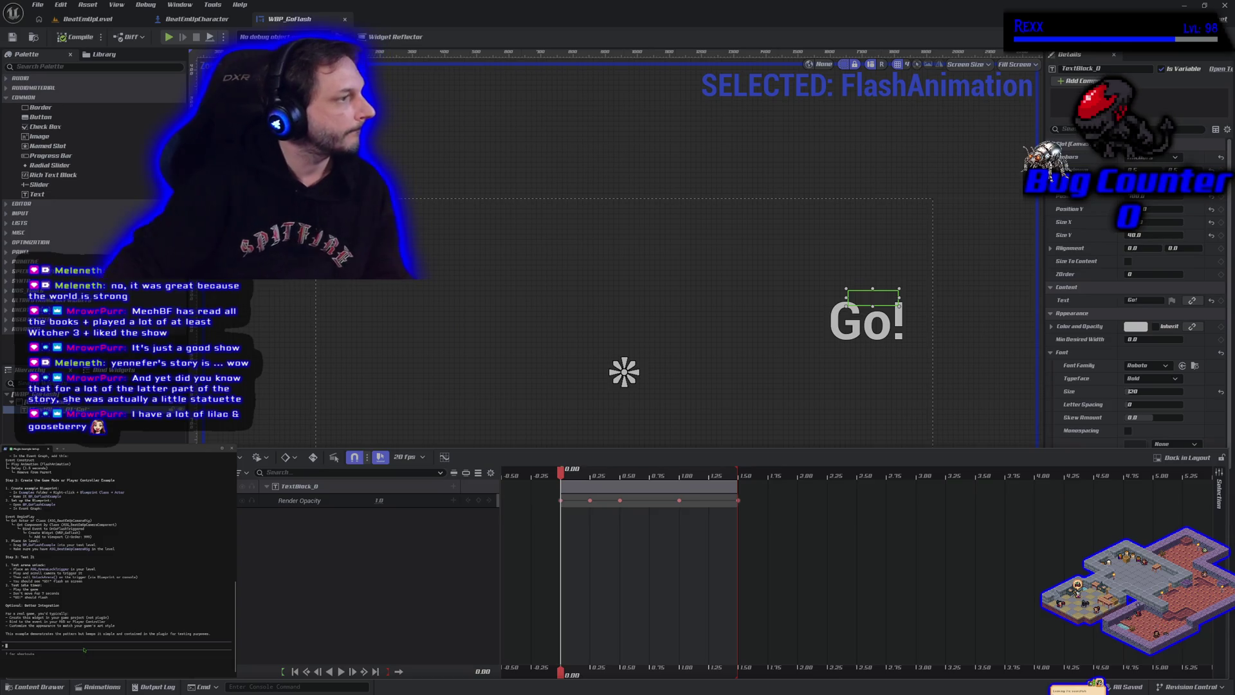
text(sky d)
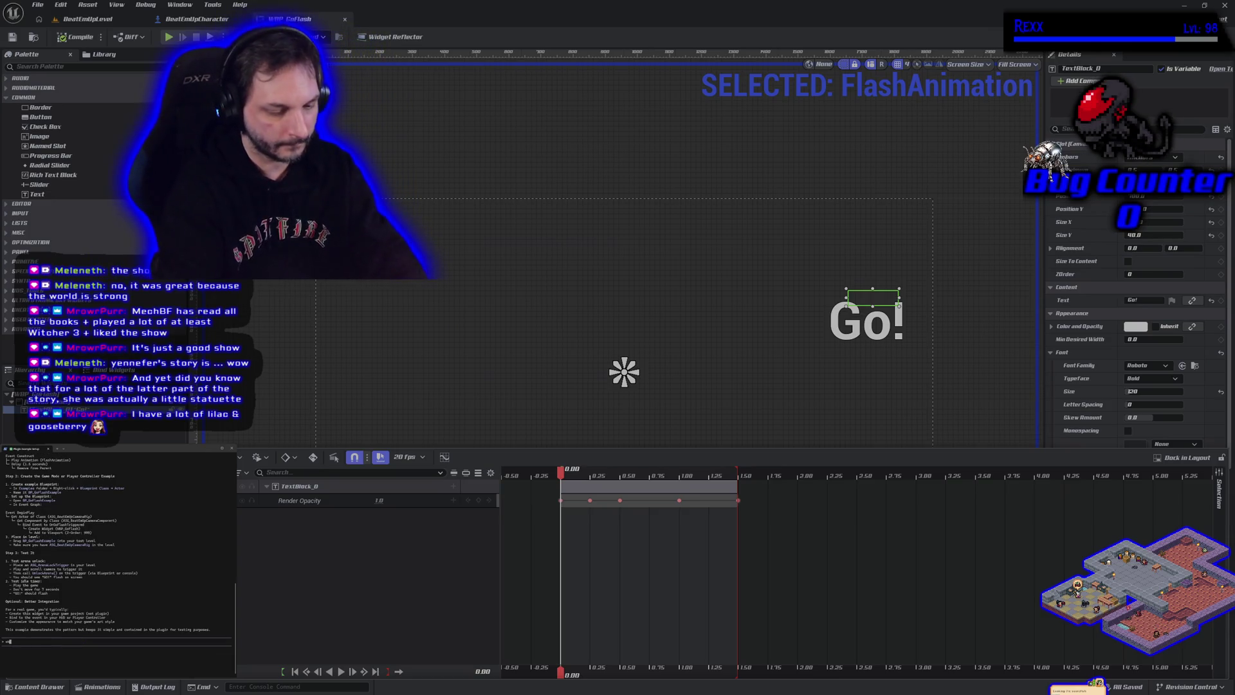
text(o we need )
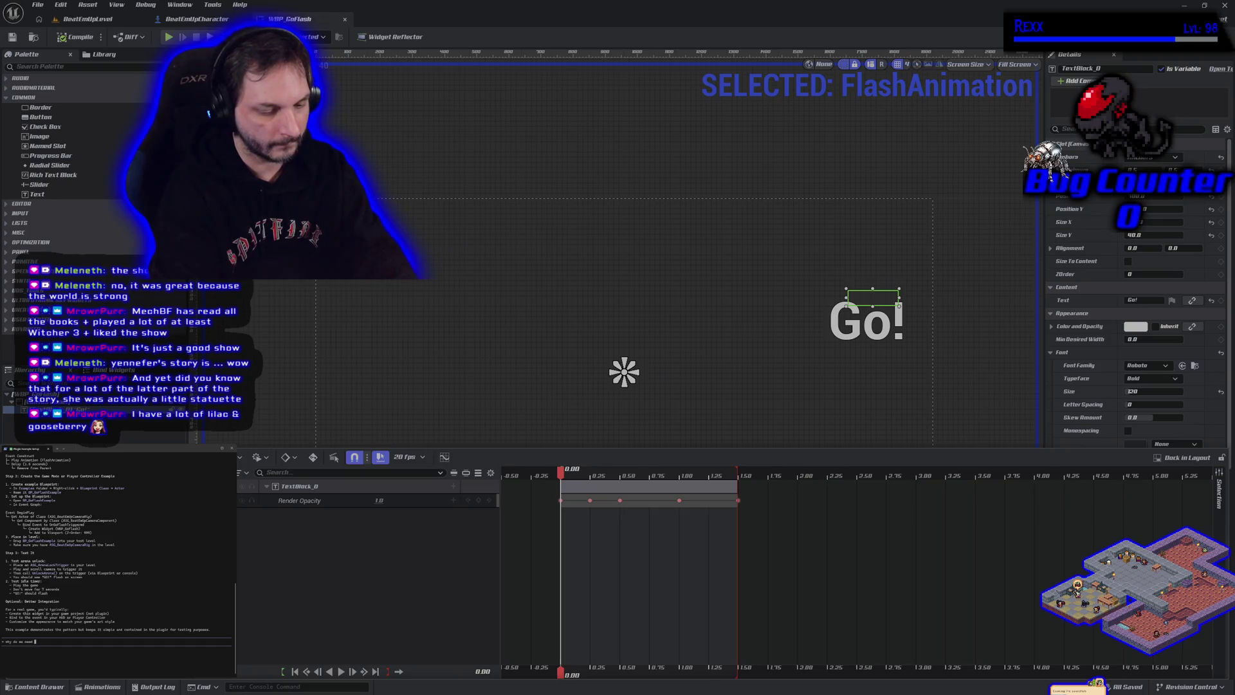
text(to create the )
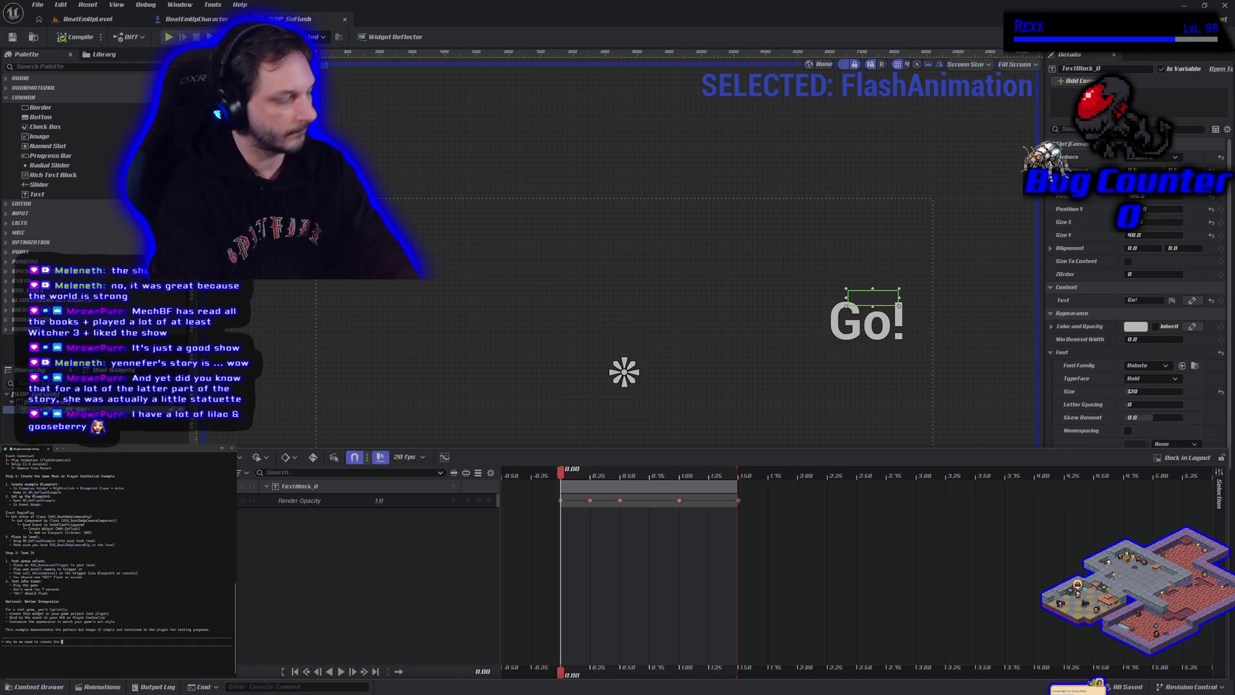
text(bp a)
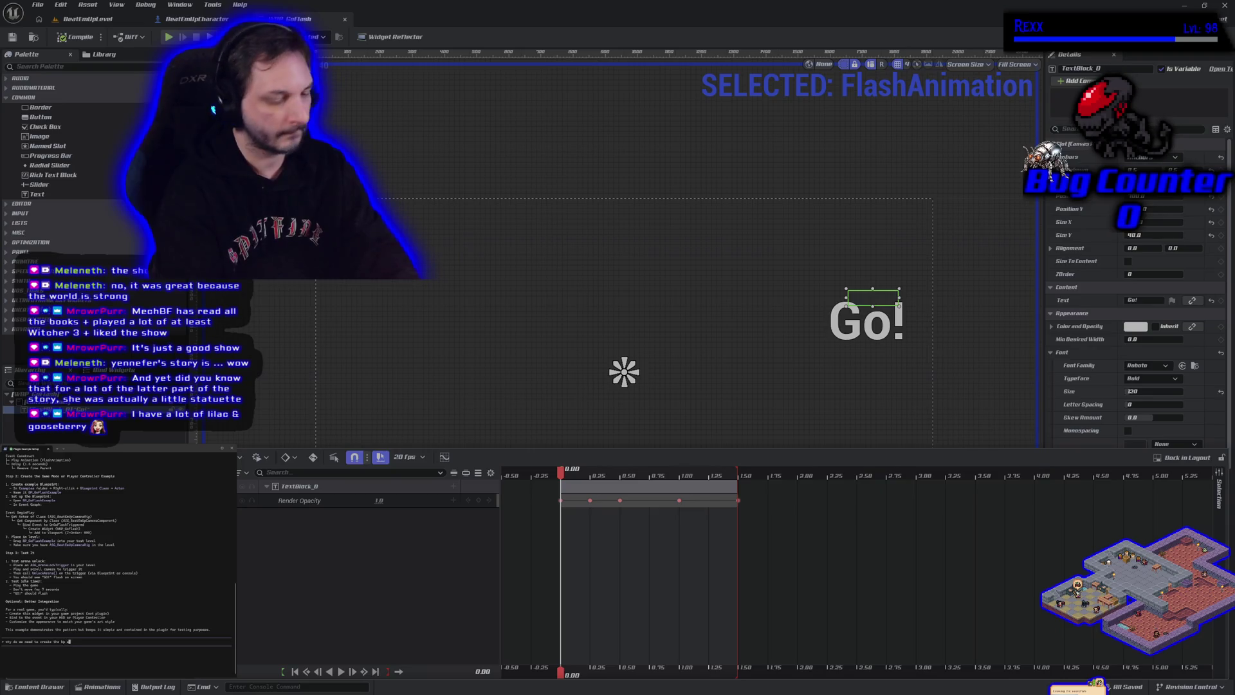
text(ctd drag)
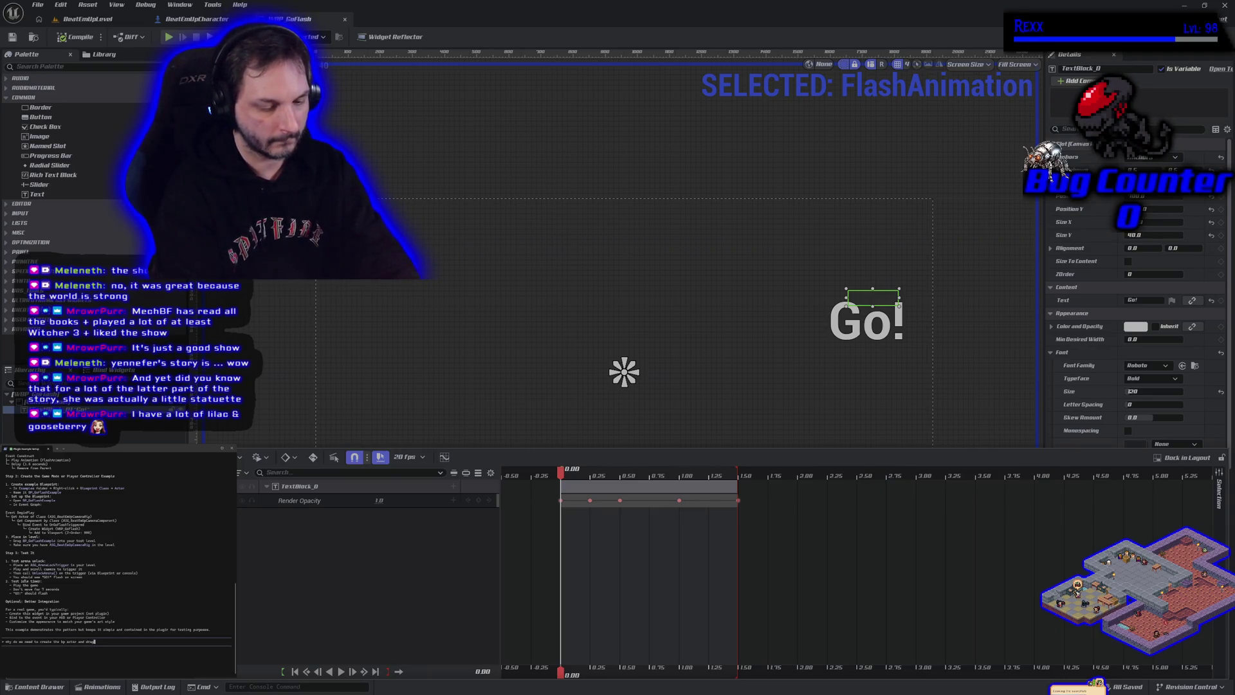
text( it into the plu)
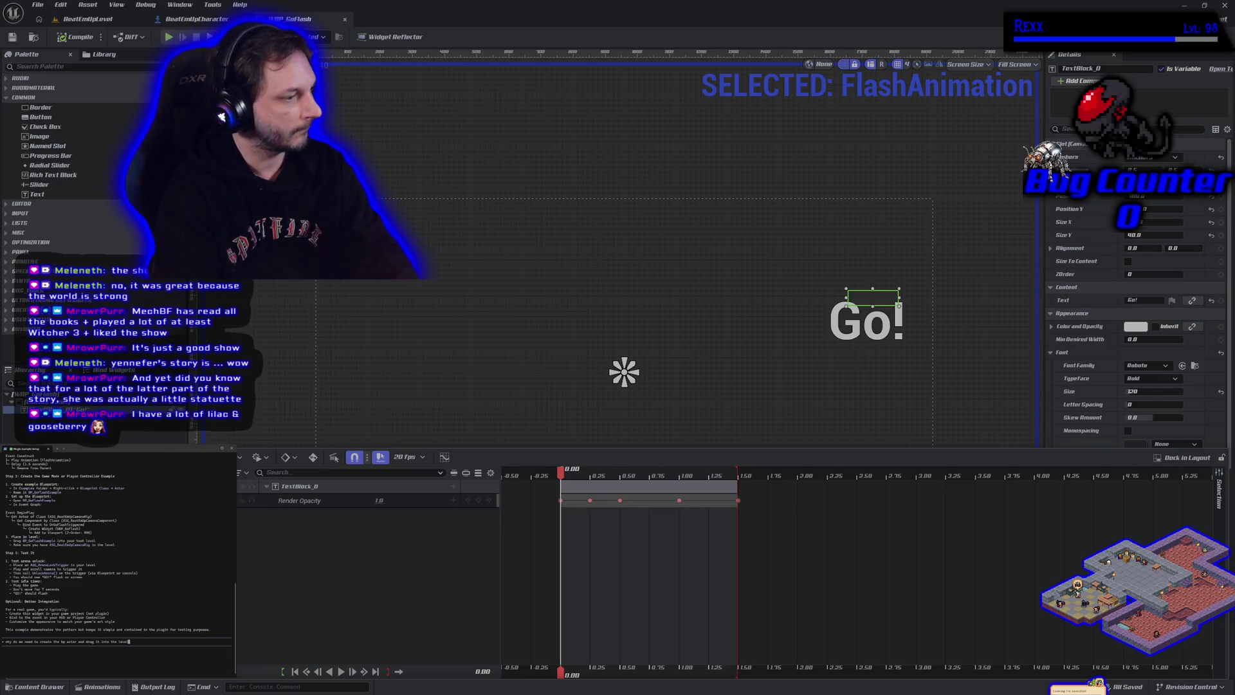
key(Return)
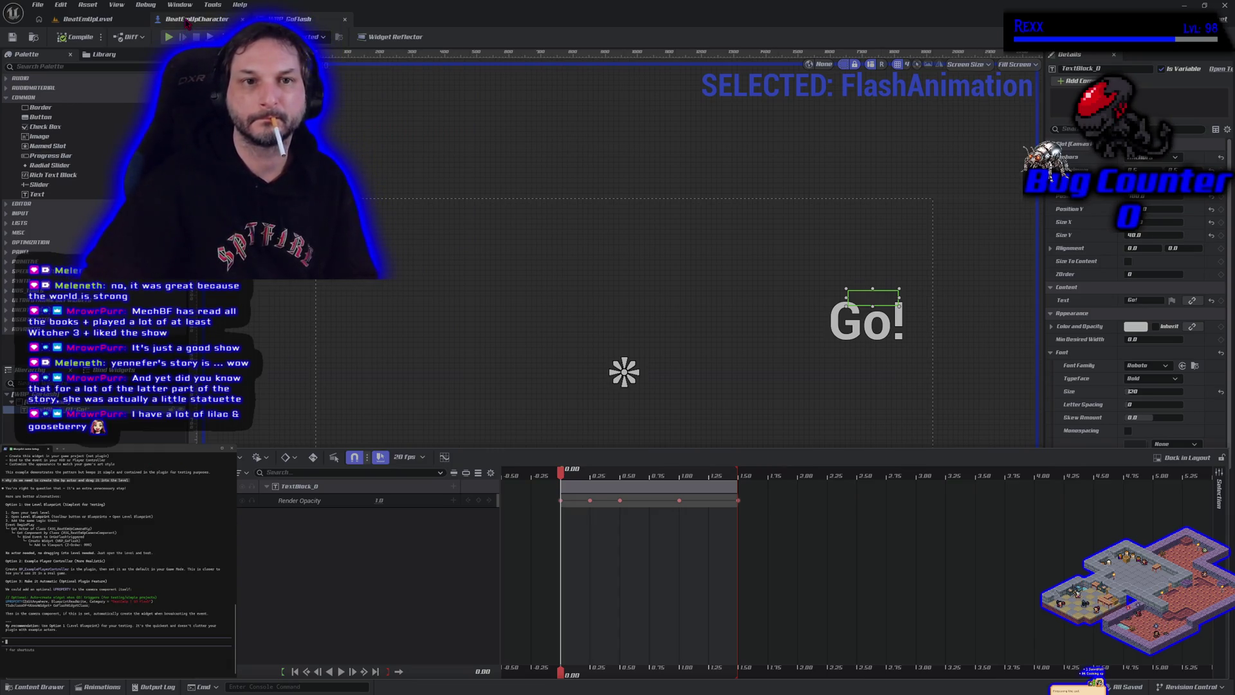
- Switch to the BeatEmUpCharacter Event Graph and start a terminal question about BeatEmUpCharacter
click(186, 22)
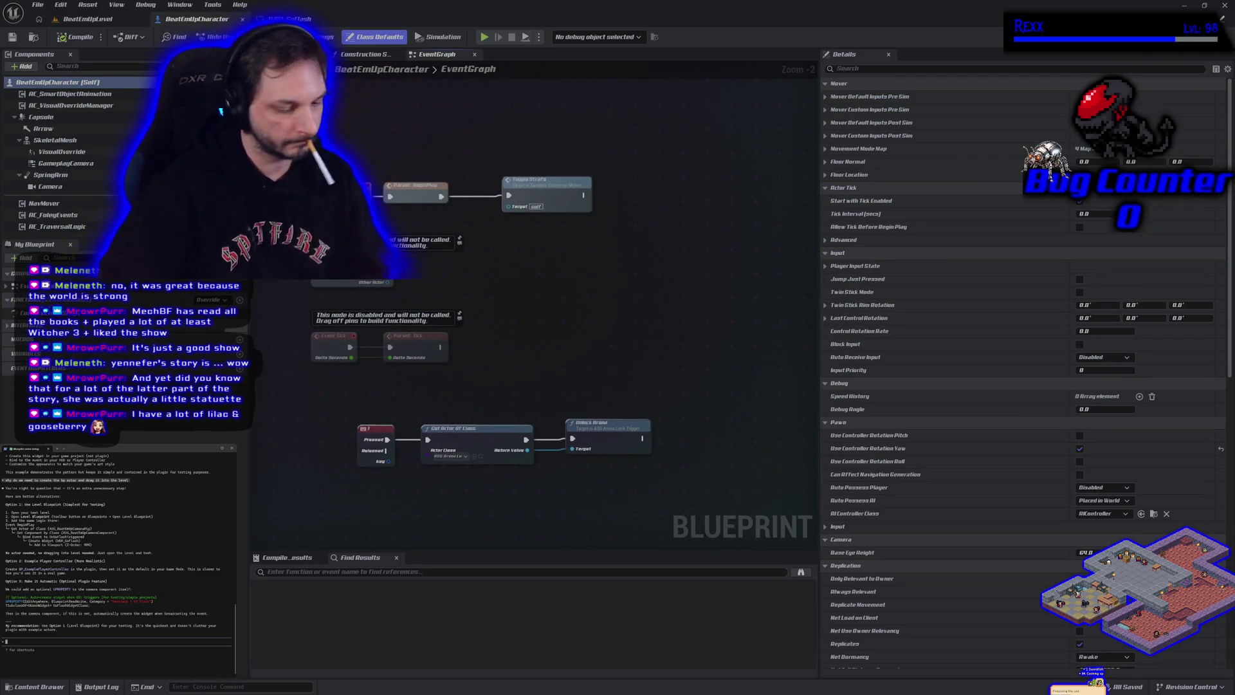
text(co)
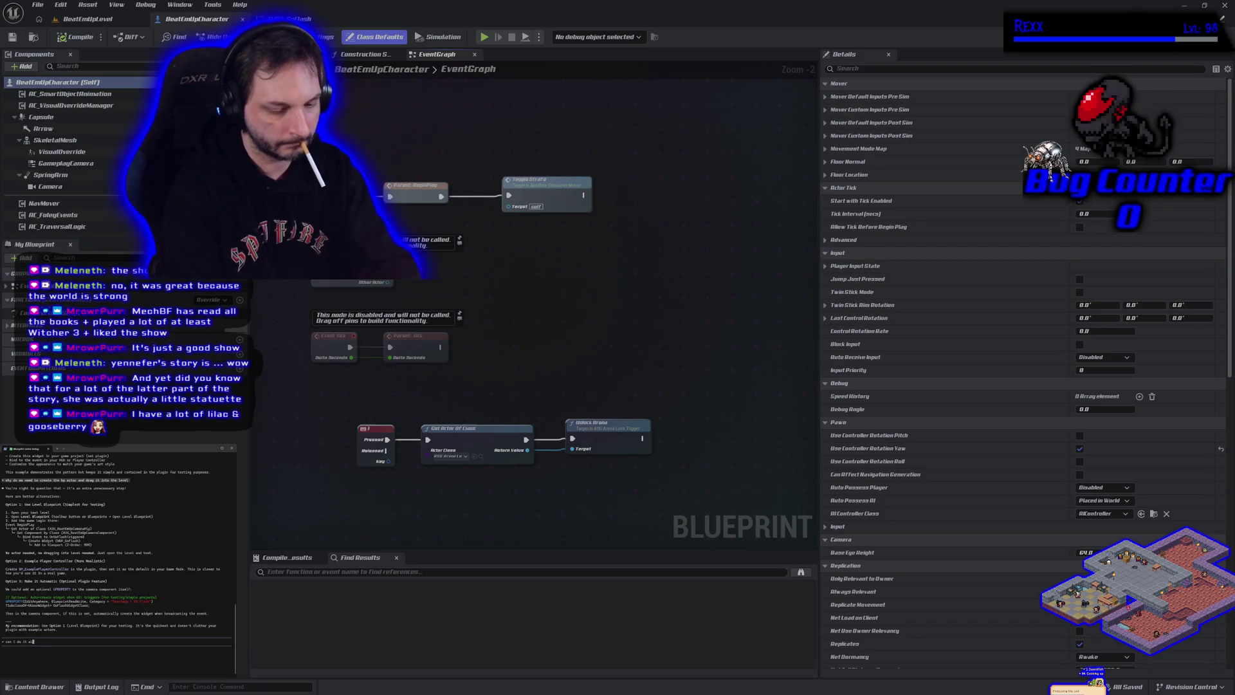
text(b)
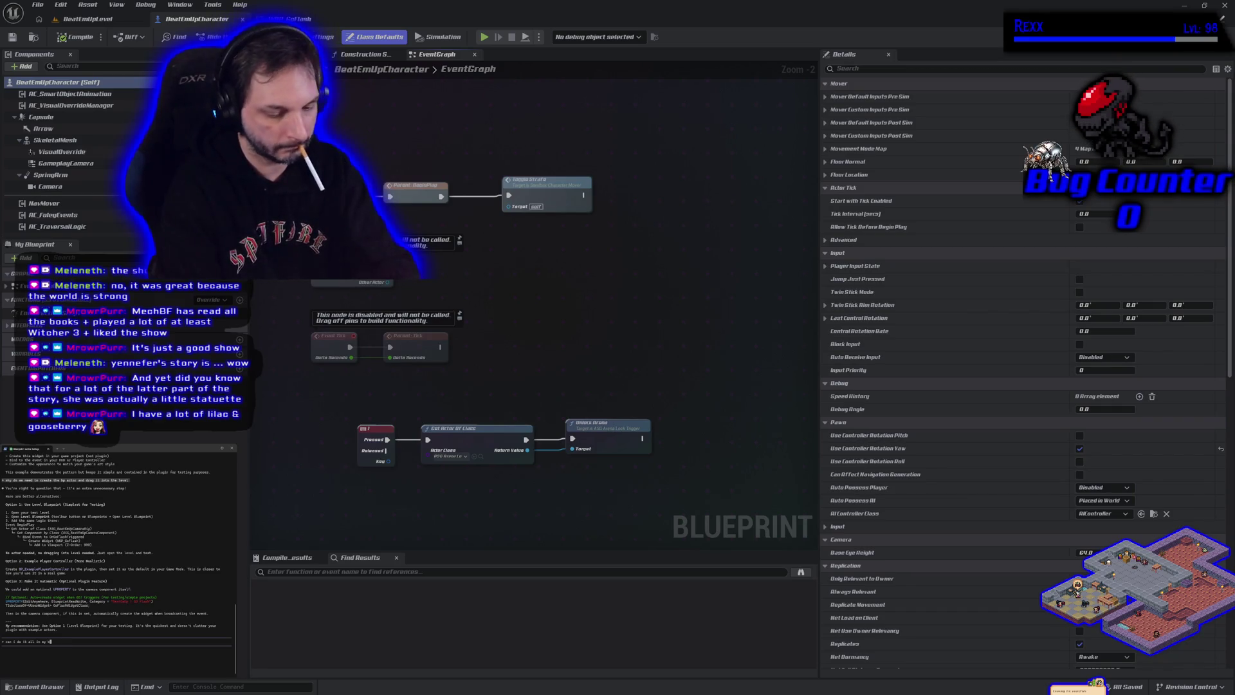
text(eaatemupcharacter bp?)
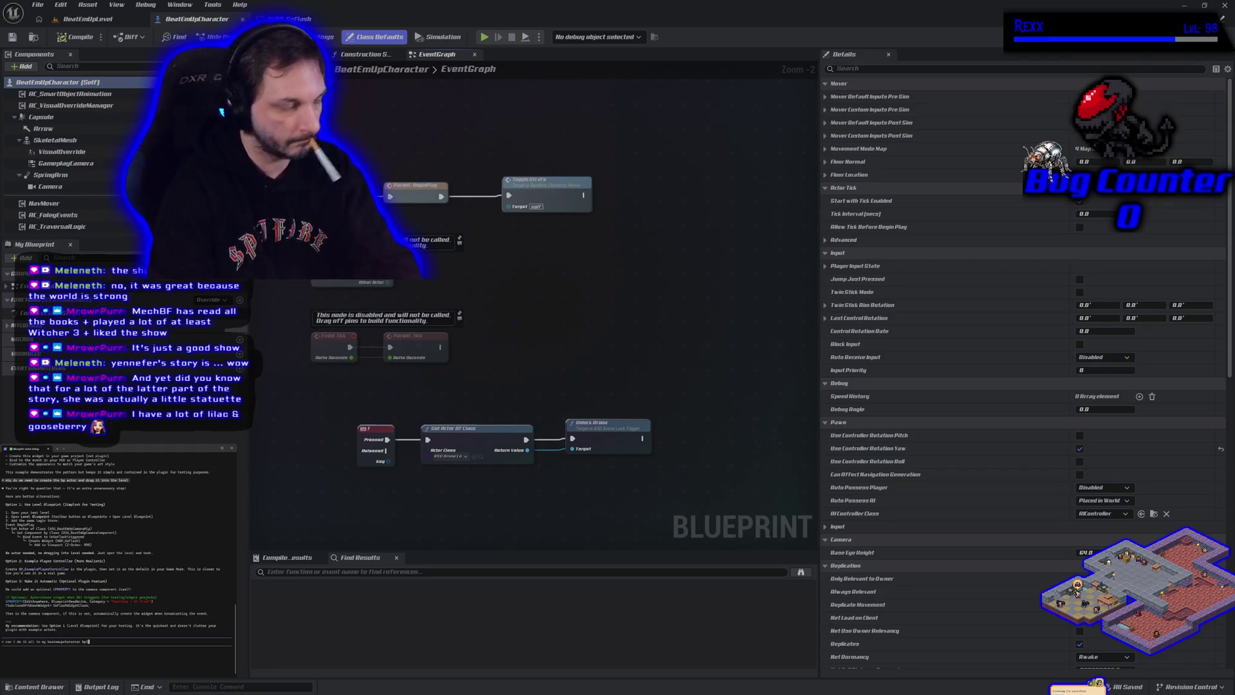
- Submit the question about handling everything in BeatEmUpCharacter and wait for the assistant's answer
key(Return)
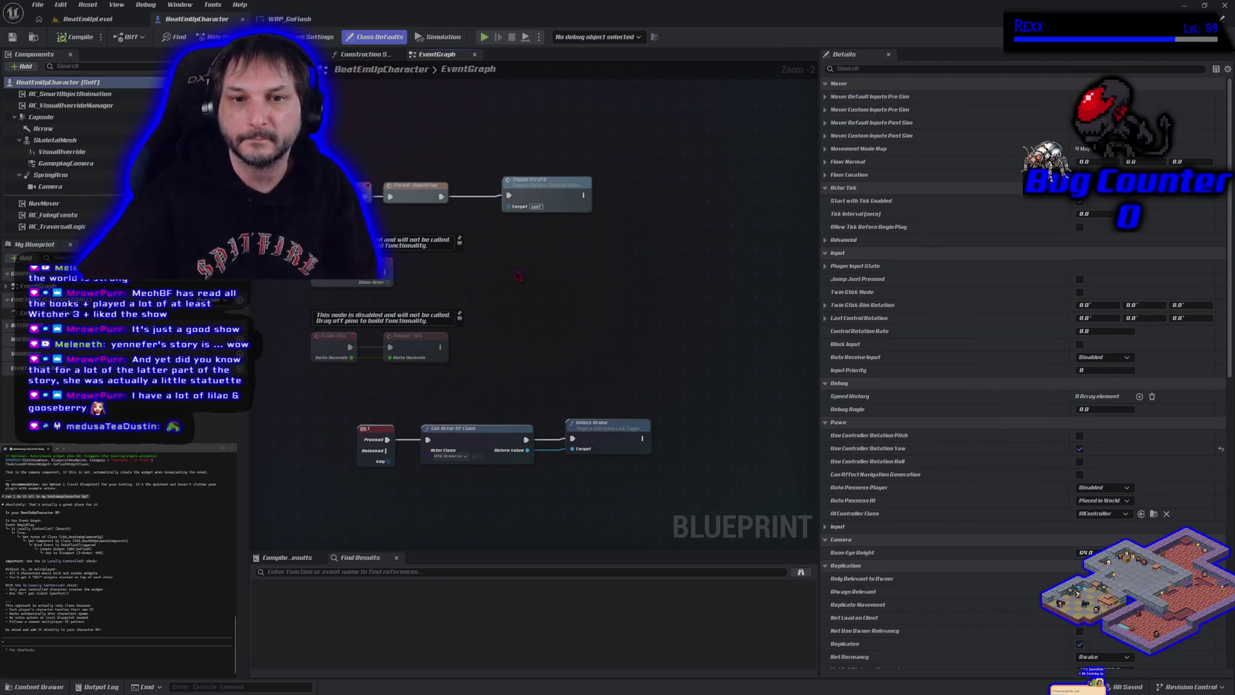
- Make room in the Event Graph and add an Is Locally Controlled node
mouse_move(518, 275)
mouse_down()
mouse_move(408, 283)
mouse_move(443, 299)
mouse_up()
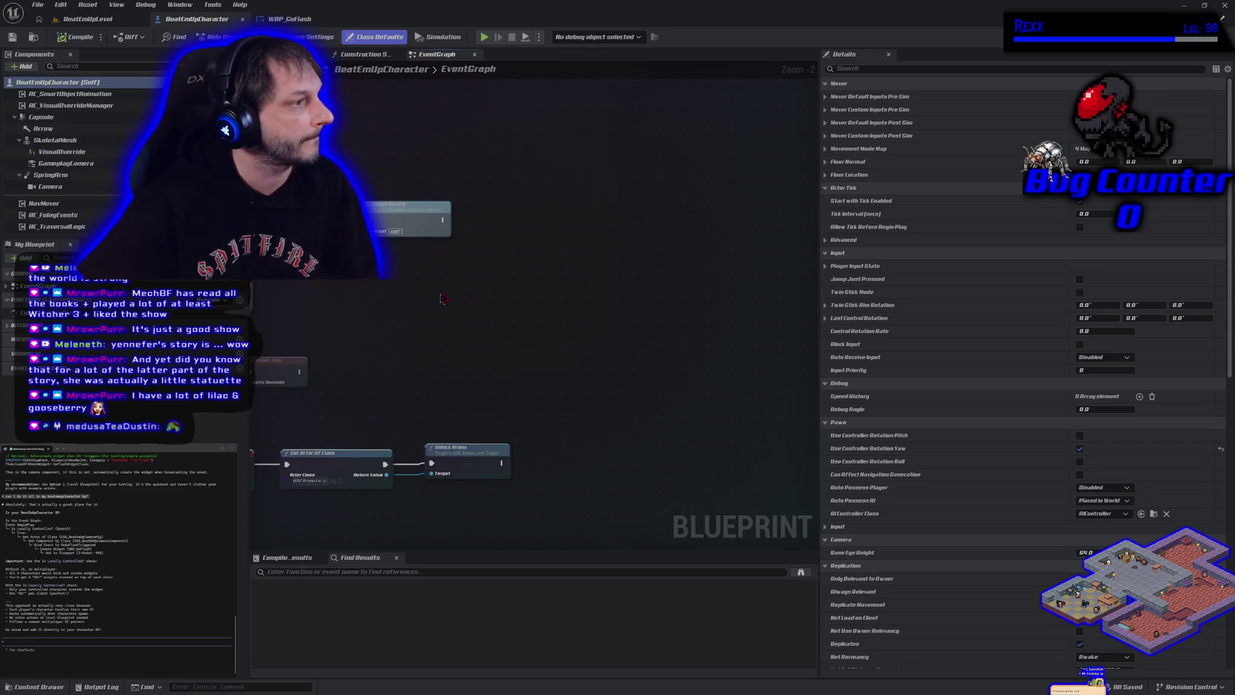
right_click(516, 211)
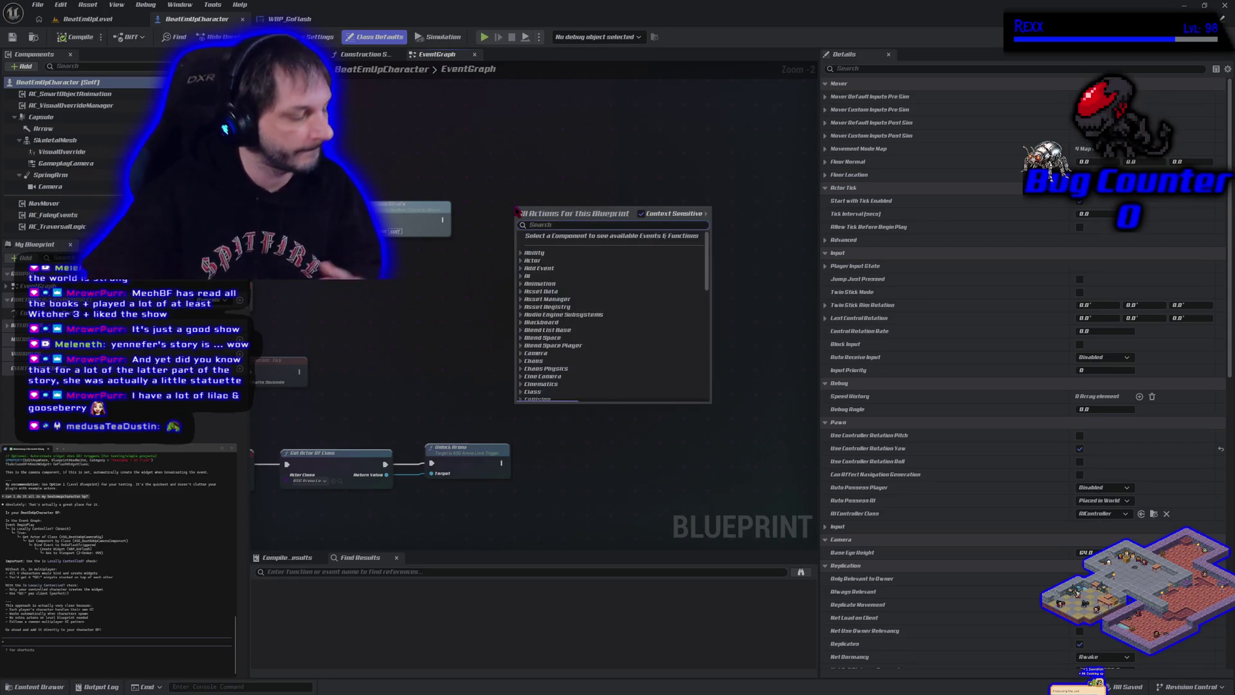
text(is locx)
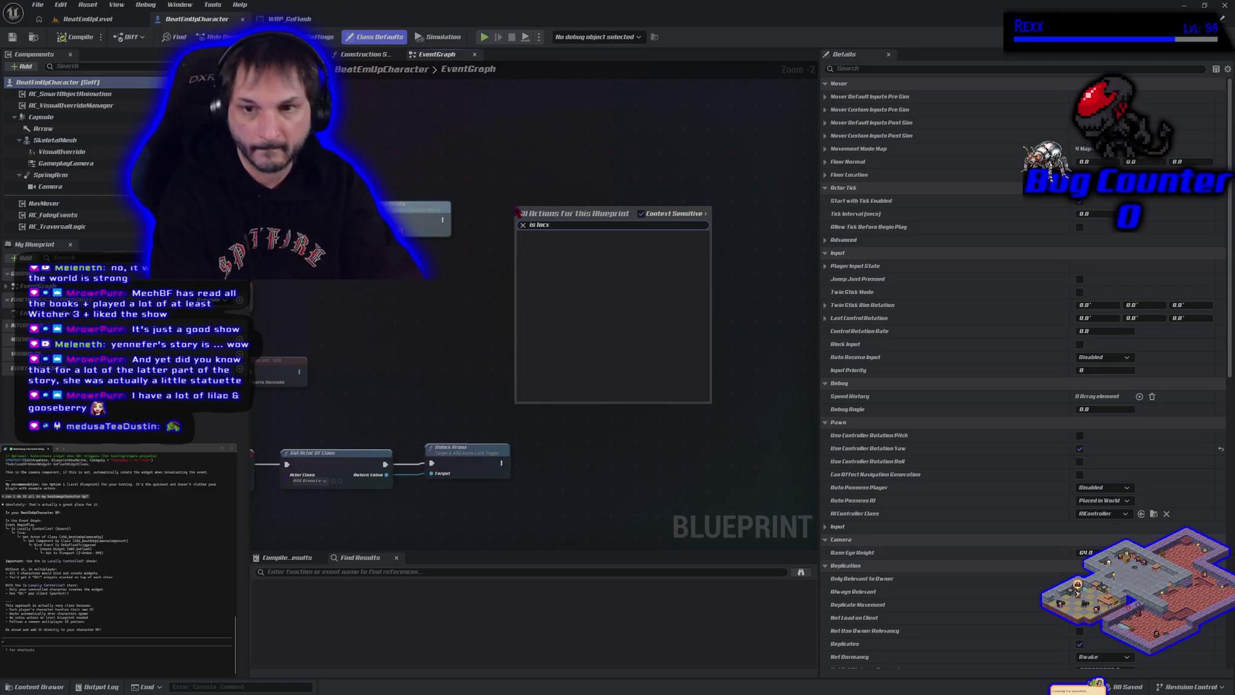
key(BackSpace)
key(Up)
key(Return)
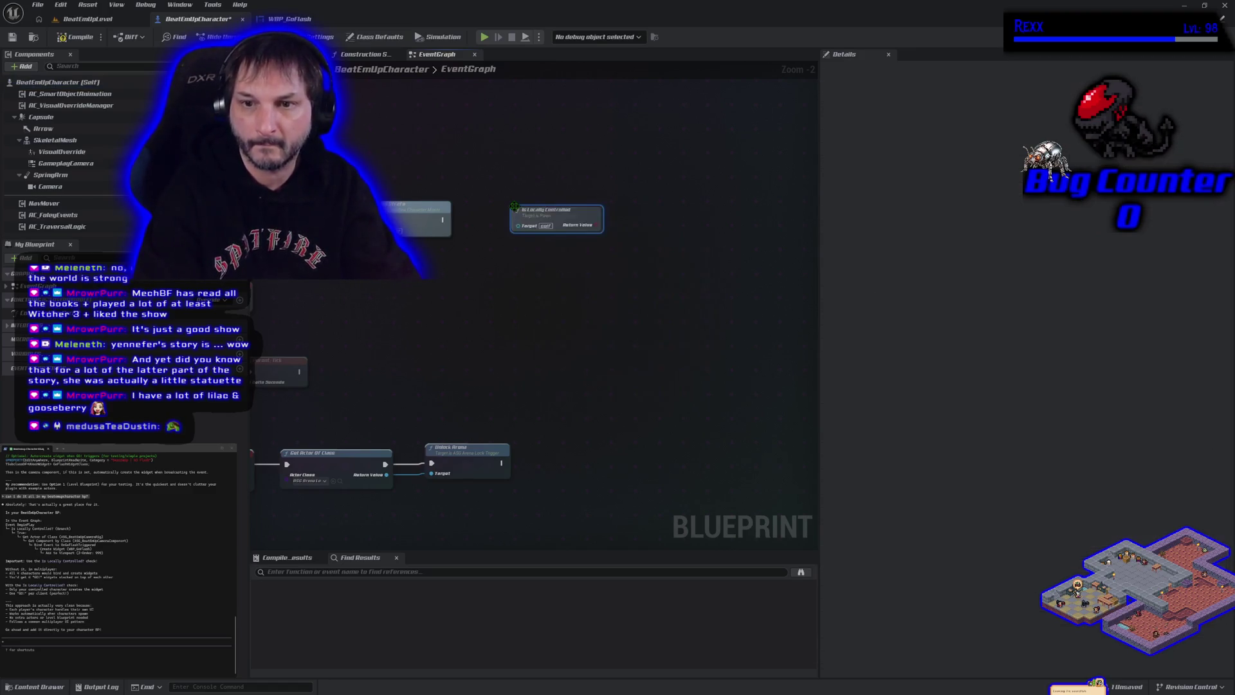
- Add a Branch conditioned on Is Locally Controlled and wire Strafe's execution output into it
click(629, 217)
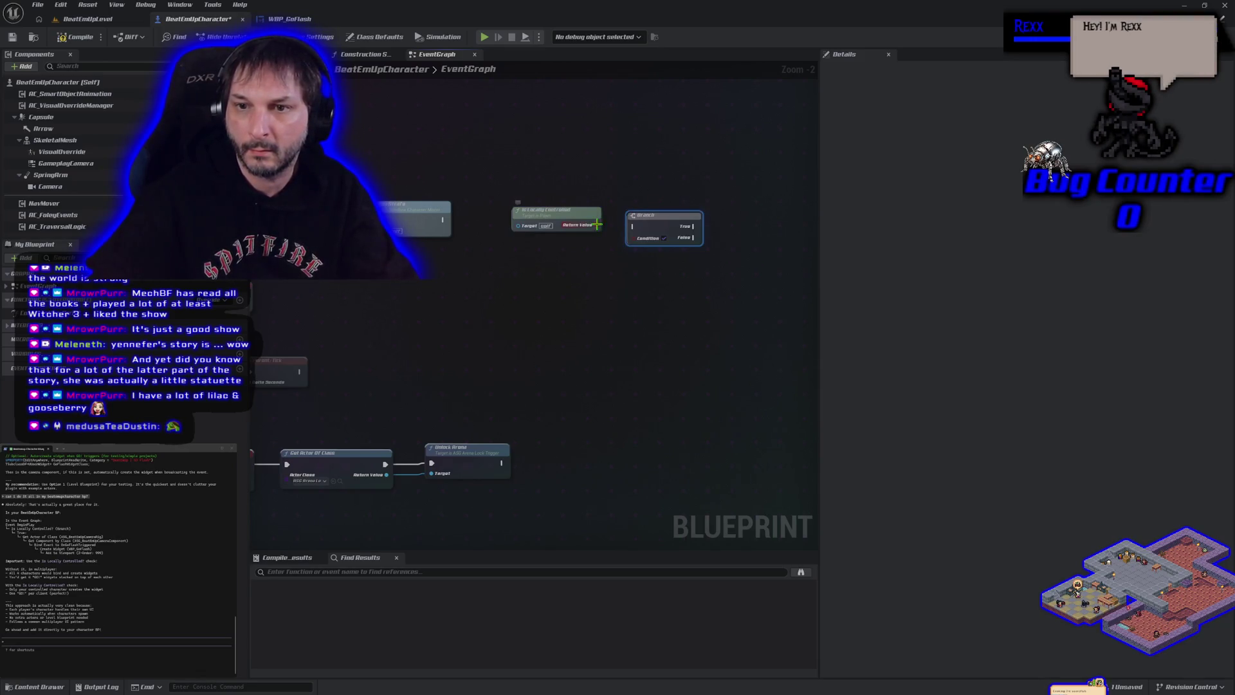
mouse_move(597, 225)
mouse_down()
mouse_move(656, 252)
mouse_move(636, 240)
mouse_up()
drag(559, 211, 535, 258)
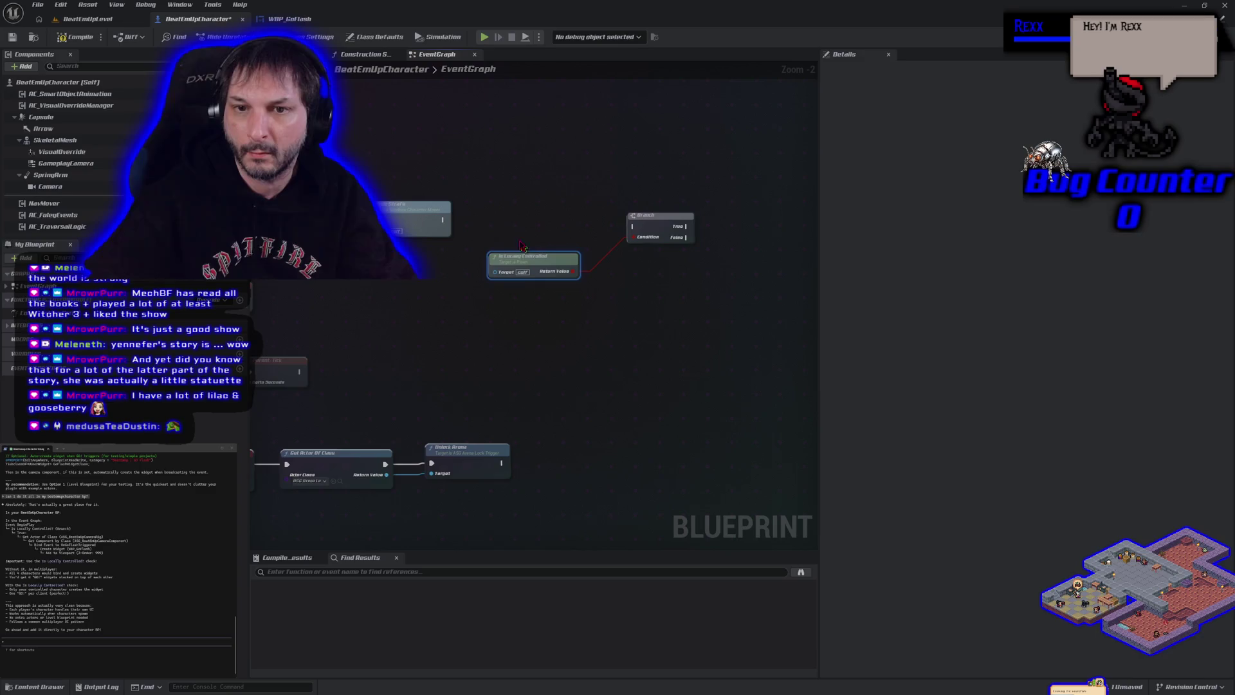
drag(443, 219, 634, 226)
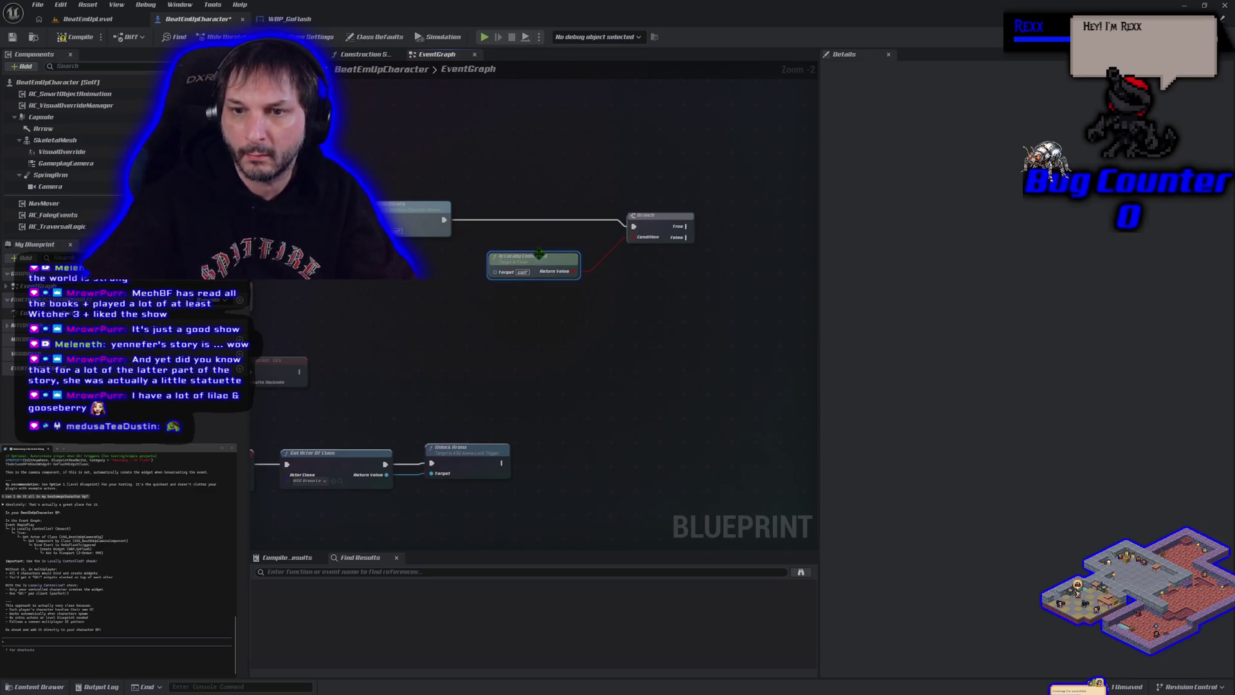
mouse_move(539, 256)
mouse_down()
mouse_move(573, 251)
mouse_move(468, 312)
mouse_move(394, 290)
mouse_up()
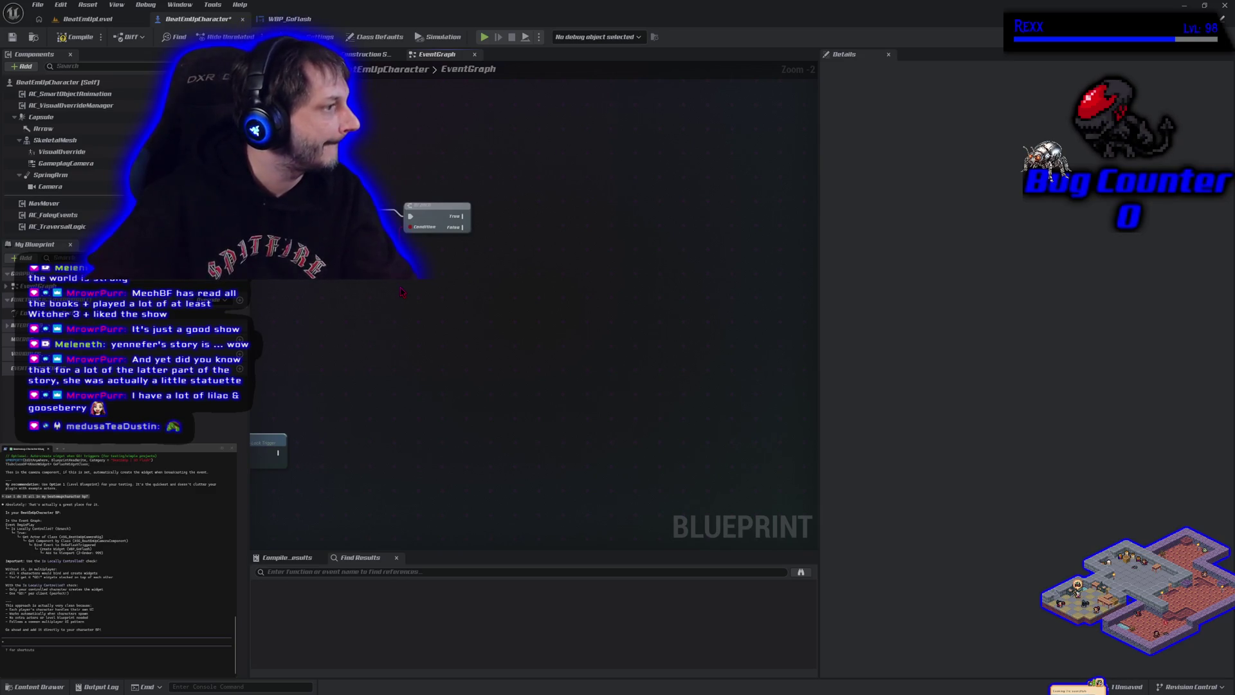
- Add a Get Actor Of Class node on the Branch's True path, set to ASG Beat Em Up Camera Rig
drag(462, 216, 514, 216)
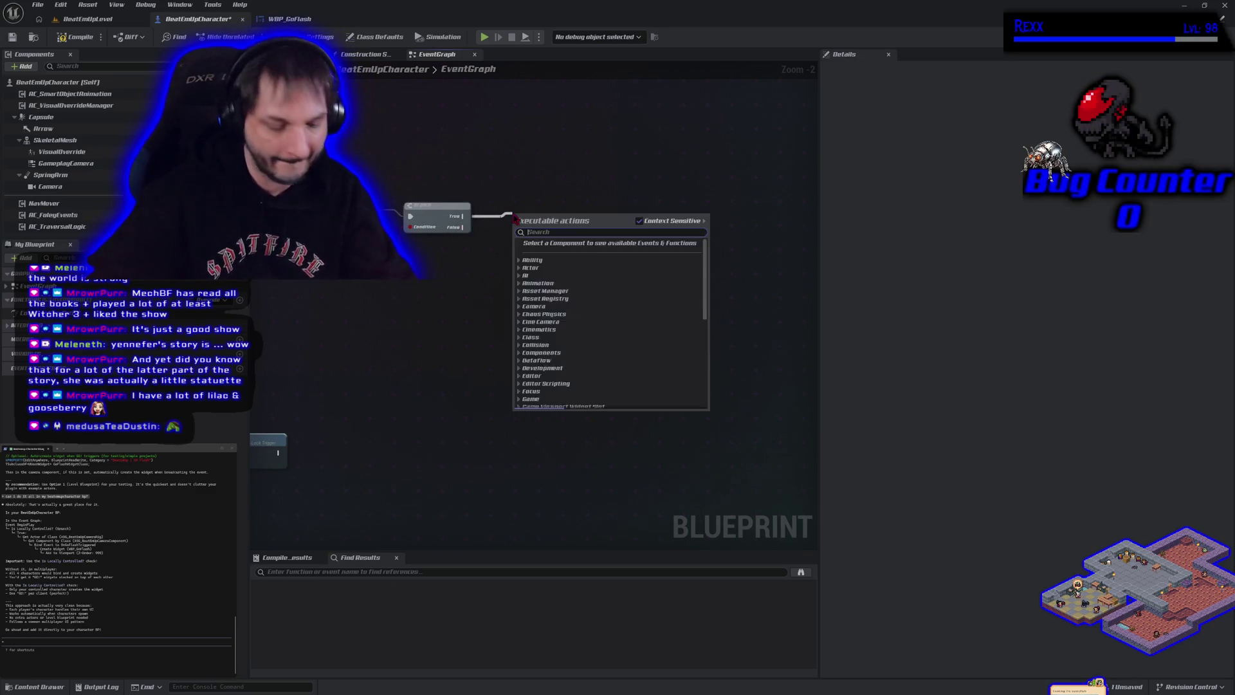
text(get actor of)
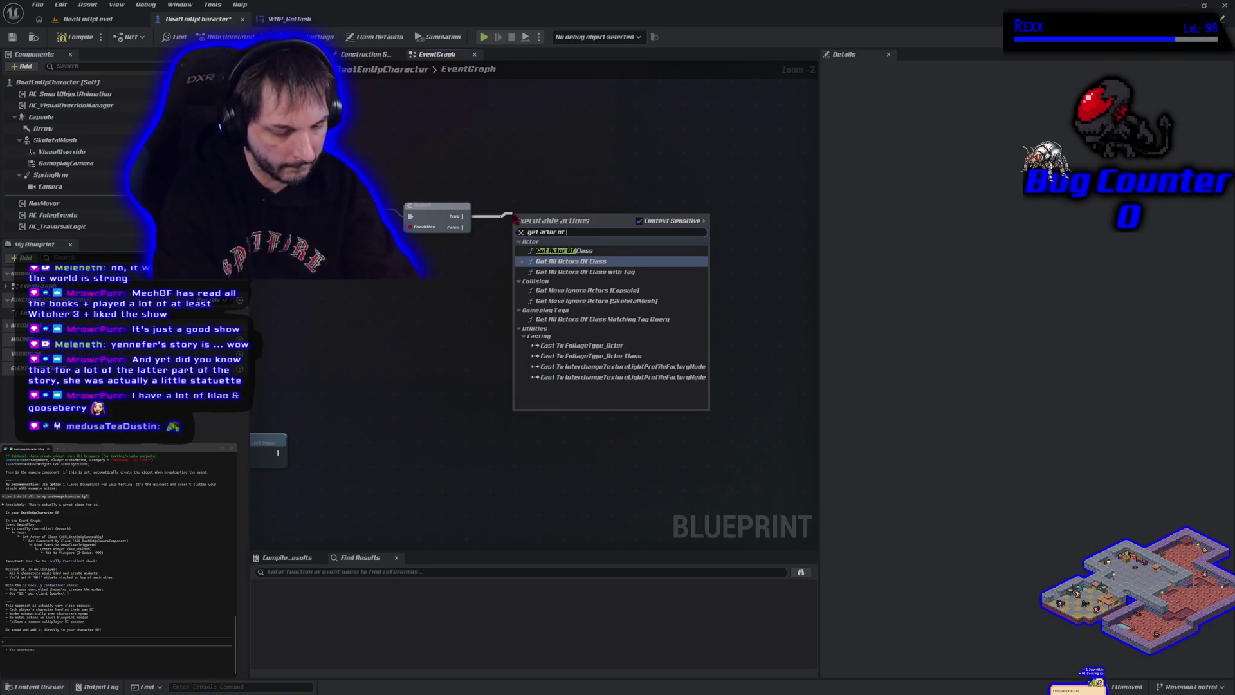
text( class)
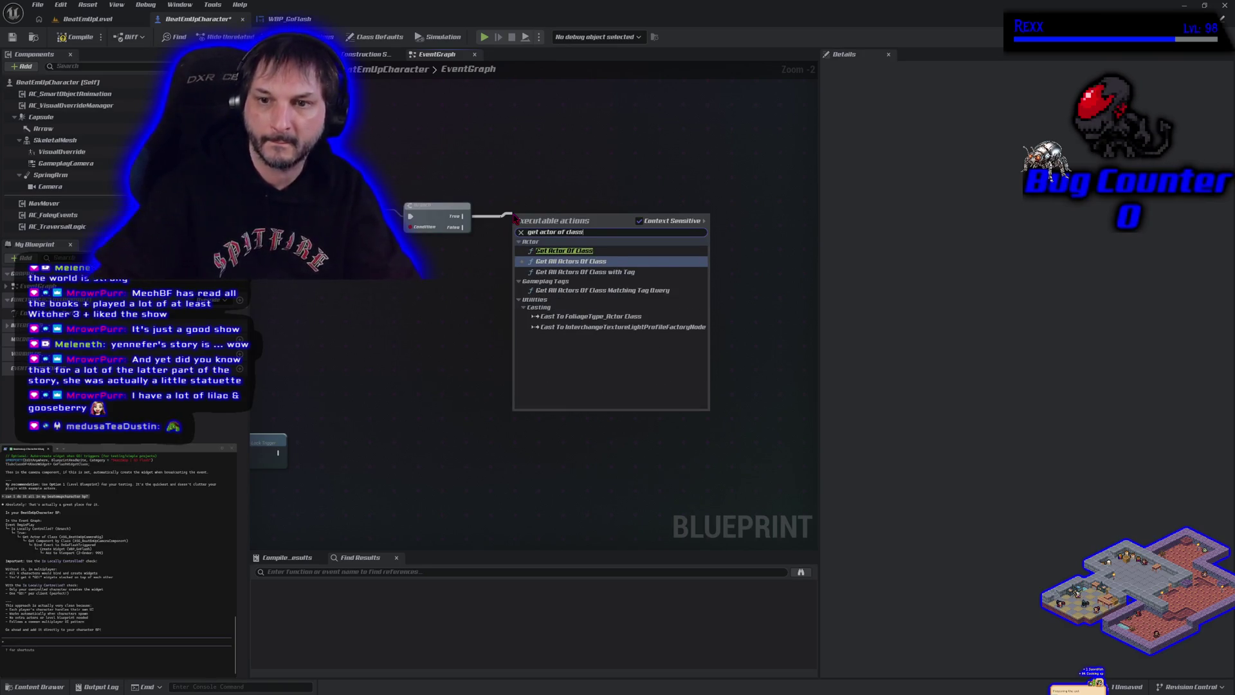
click(560, 251)
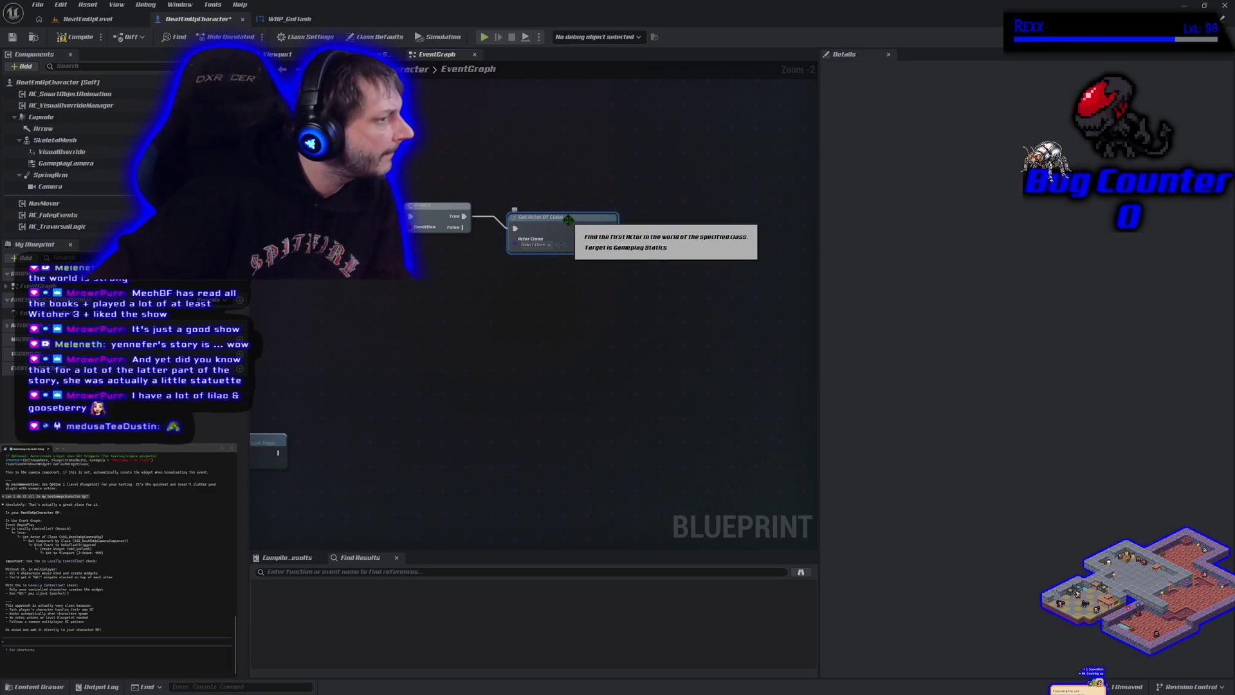
click(536, 247)
text(ad)
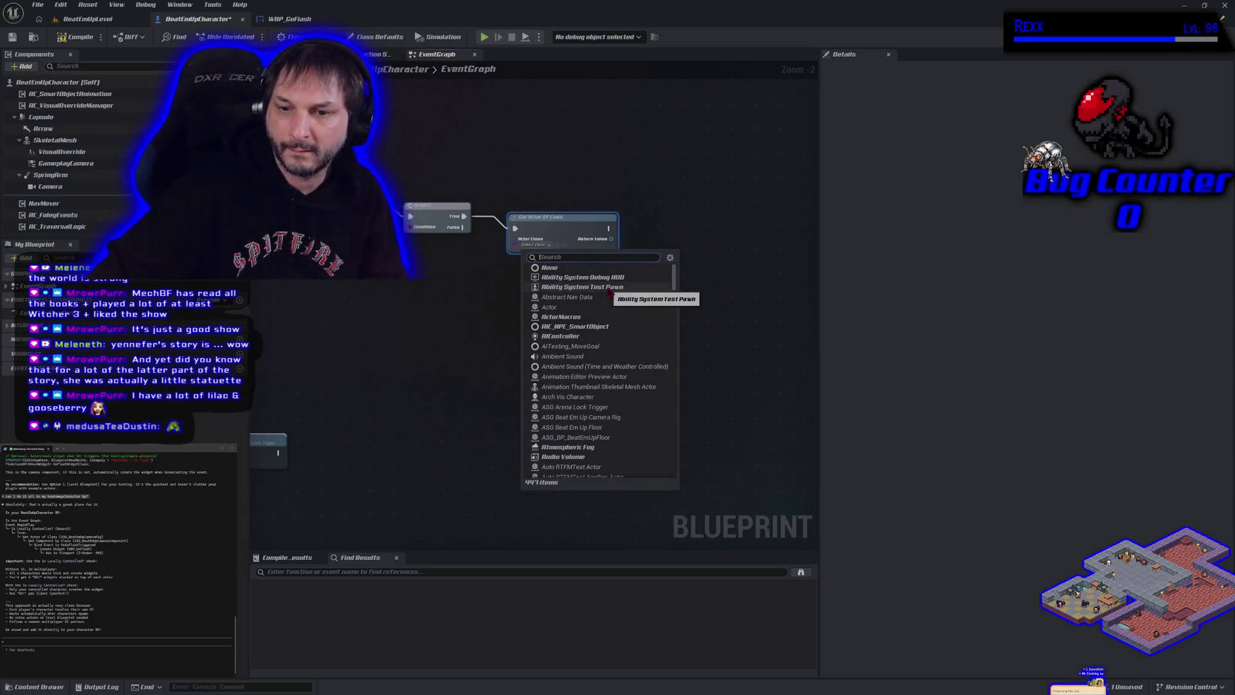
text(sg)
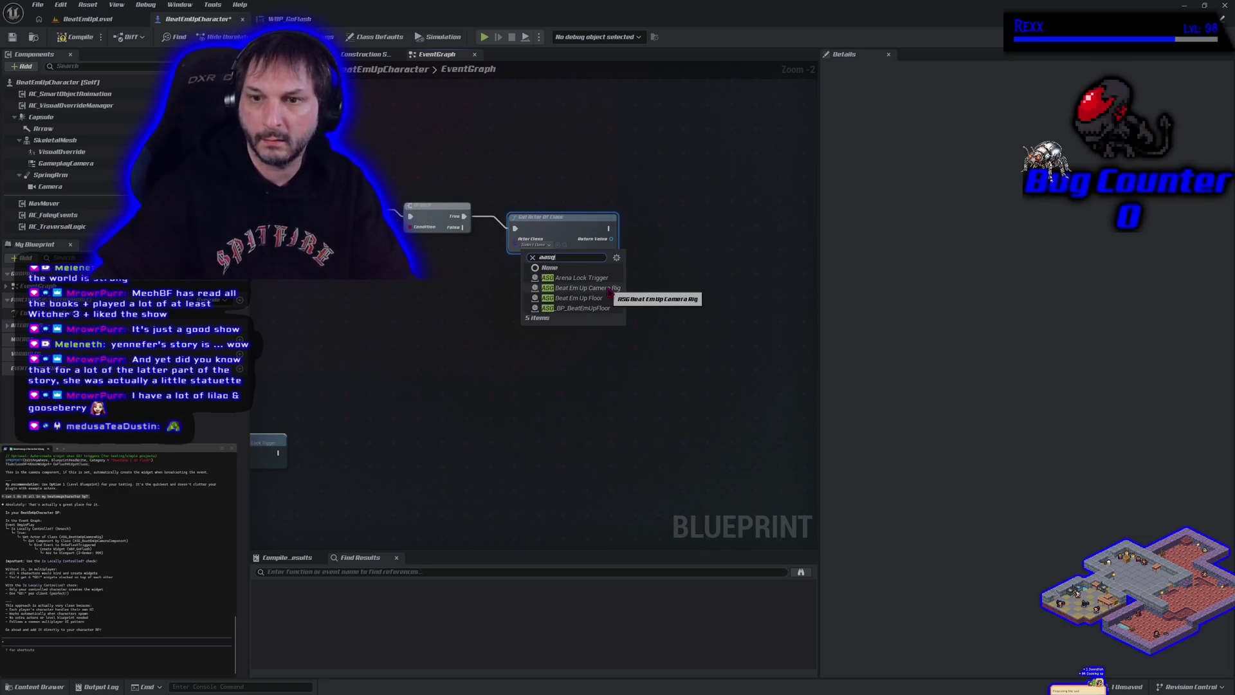
click(592, 292)
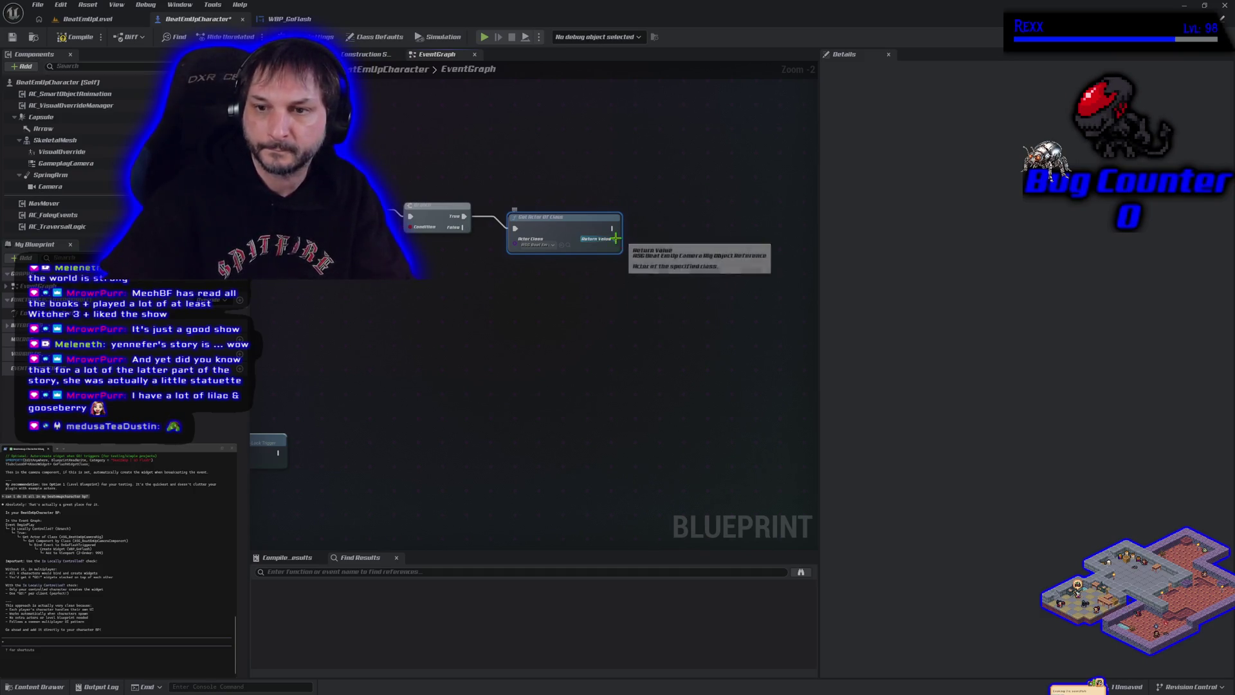
- From the found rig, add Get Component By Class set to ASG Beat Em Up Camera Component
drag(615, 239, 645, 243)
text(get component )
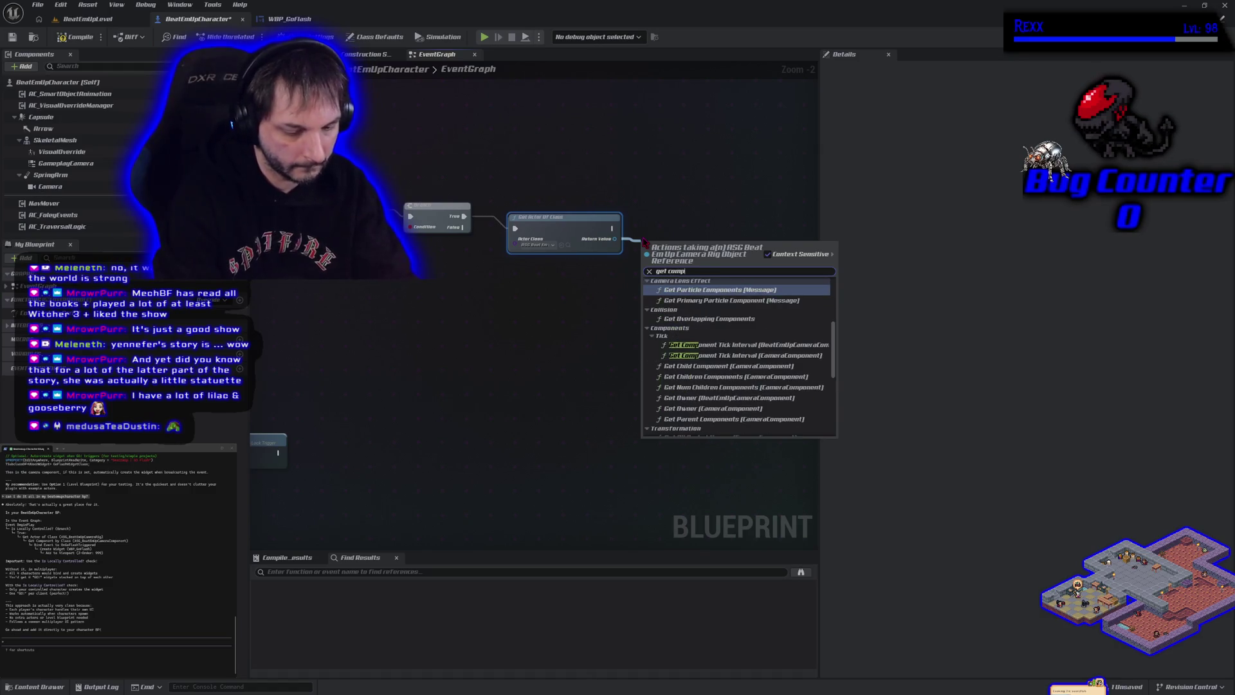
text(by class)
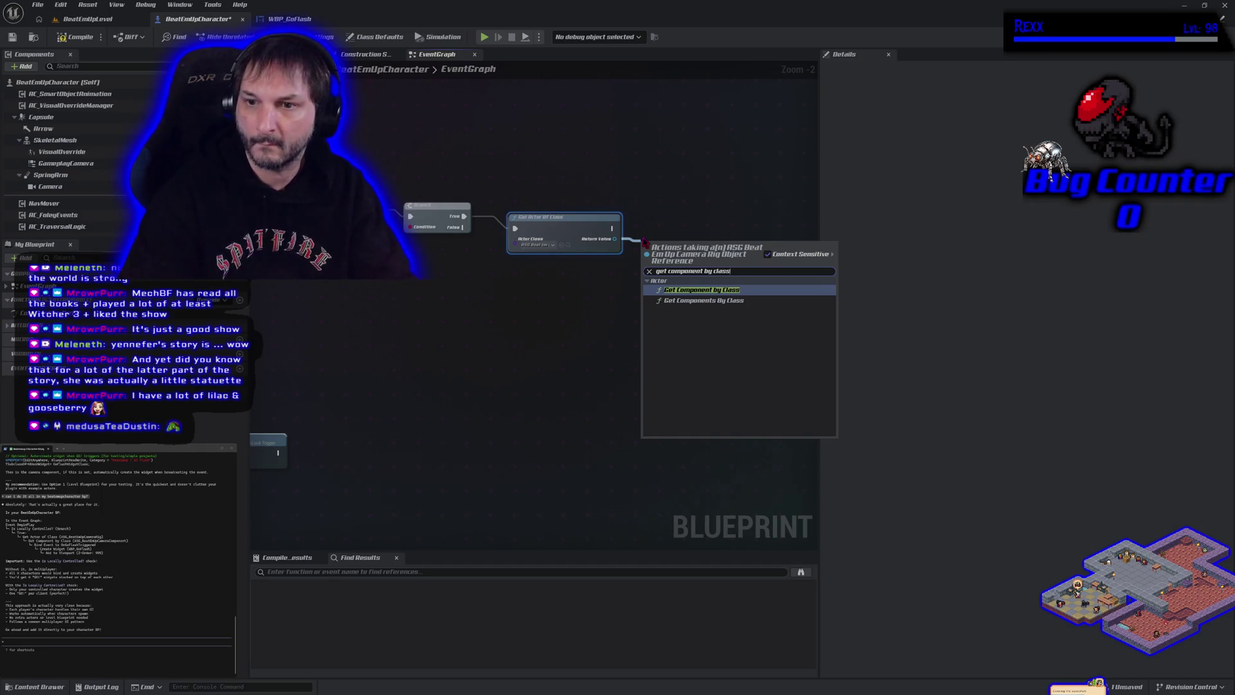
click(672, 290)
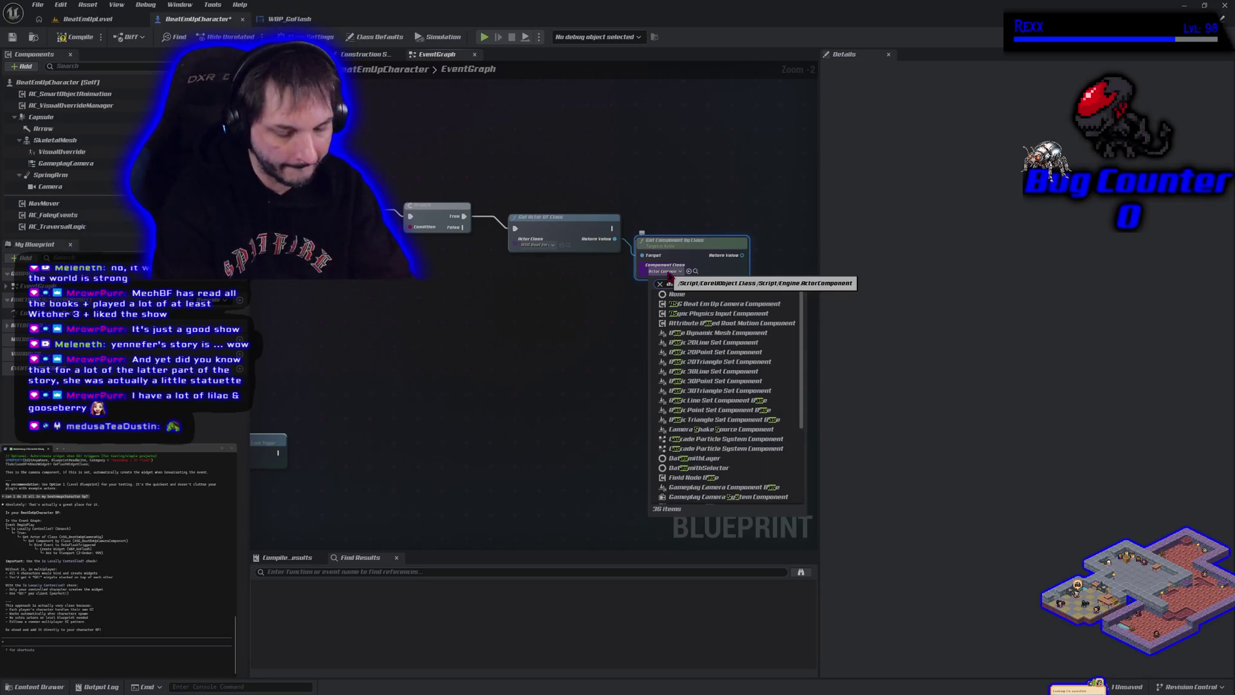
text(asg)
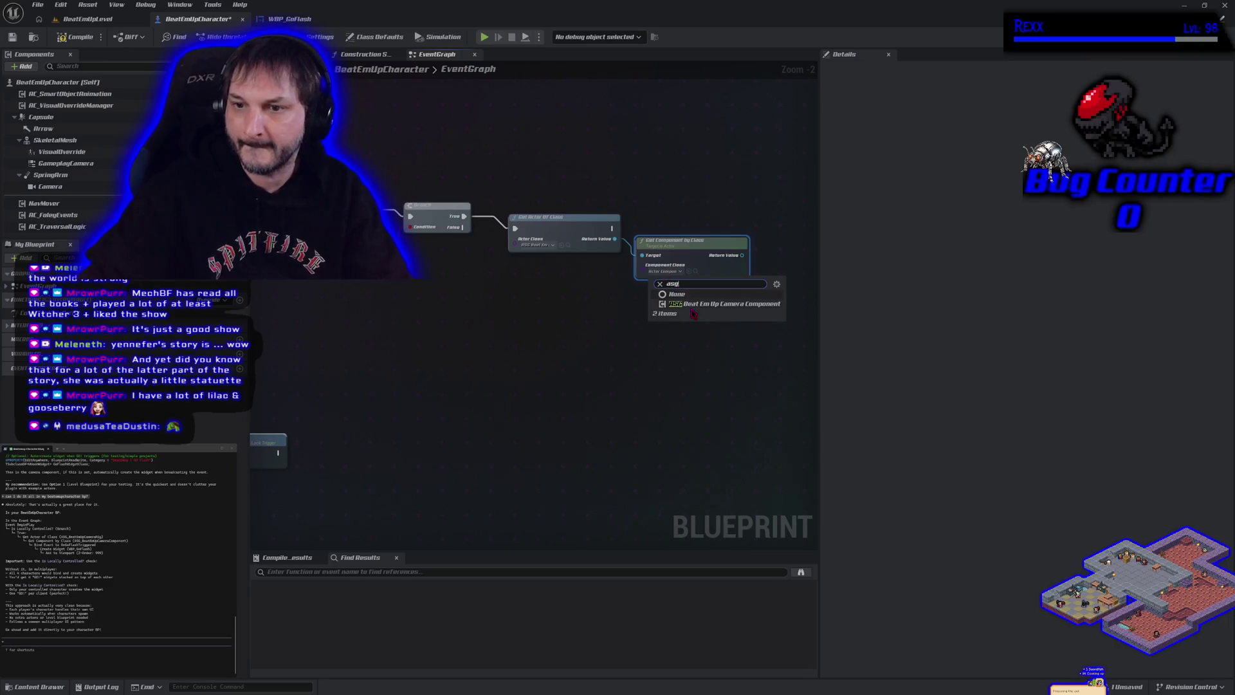
click(695, 304)
drag(694, 316, 555, 354)
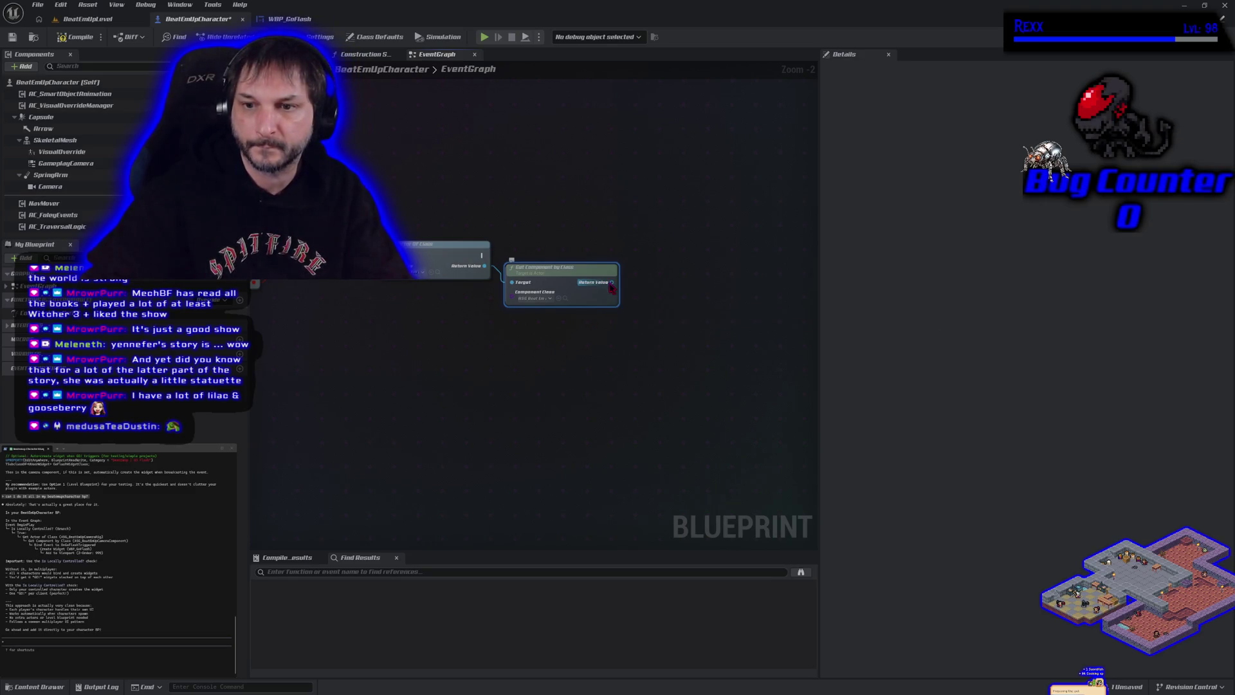
drag(611, 282, 656, 288)
- Add a Bind Event to On Go Flash Triggered node from the camera component and place it above Get Component
text(bind)
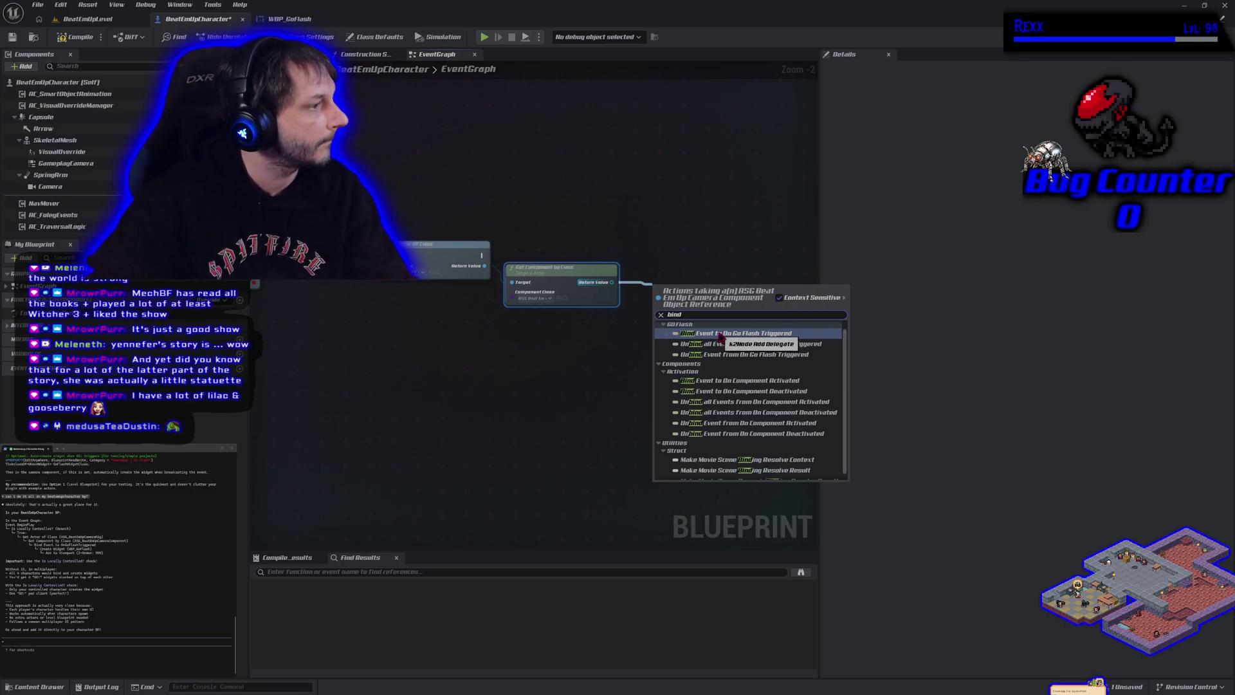
click(719, 333)
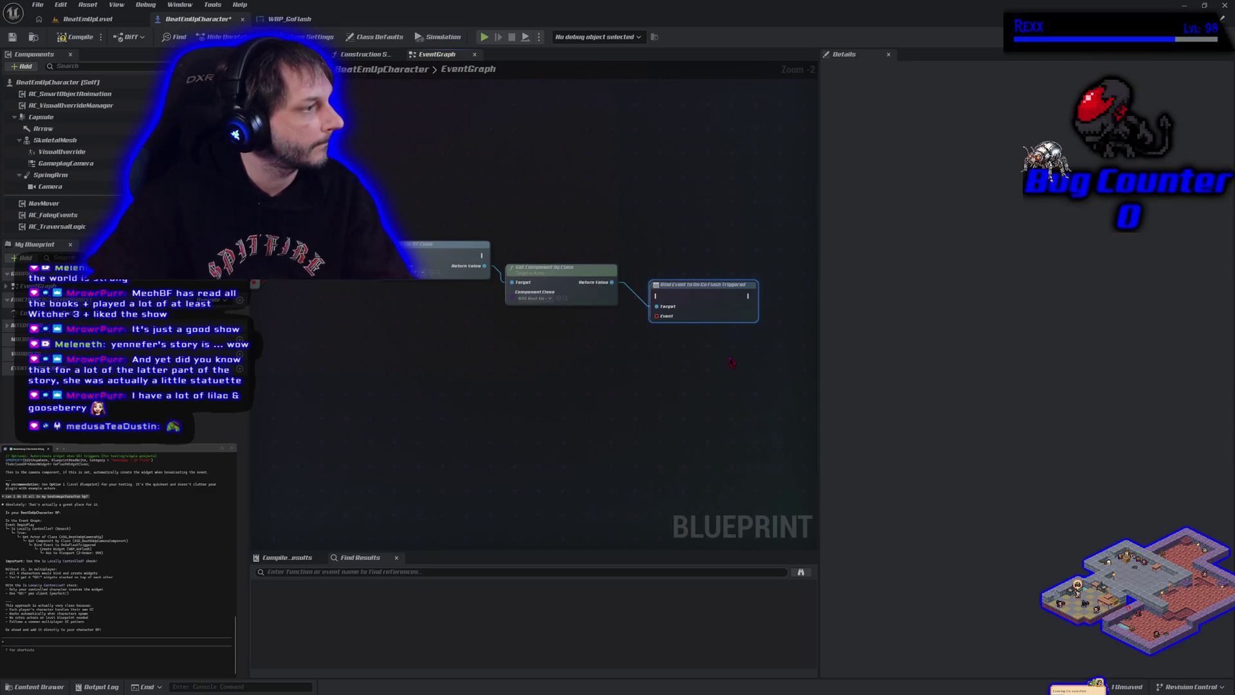
drag(732, 361, 610, 347)
mouse_move(590, 274)
mouse_down()
mouse_move(585, 229)
mouse_move(584, 240)
mouse_move(379, 245)
mouse_up()
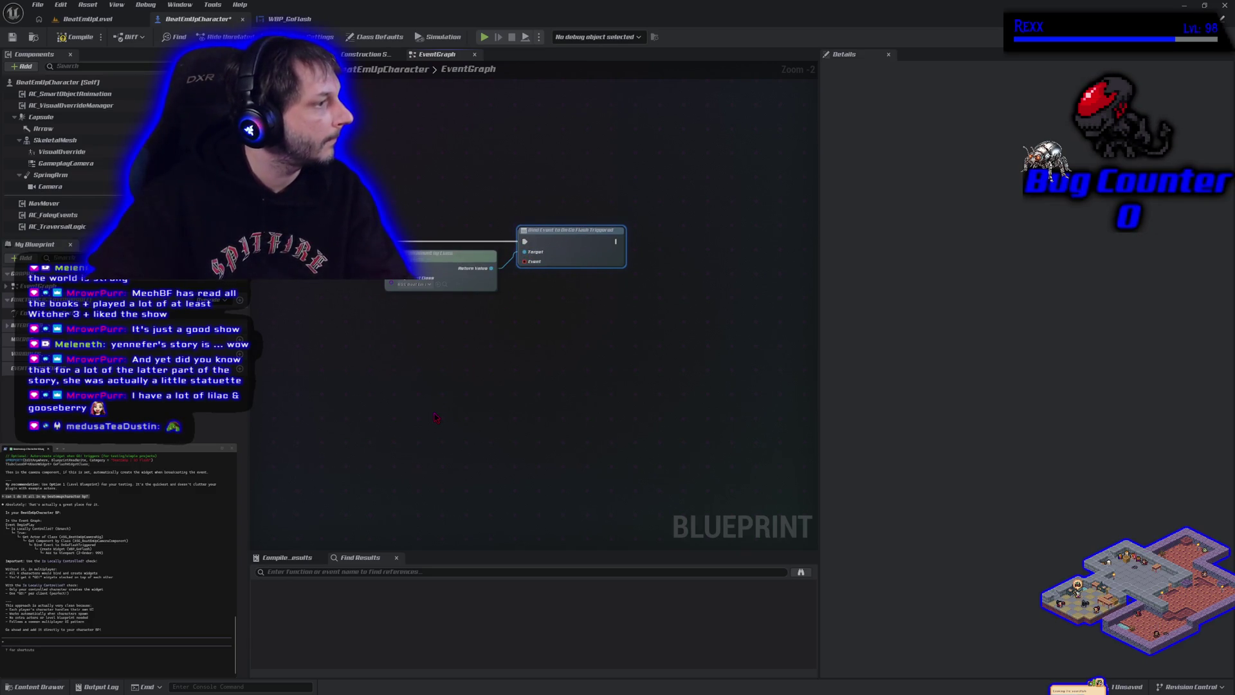
drag(524, 261, 513, 333)
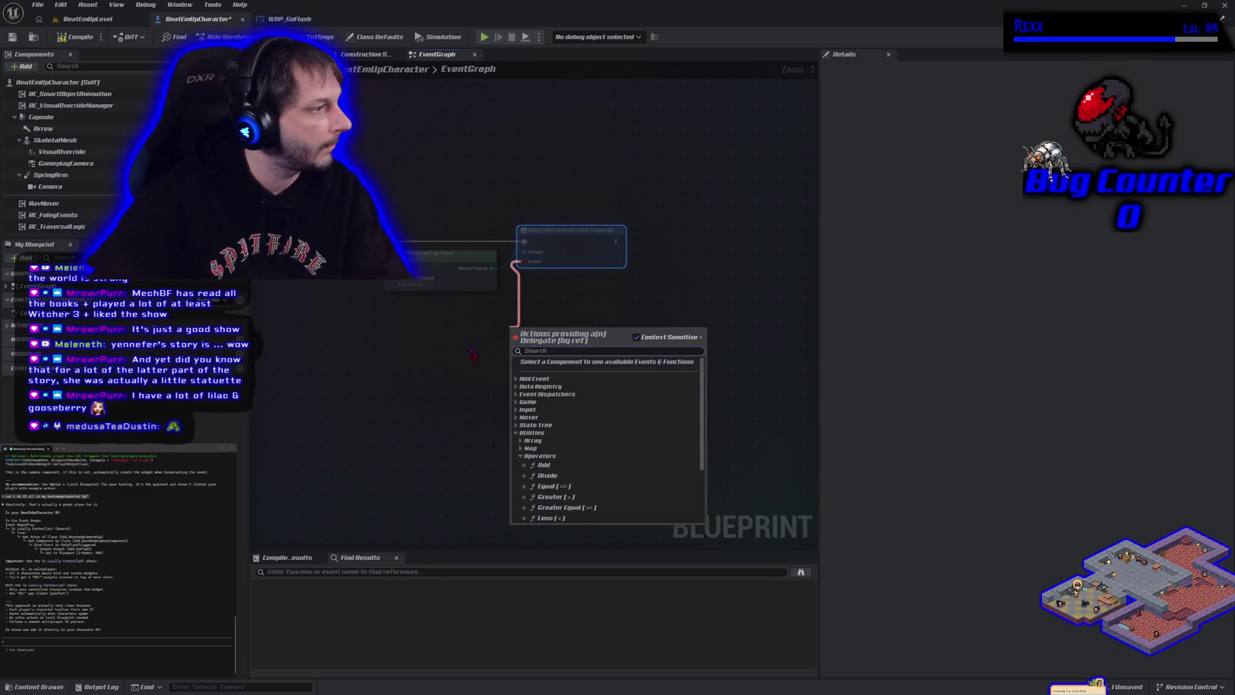
- Create a custom event named Go Flash wired into the Bind Event's Event input
click(430, 384)
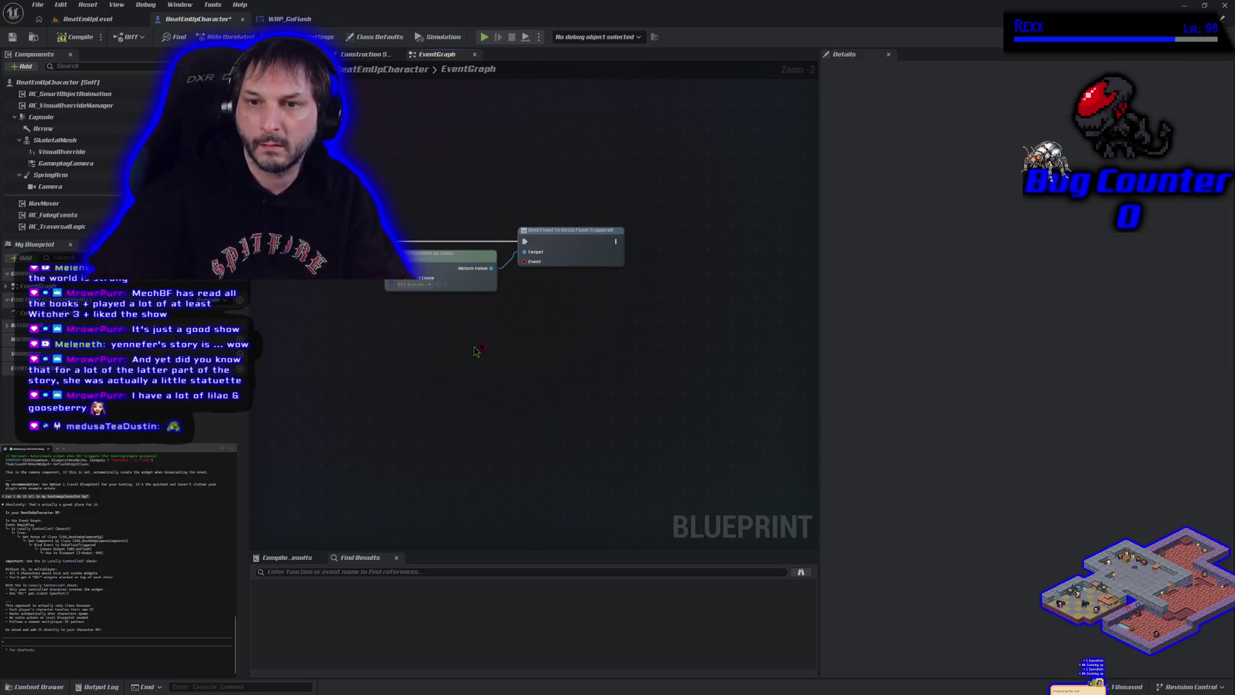
mouse_move(520, 259)
mouse_down()
mouse_move(512, 315)
mouse_move(502, 309)
mouse_up()
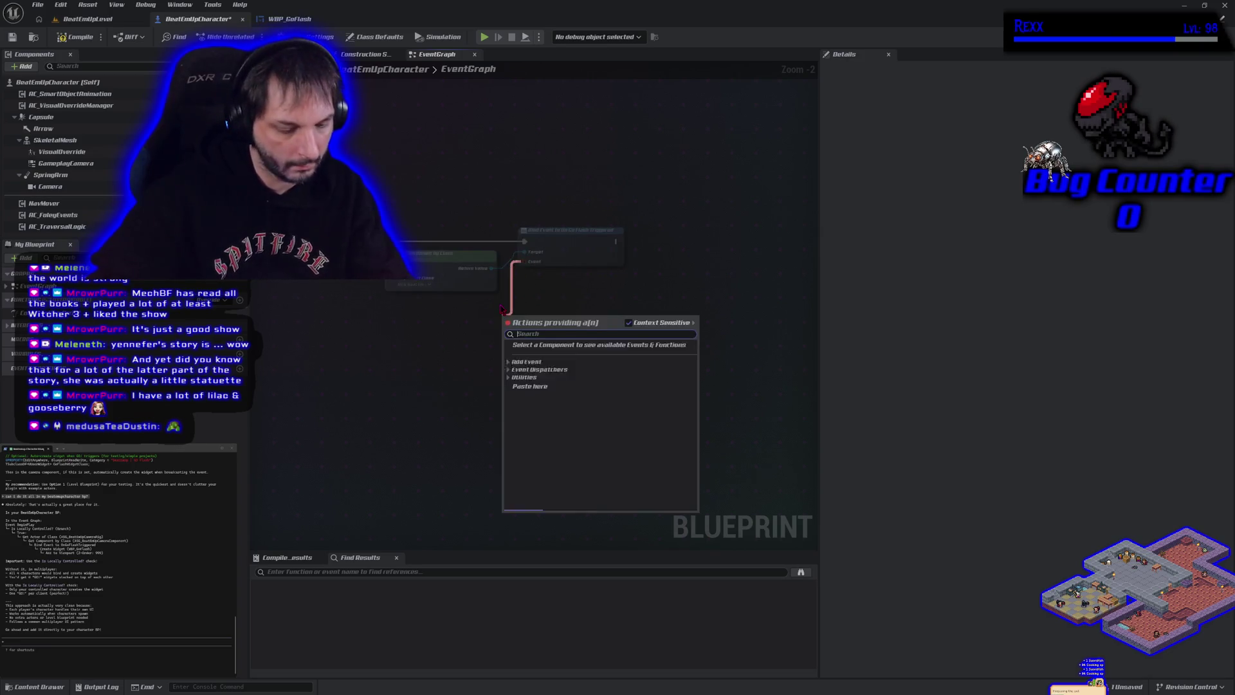
text(custom event)
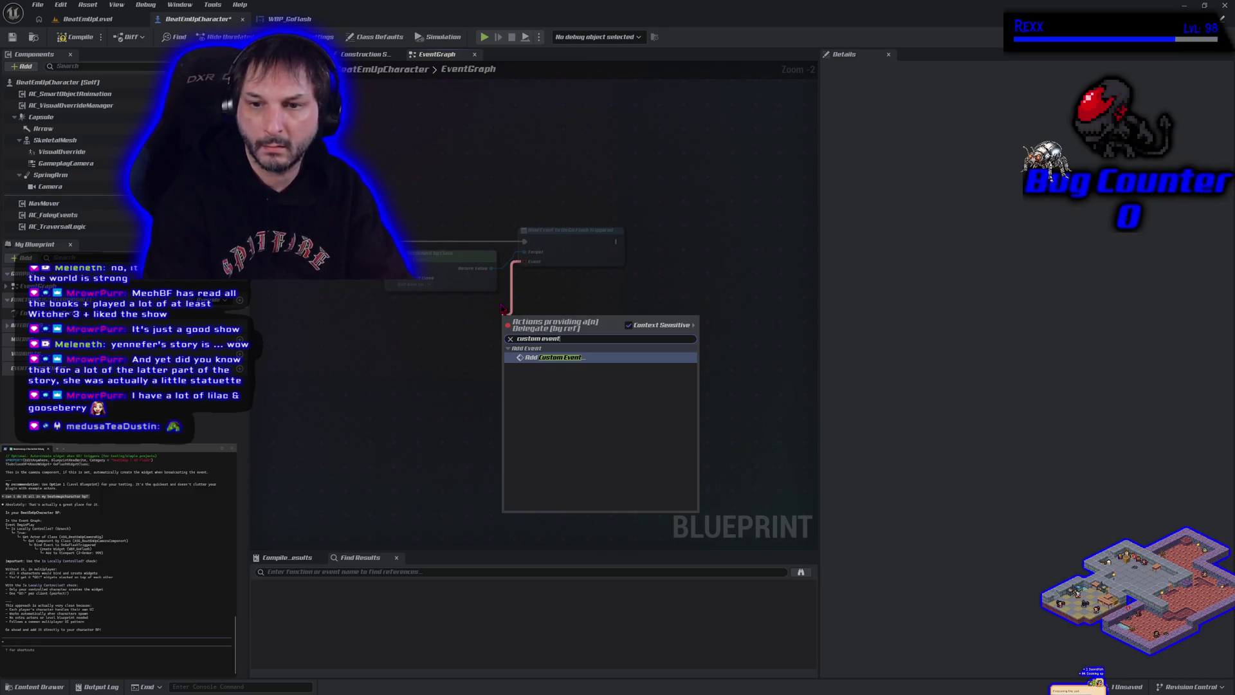
key(Return)
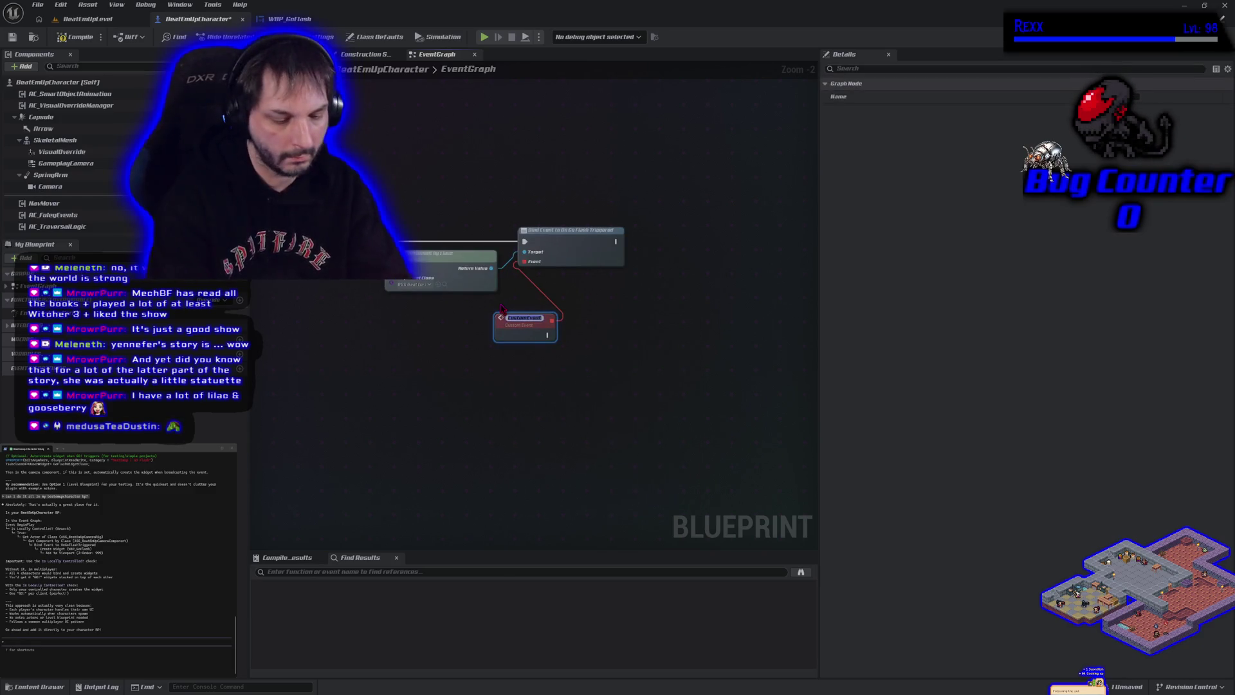
text(GoFlash)
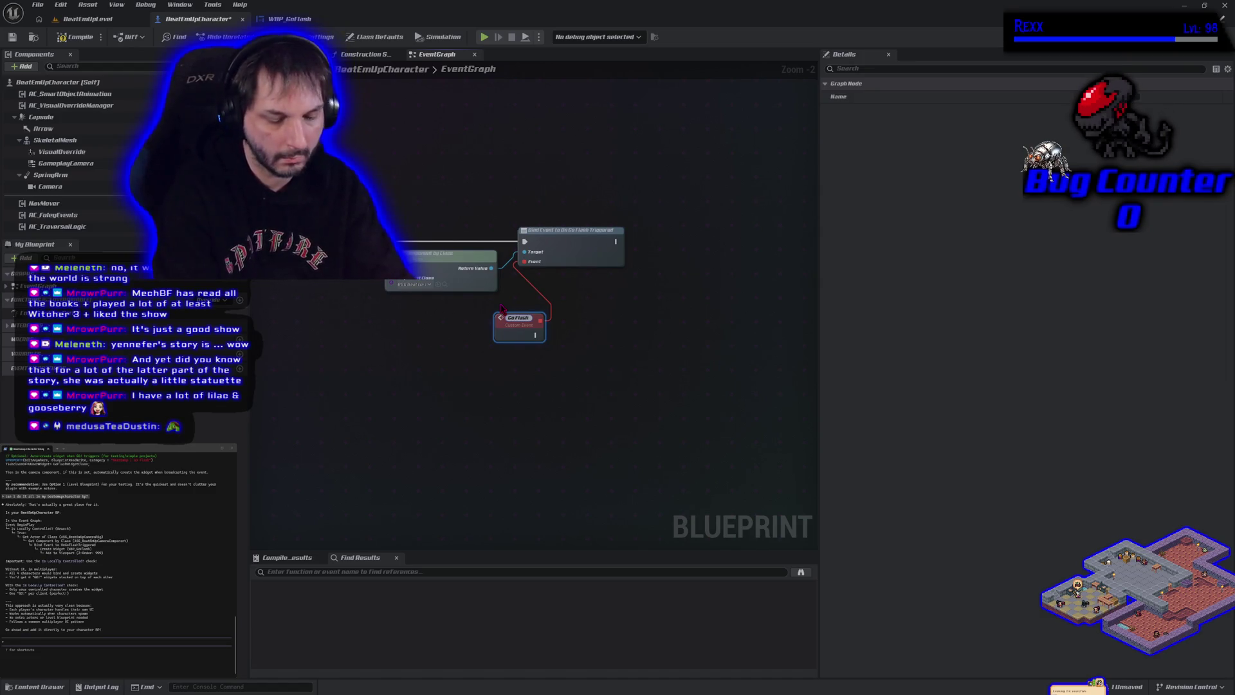
key(Return)
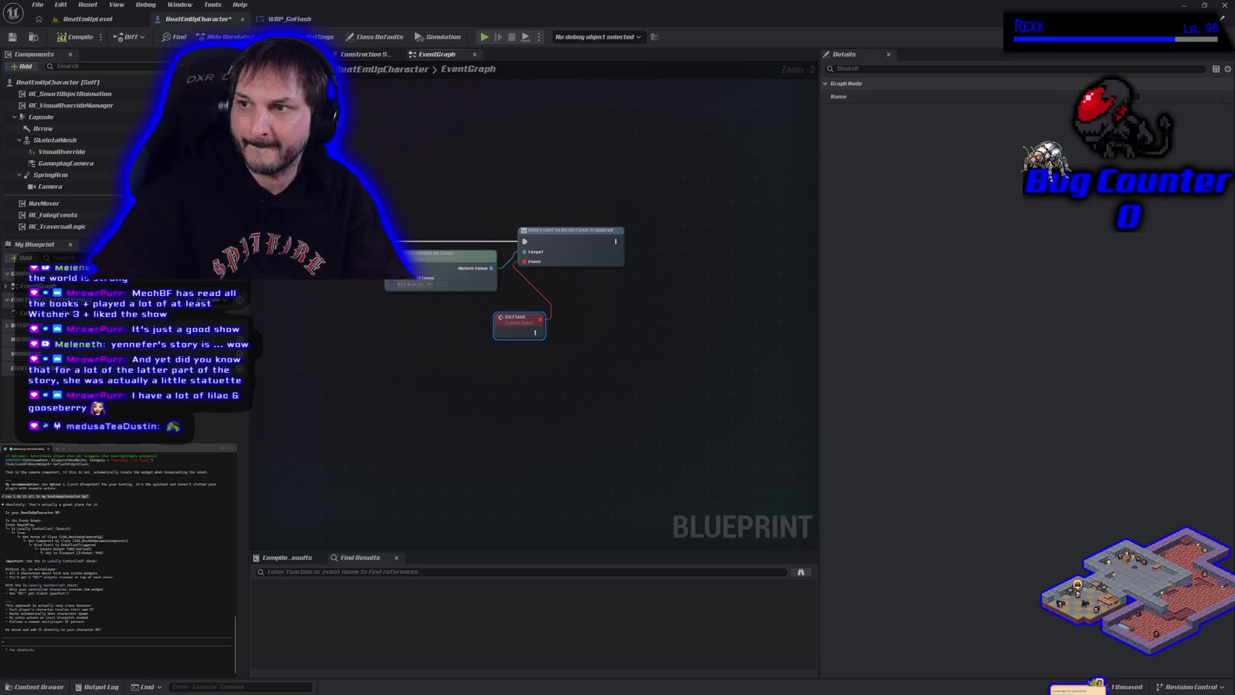
- After the Go Flash event, add a Create Widget node with class WBP_GoFlash
click(685, 354)
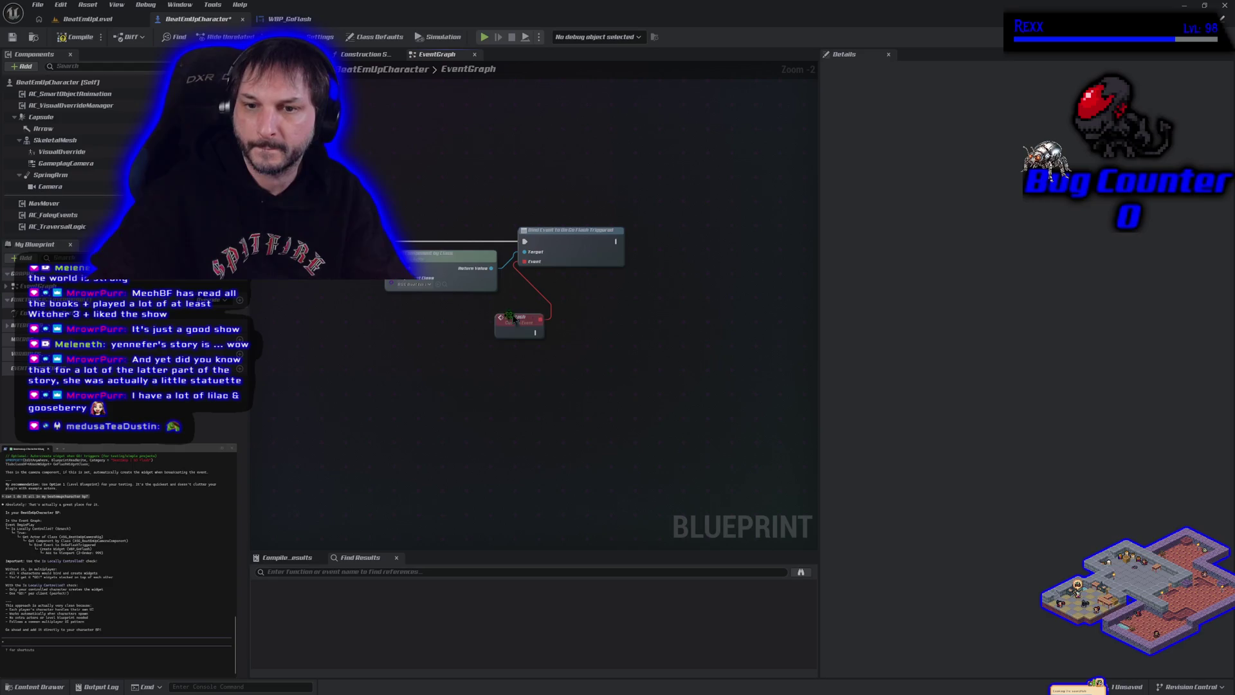
mouse_move(502, 326)
mouse_down()
mouse_move(472, 325)
mouse_move(551, 324)
mouse_up()
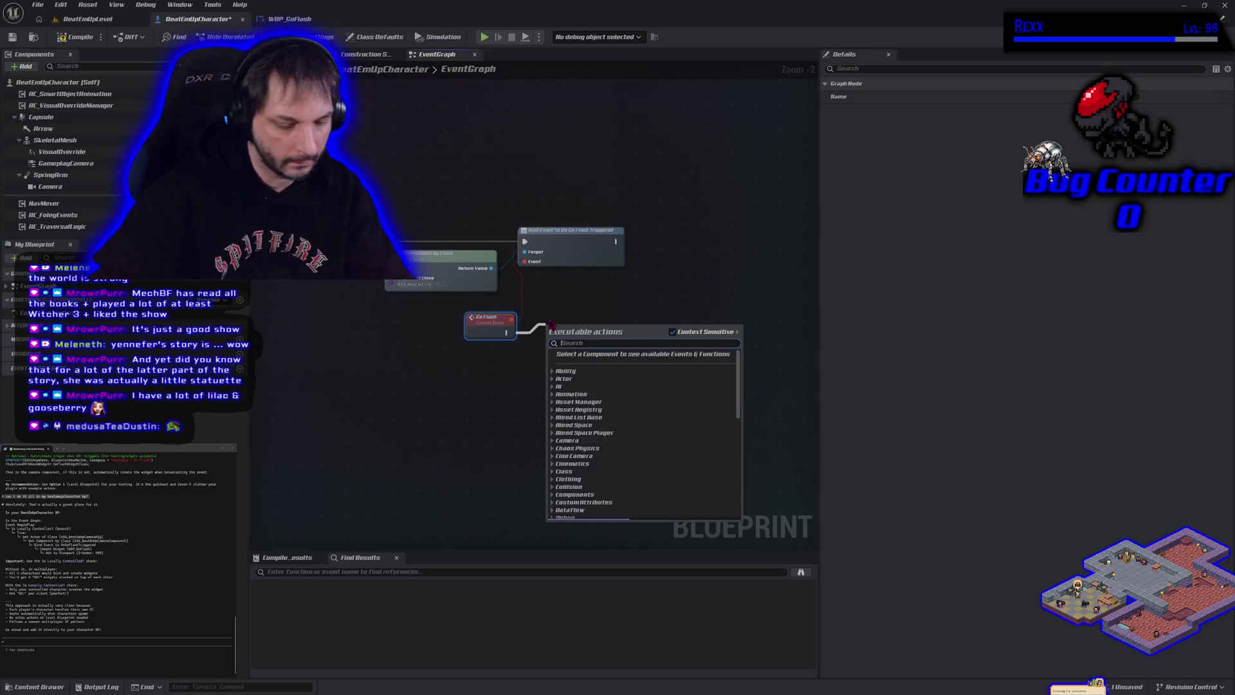
text(create widget)
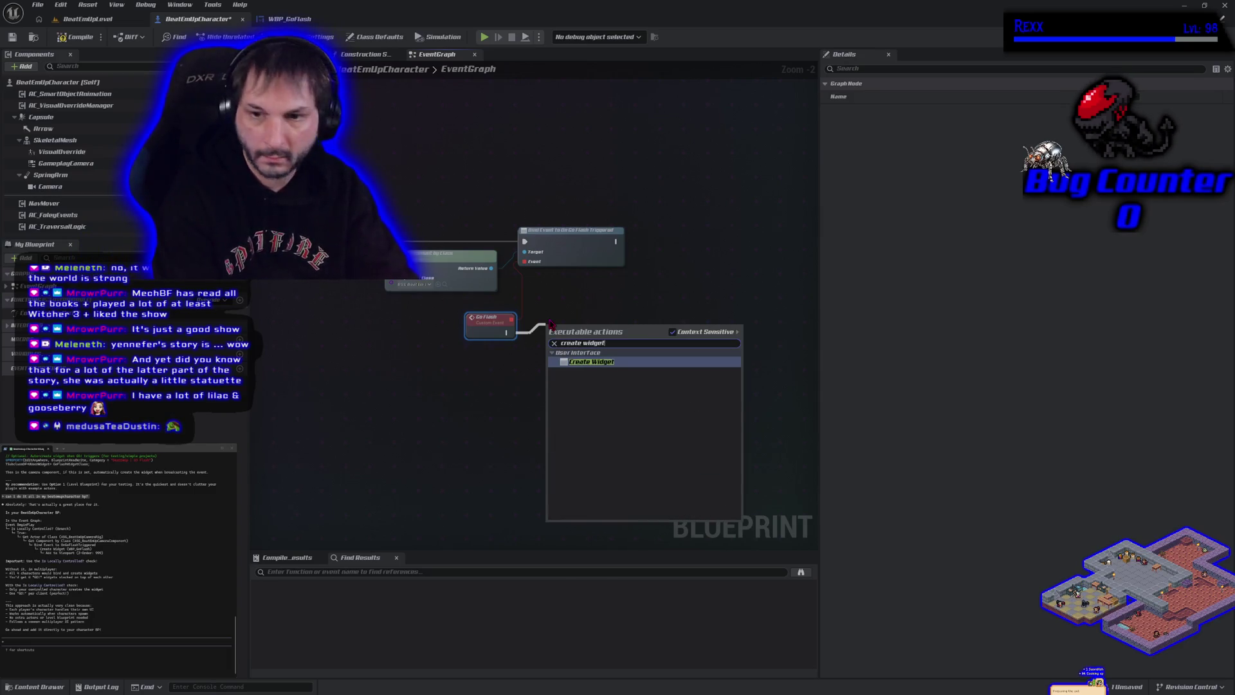
key(Return)
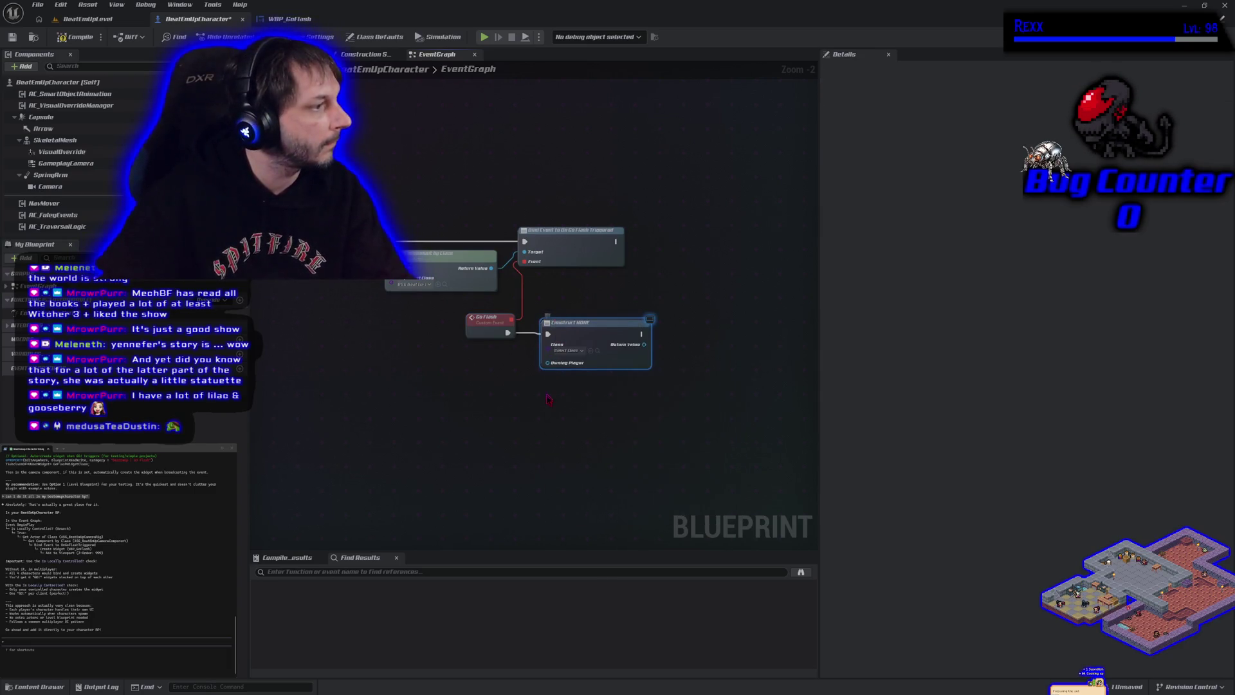
click(566, 351)
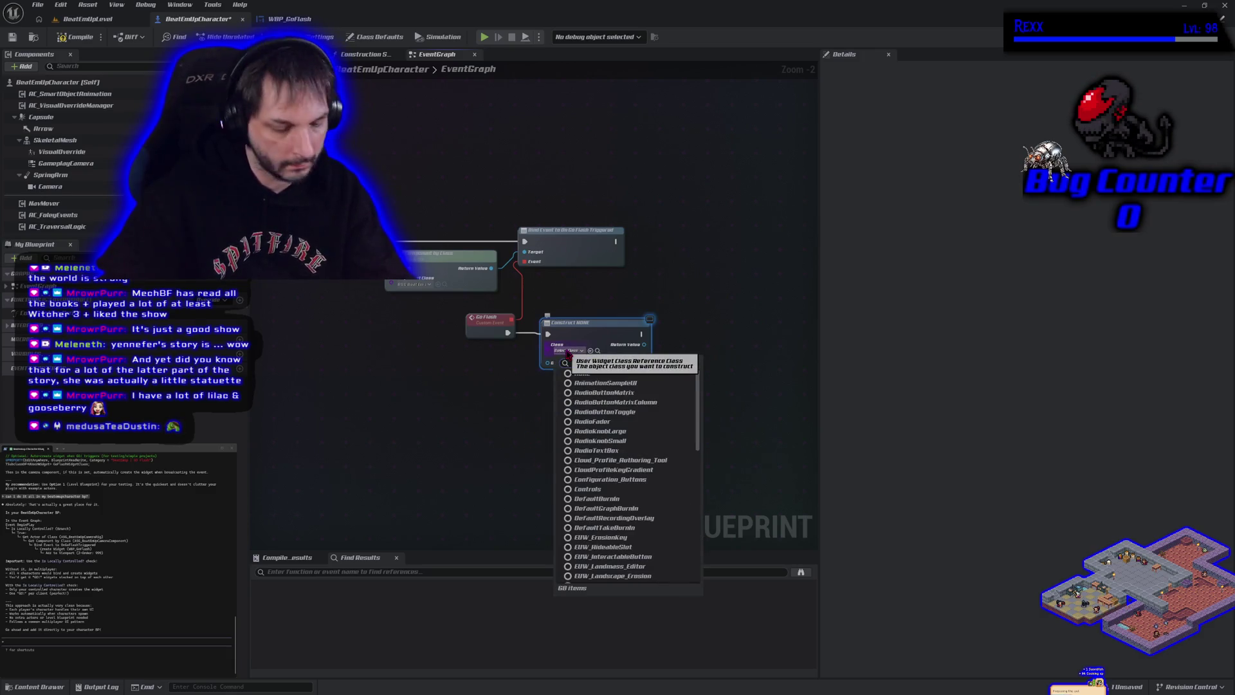
text(wbp)
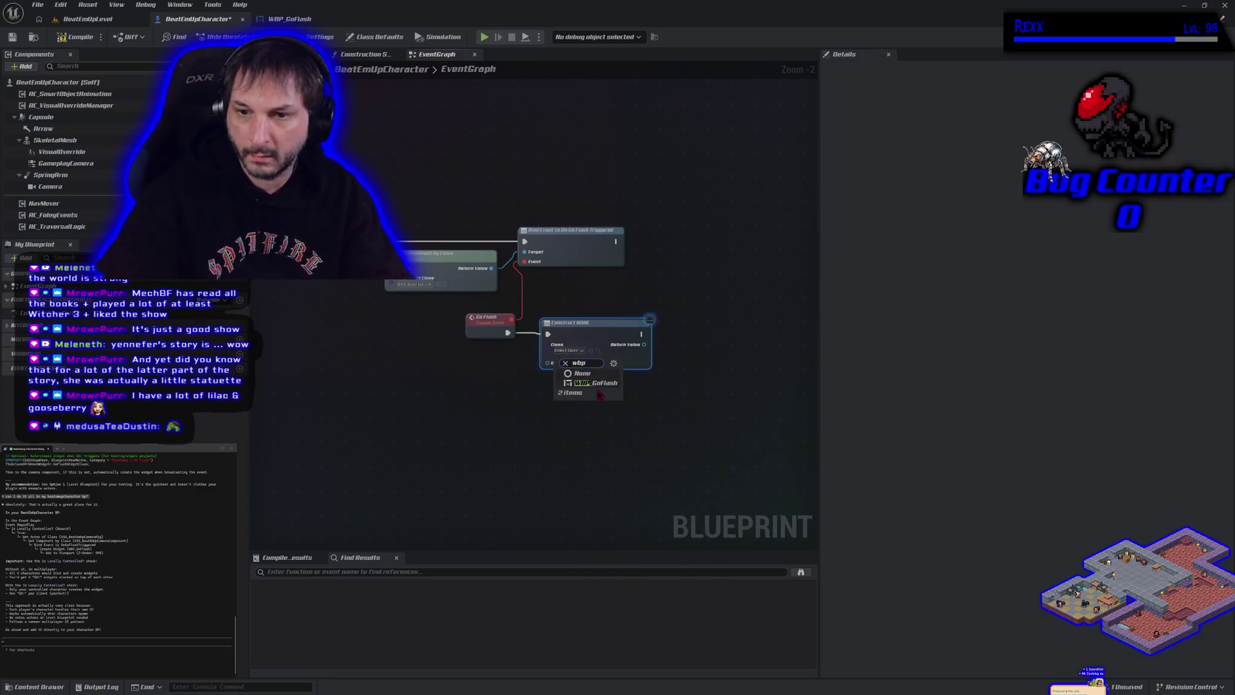
click(605, 384)
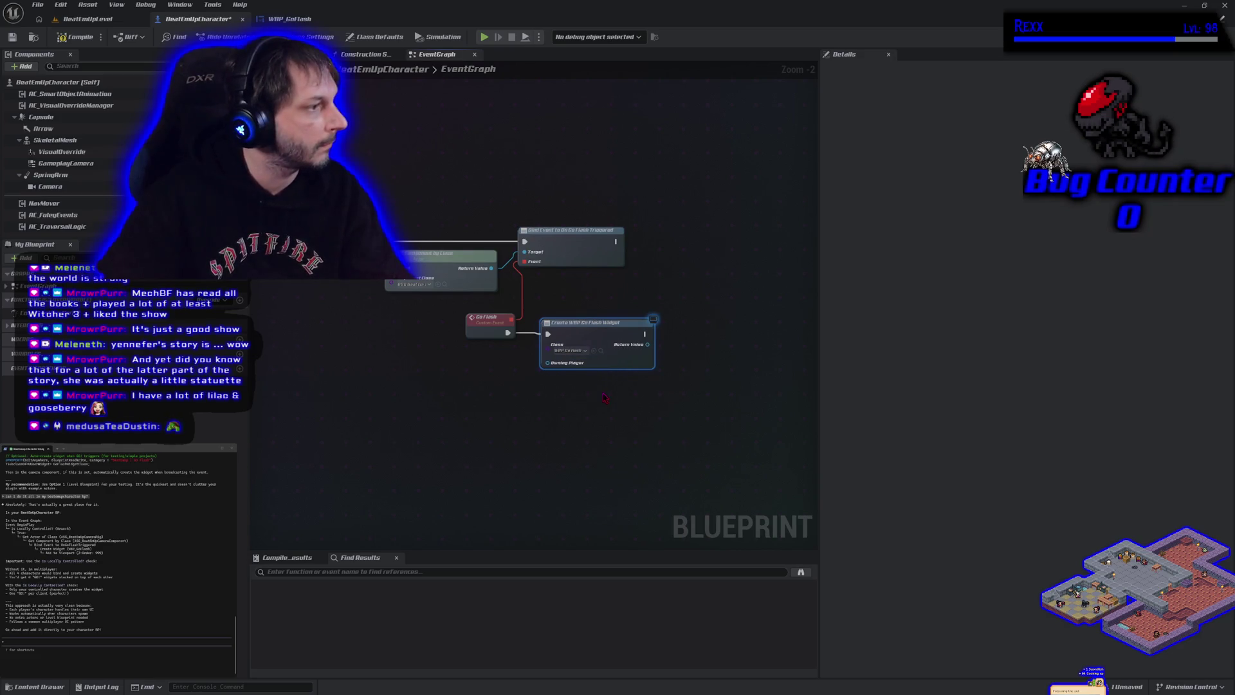
- Pass the created widget into a new Add to Viewport node
drag(641, 347, 680, 353)
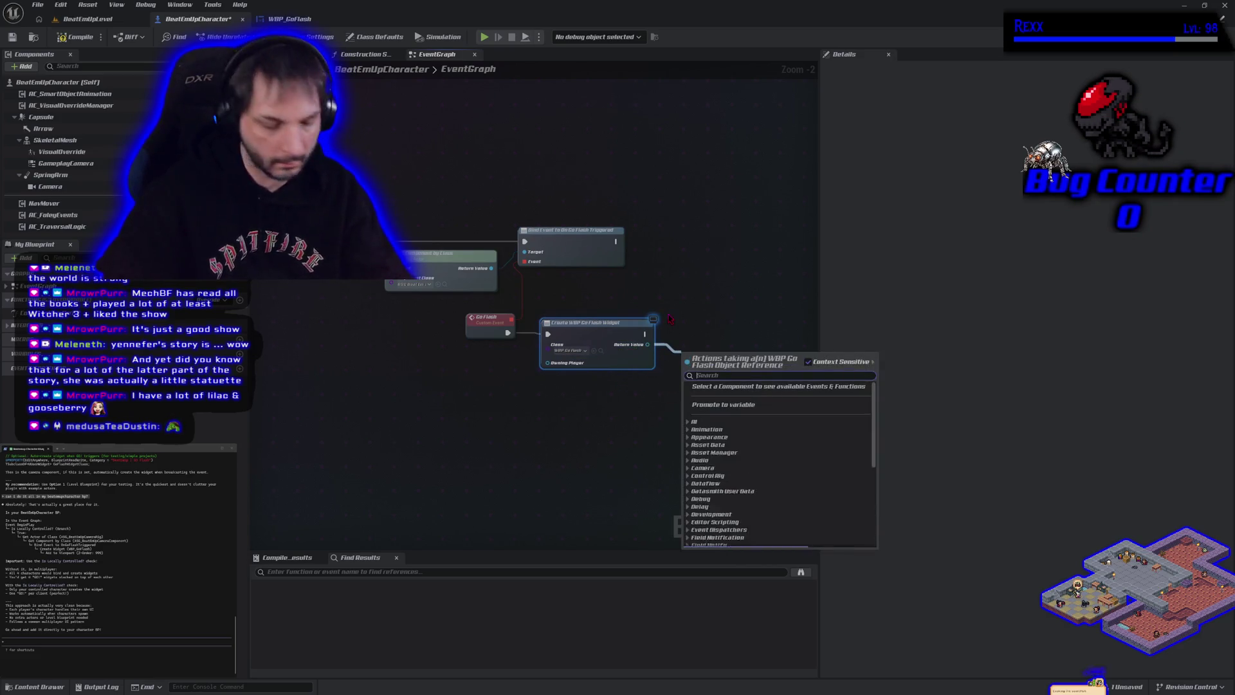
text(add)
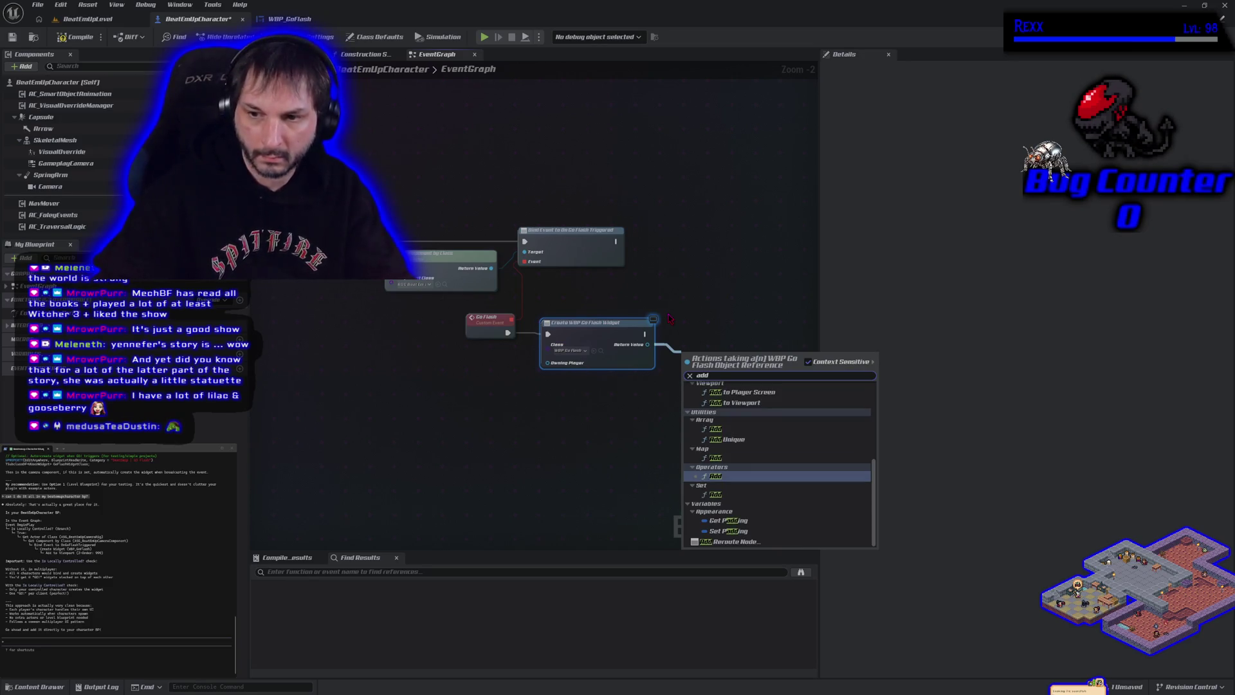
click(733, 403)
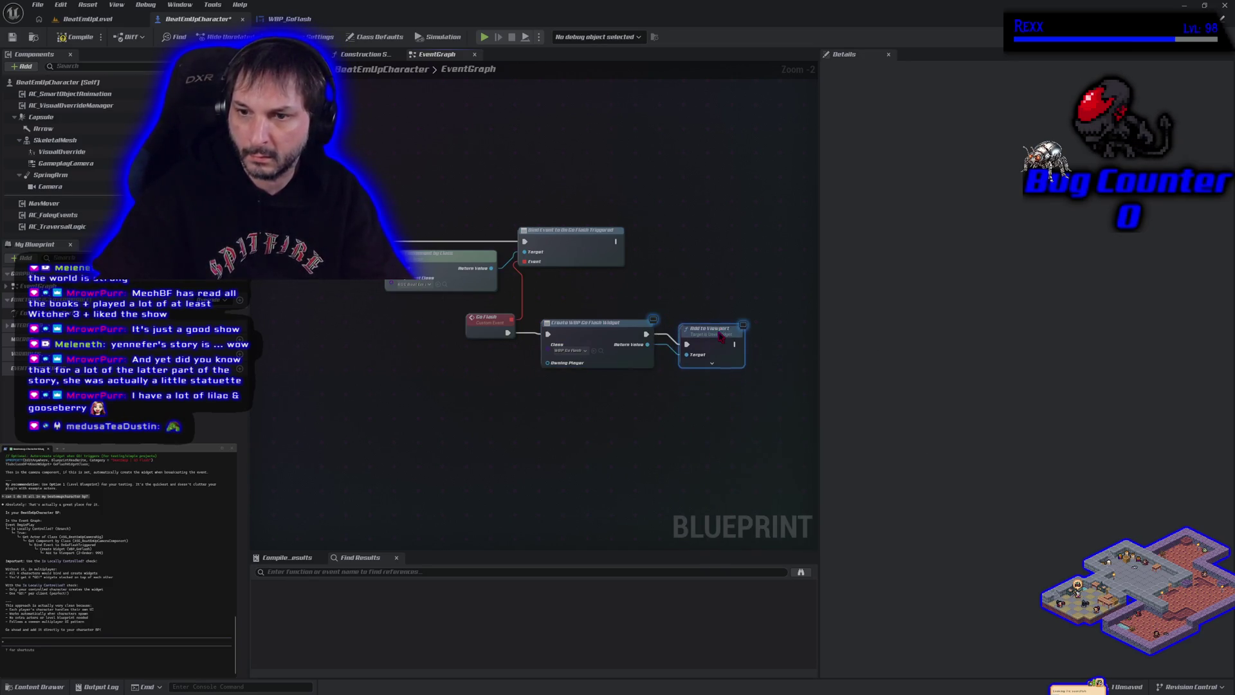
drag(720, 330, 721, 324)
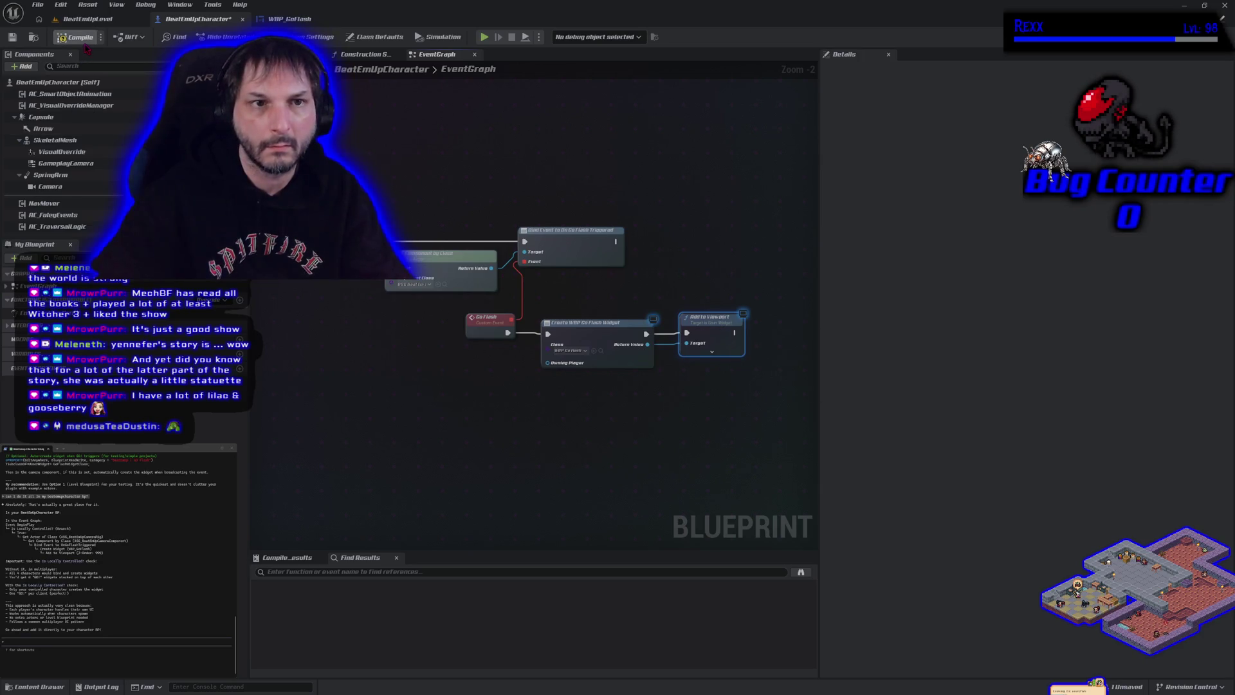
- Save the BeatEmUpCharacter blueprint, then play-test BeatEmUpLevel and stop it with Escape
click(14, 39)
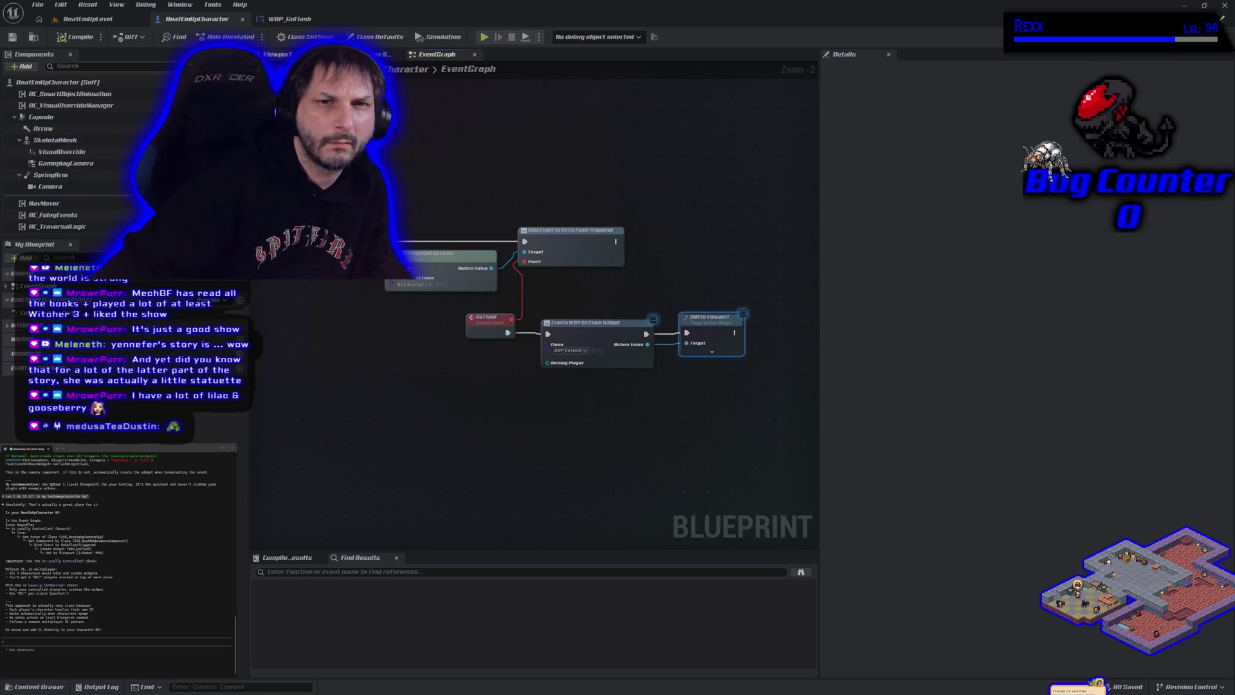
click(116, 23)
click(295, 36)
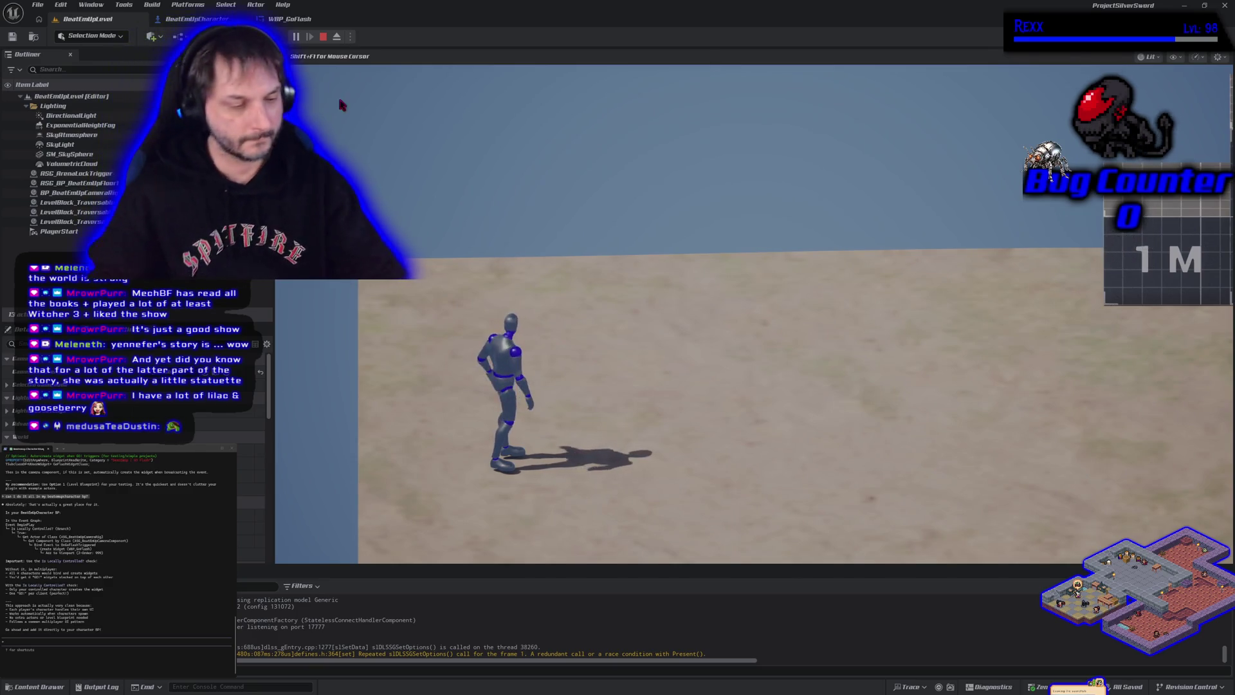
key(Escape)
- Open WBP_GoFlash and preview its FlashAnimation fade in the Animations timeline
click(289, 18)
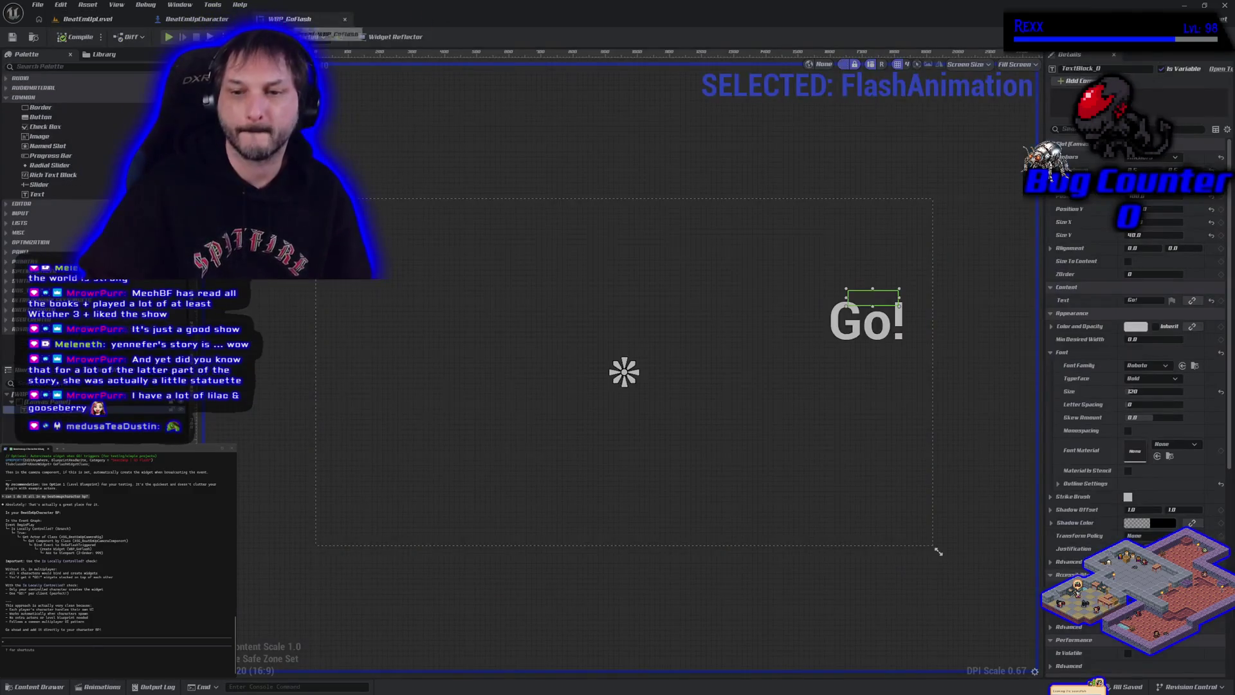
click(93, 685)
click(341, 671)
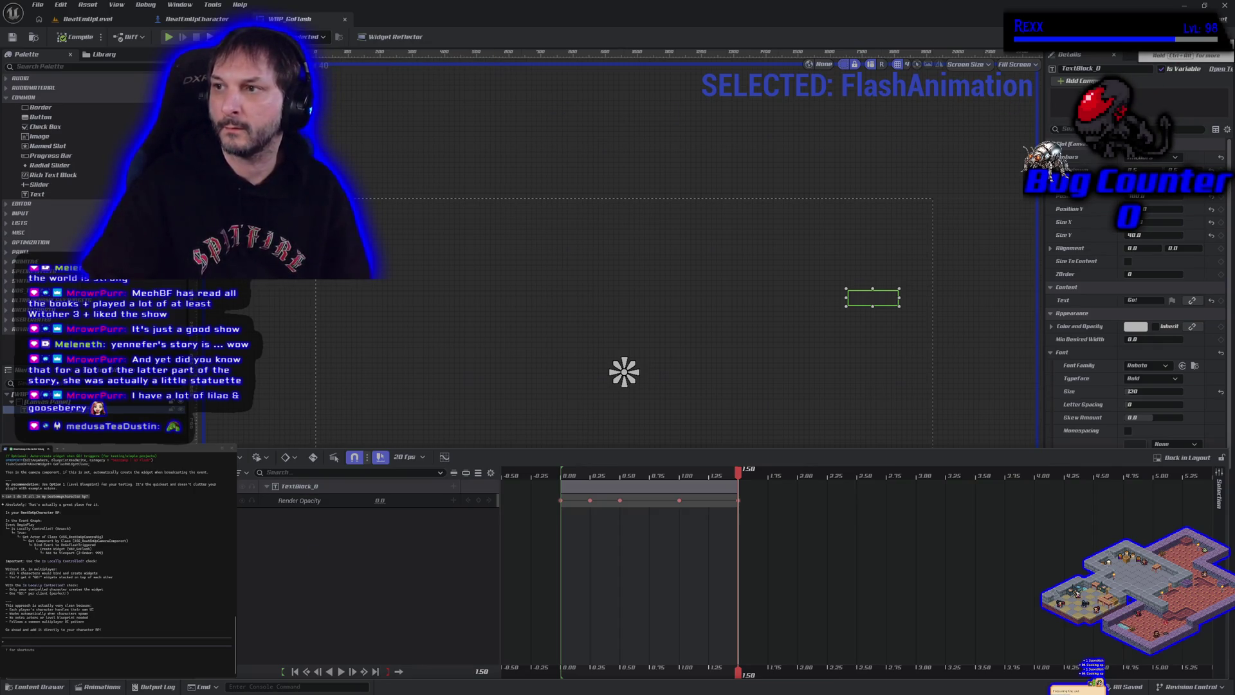
- Edit both Delay durations in the event graph, compile, and return to BeatEmUpLevel
click(1216, 36)
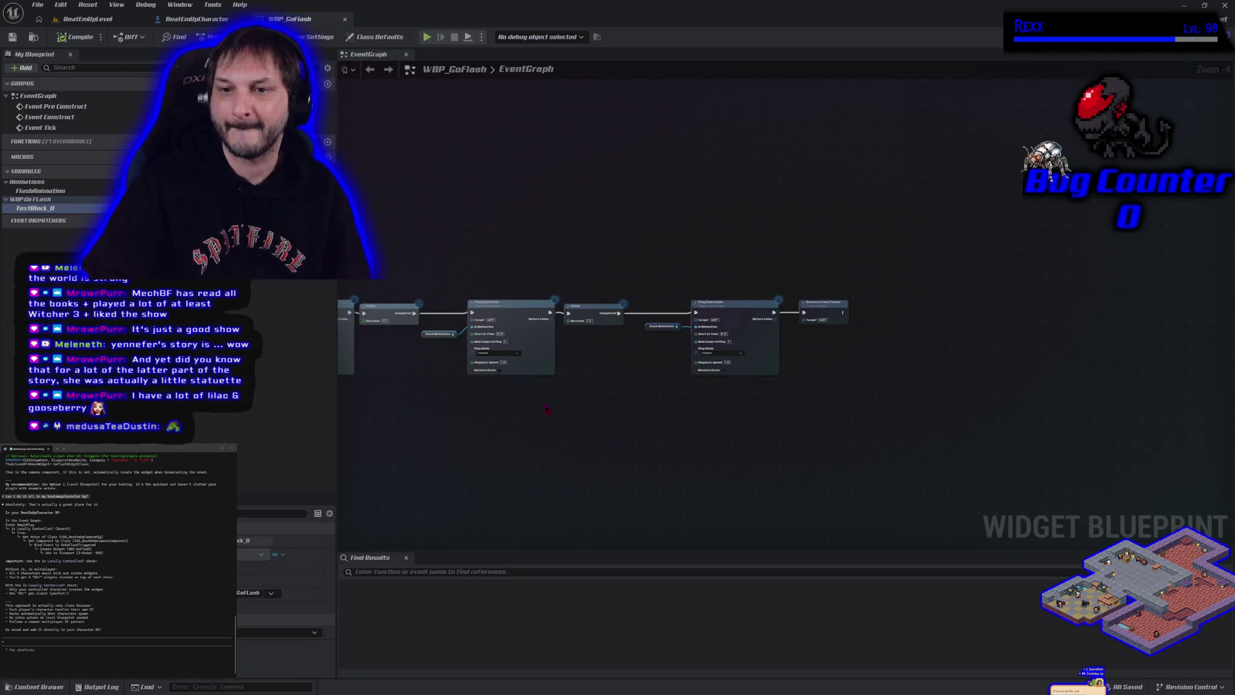
scroll(598, 418, up, 2)
scroll(718, 403, down, 1)
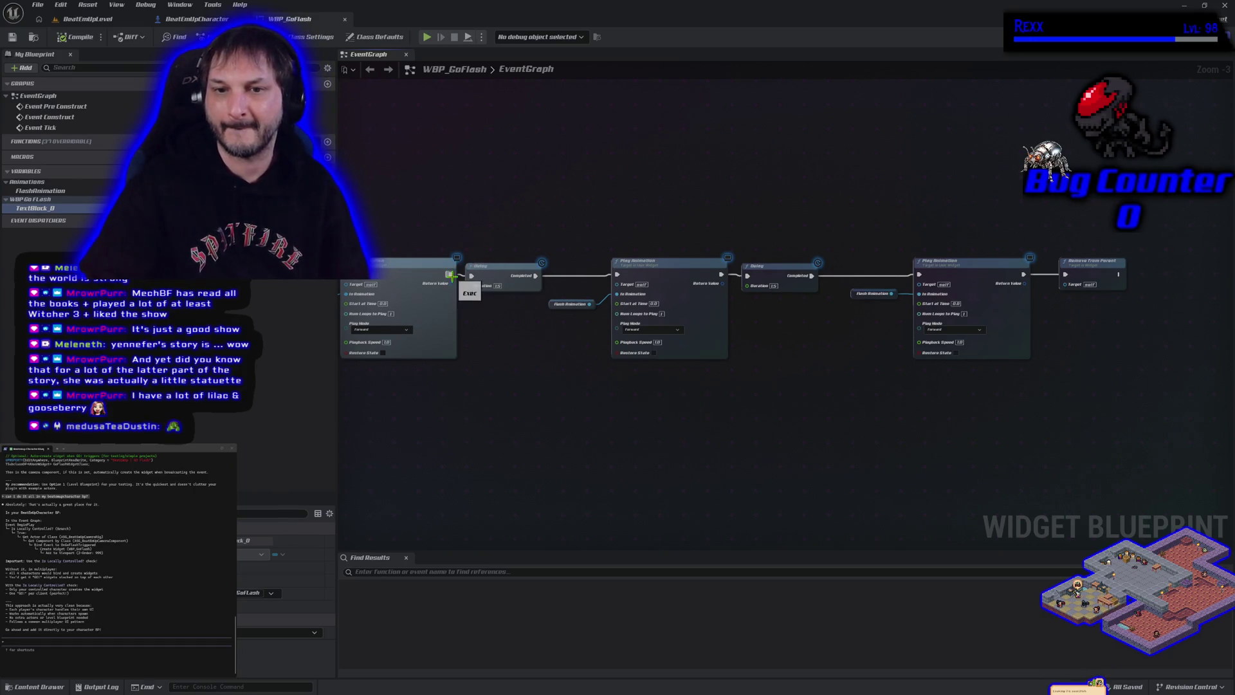
drag(494, 331, 504, 348)
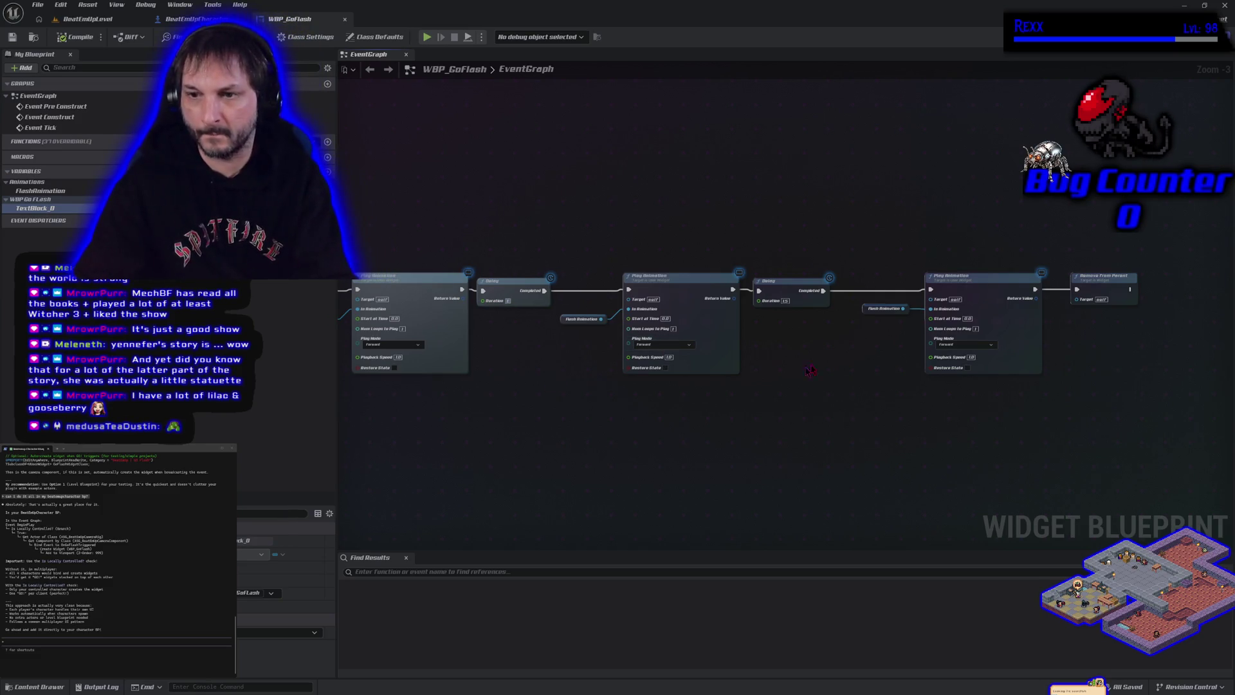
key(Return)
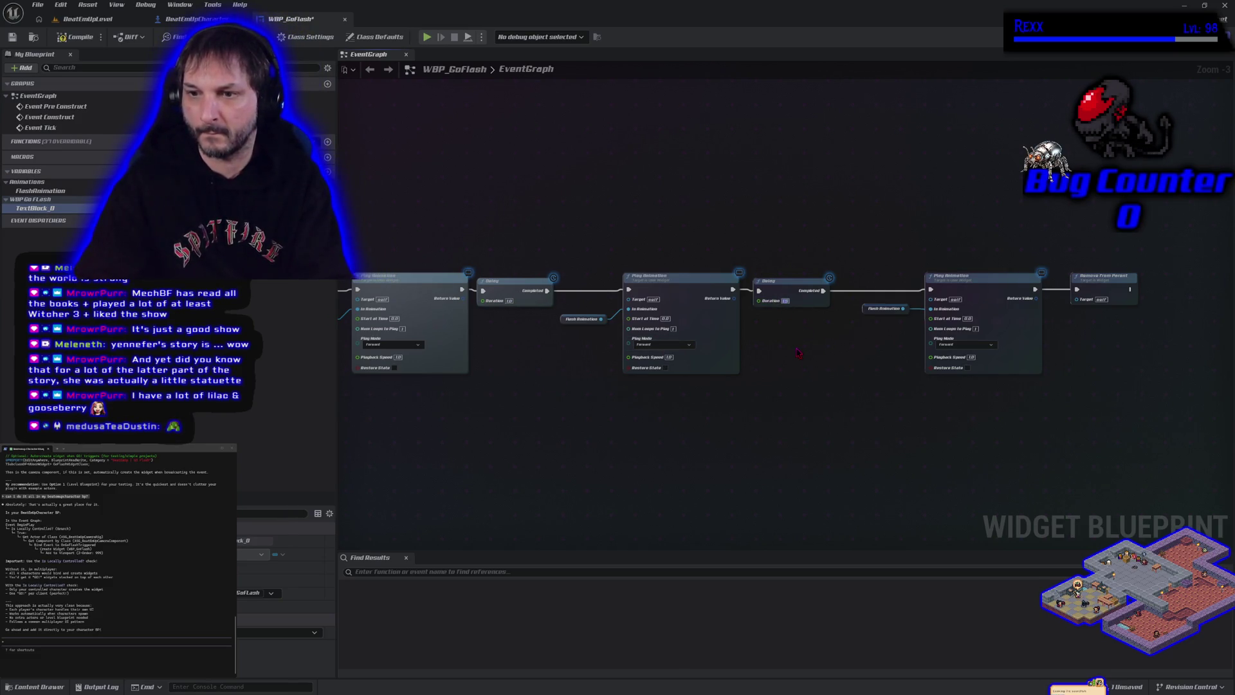
key(Return)
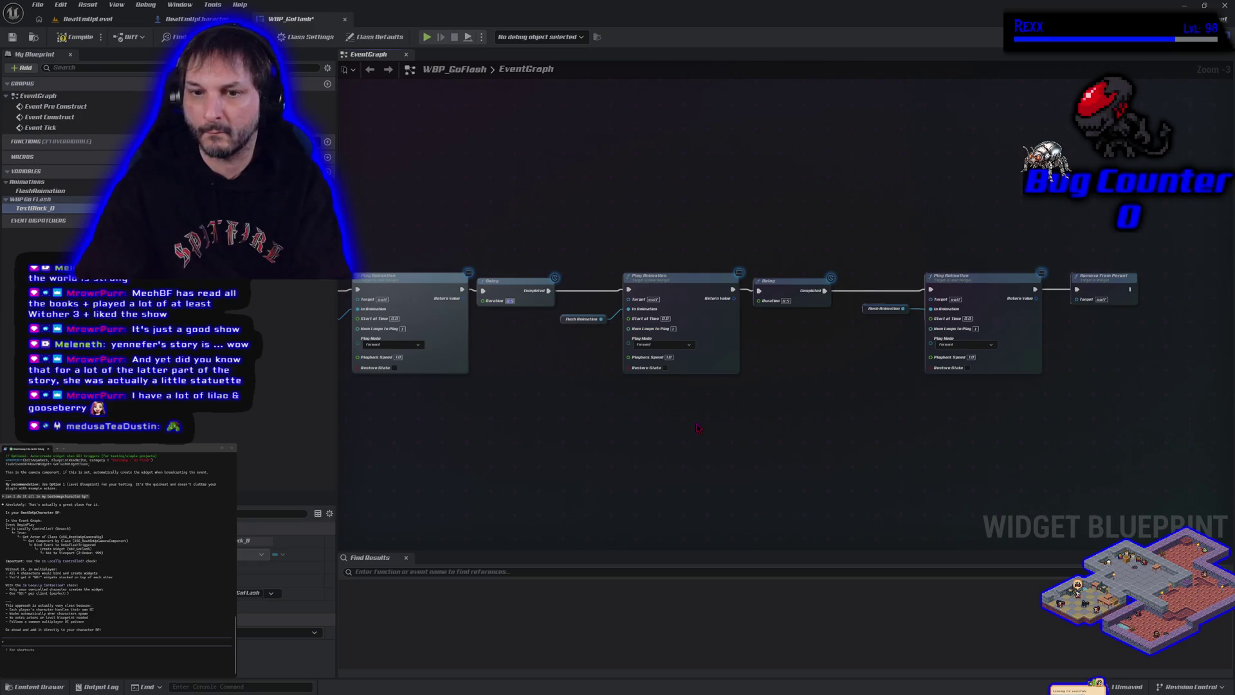
click(76, 37)
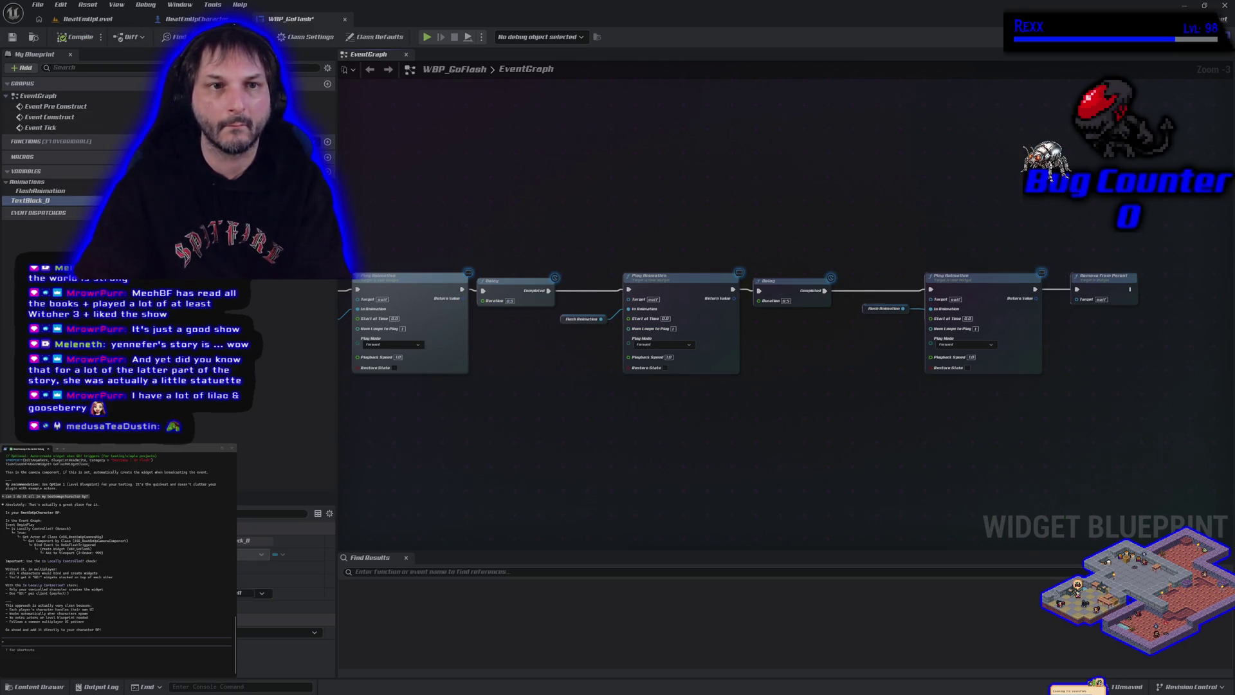
click(88, 19)
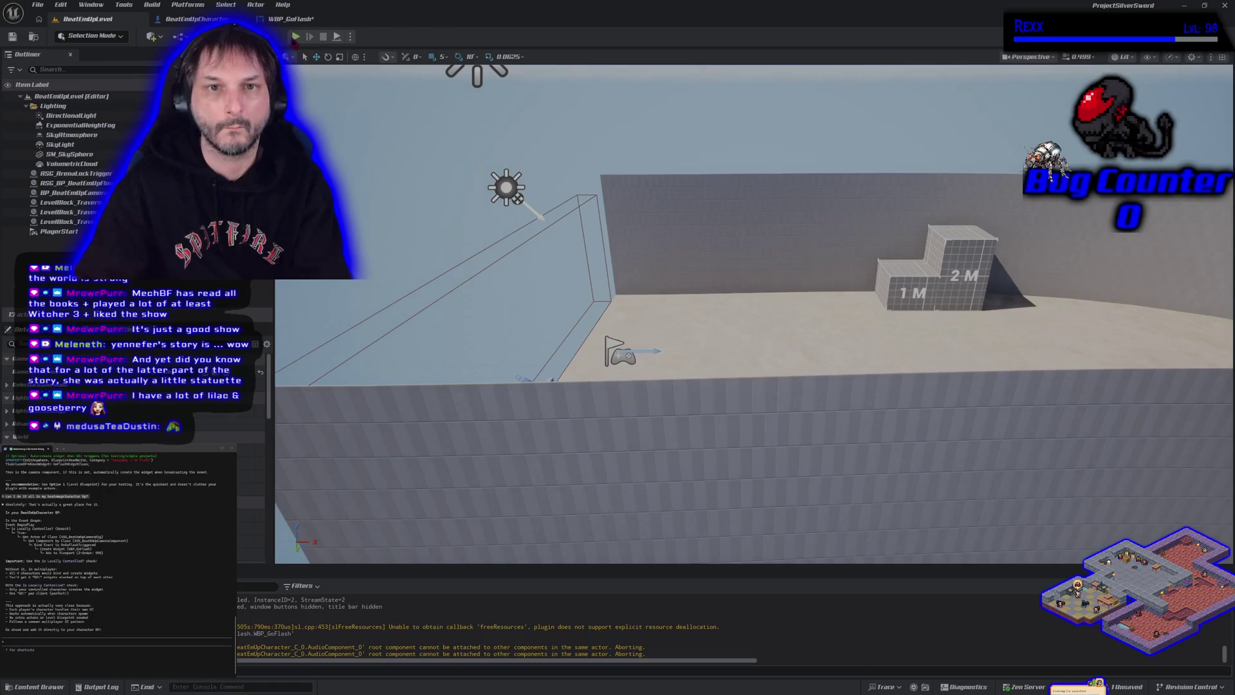
- Run and stop another level play test, then save the WBP_GoFlash blueprint
click(295, 37)
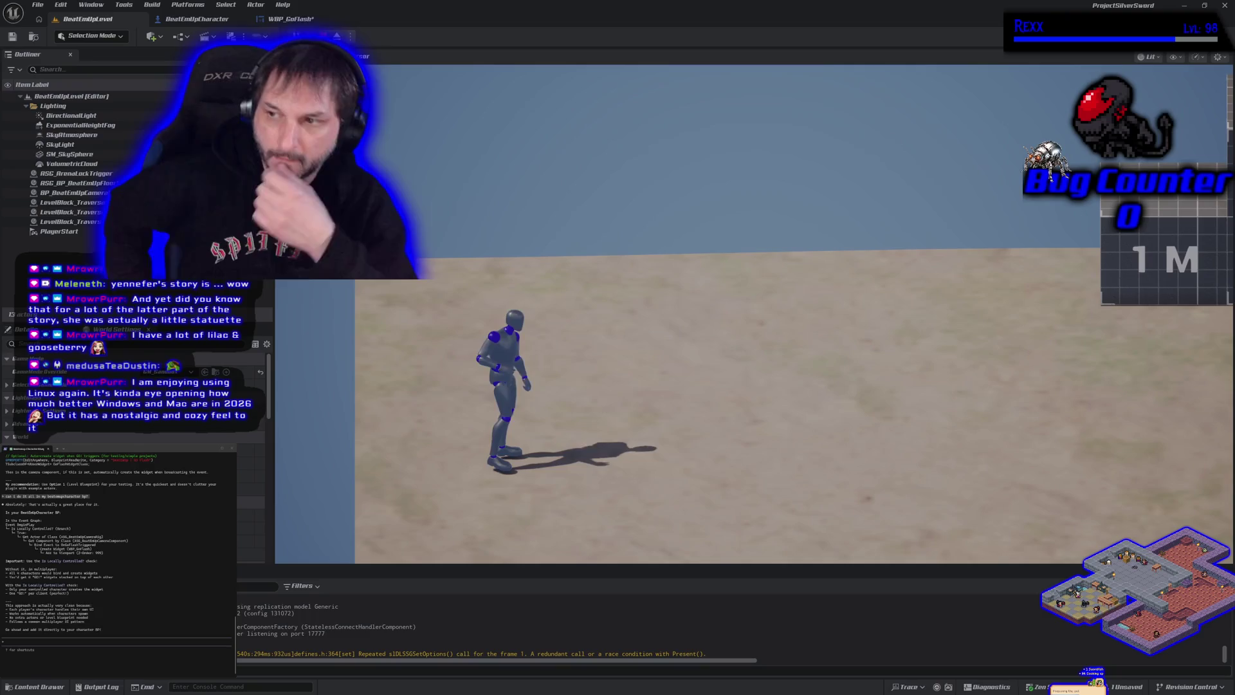
key(Escape)
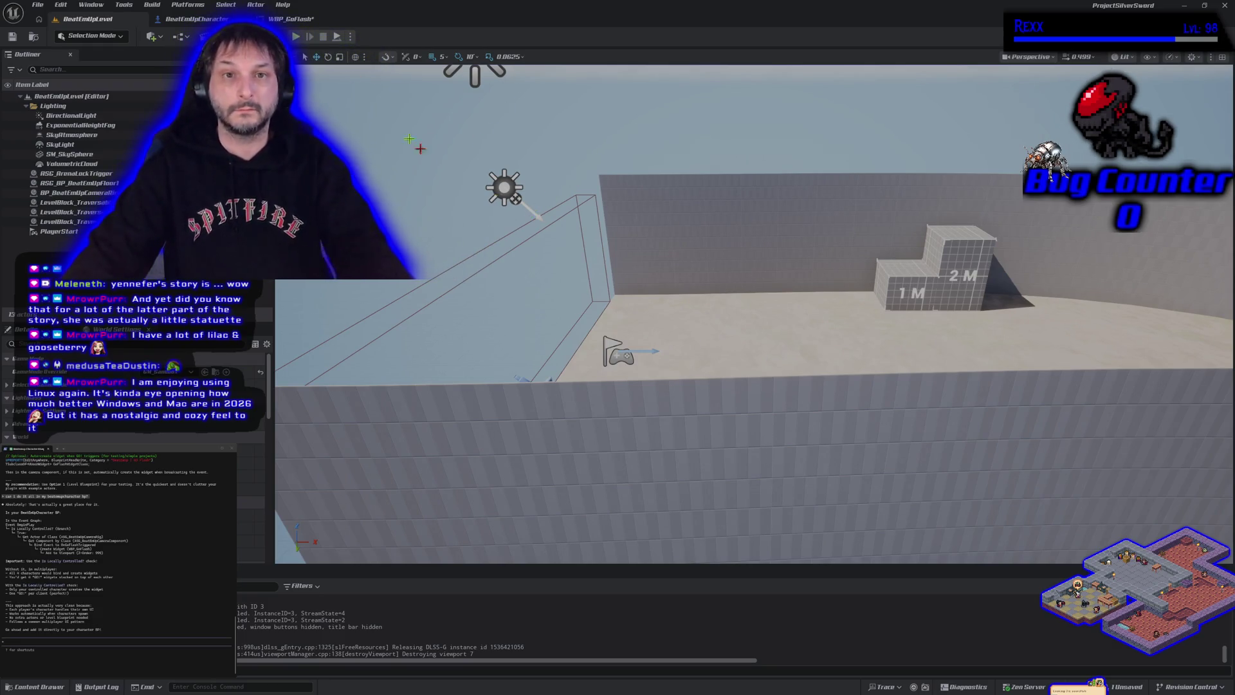
click(283, 20)
click(11, 37)
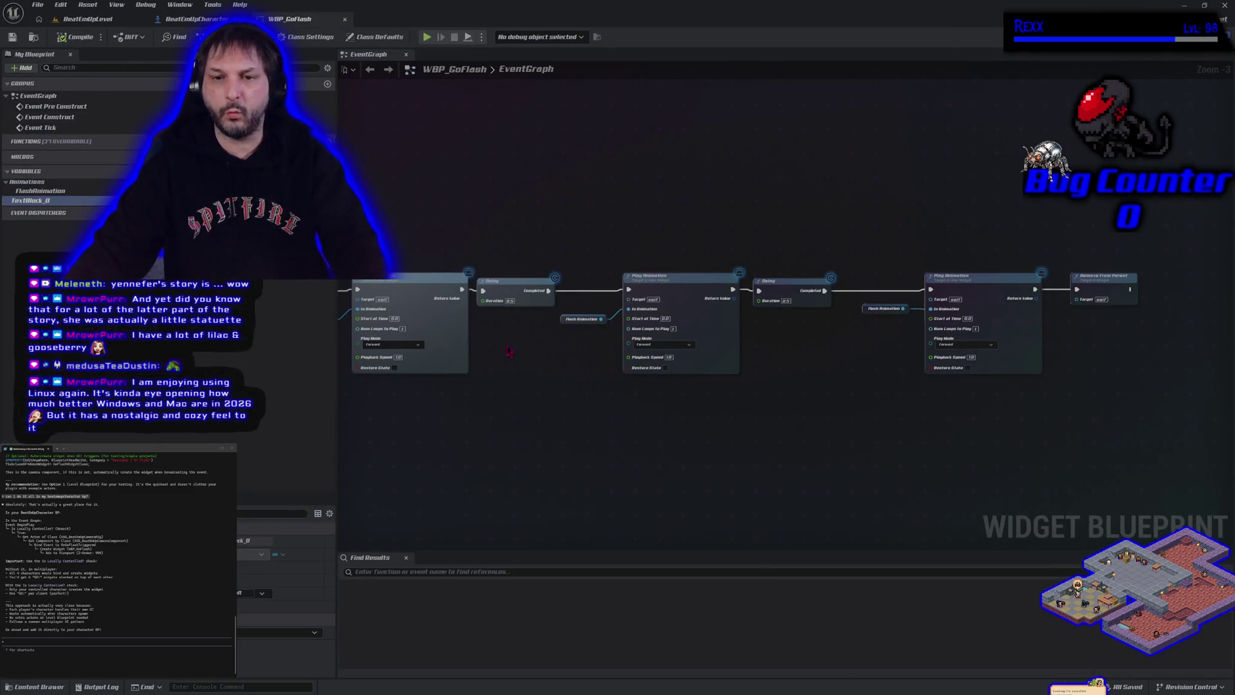
- Enter 2.0 as the Duration of both Delay nodes in the WBP_GoFlash event graph
mouse_move(514, 368)
mouse_down()
mouse_move(630, 384)
mouse_move(609, 385)
mouse_up()
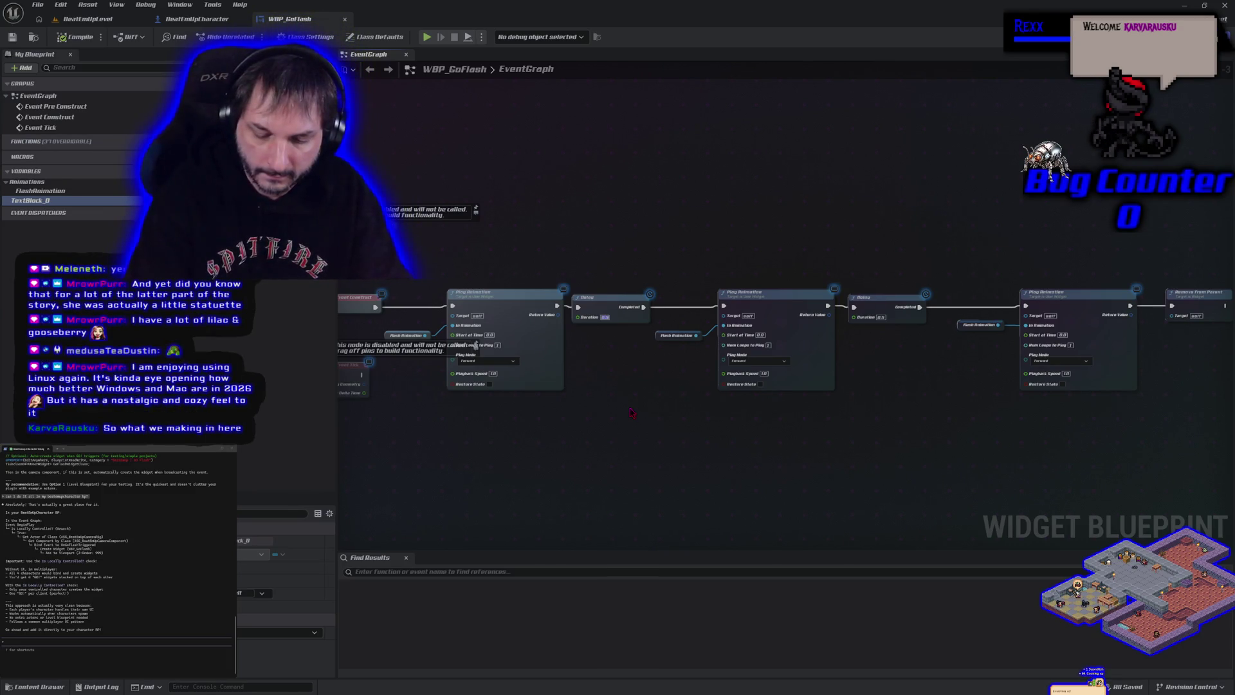
key(Return)
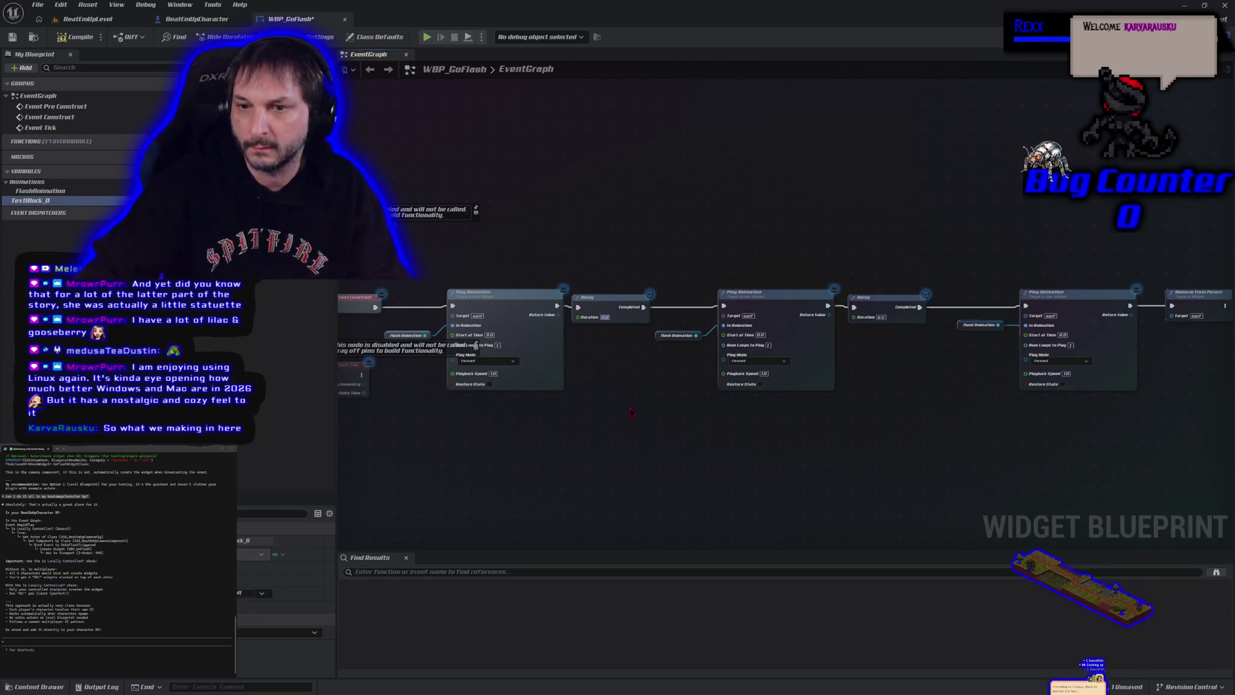
click(880, 316)
text(2)
key(Return)
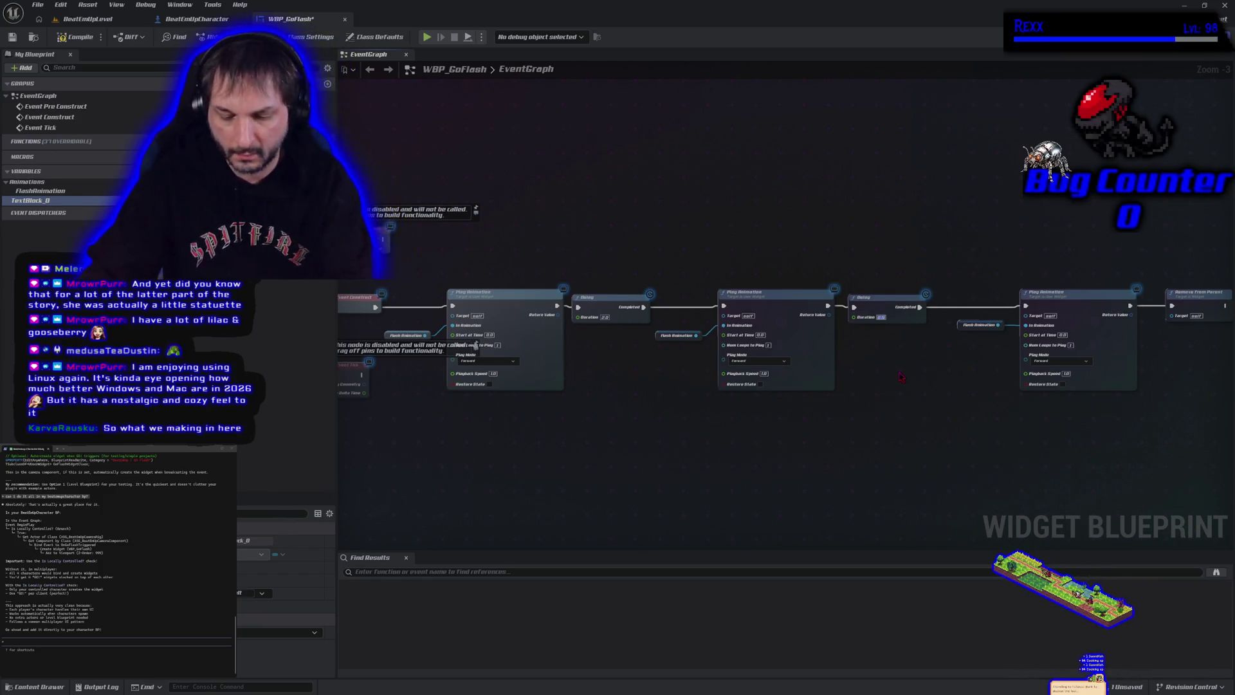
mouse_move(476, 345)
mouse_down()
mouse_move(447, 357)
mouse_move(529, 333)
mouse_up()
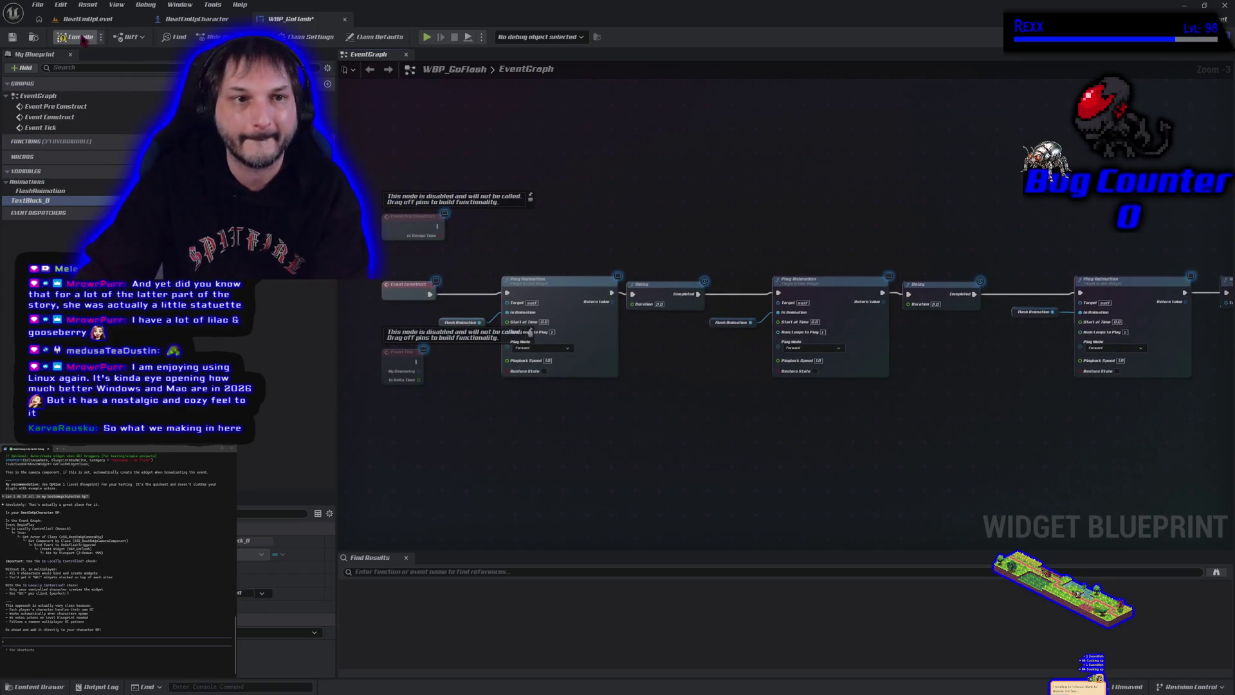
- Play-test the level with the game preview enlarged to watch Go! flash, then stop
click(427, 37)
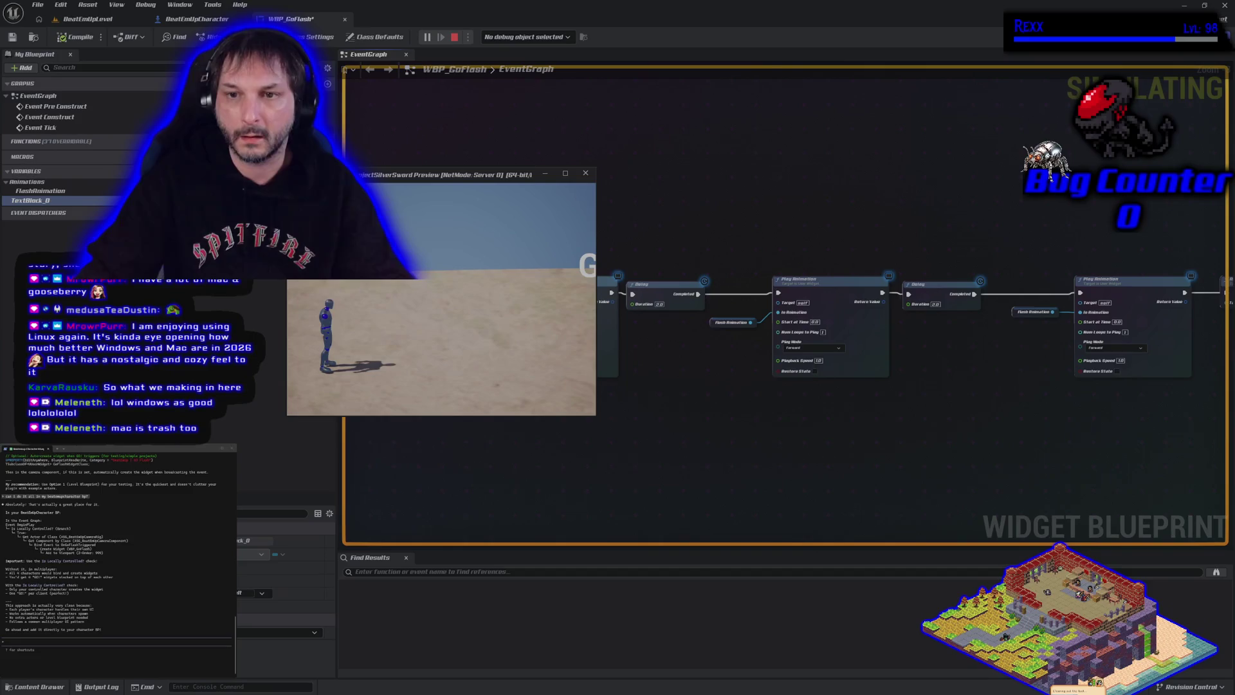
key(Escape)
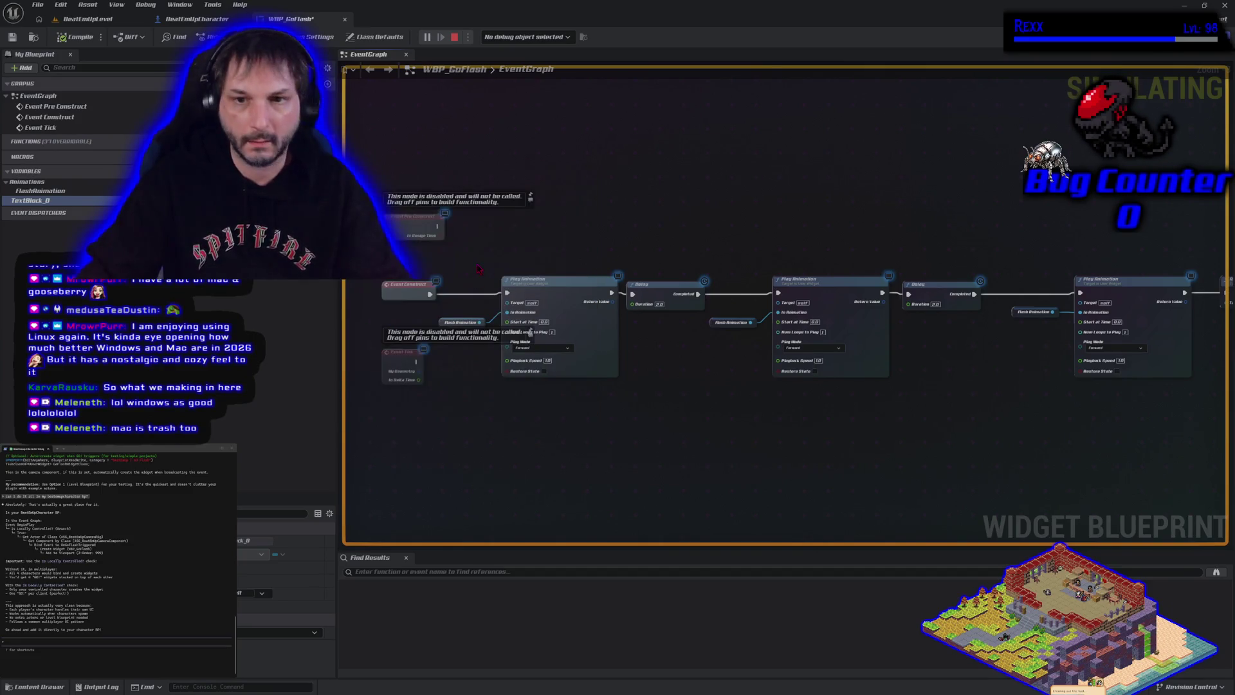
key(alt+p)
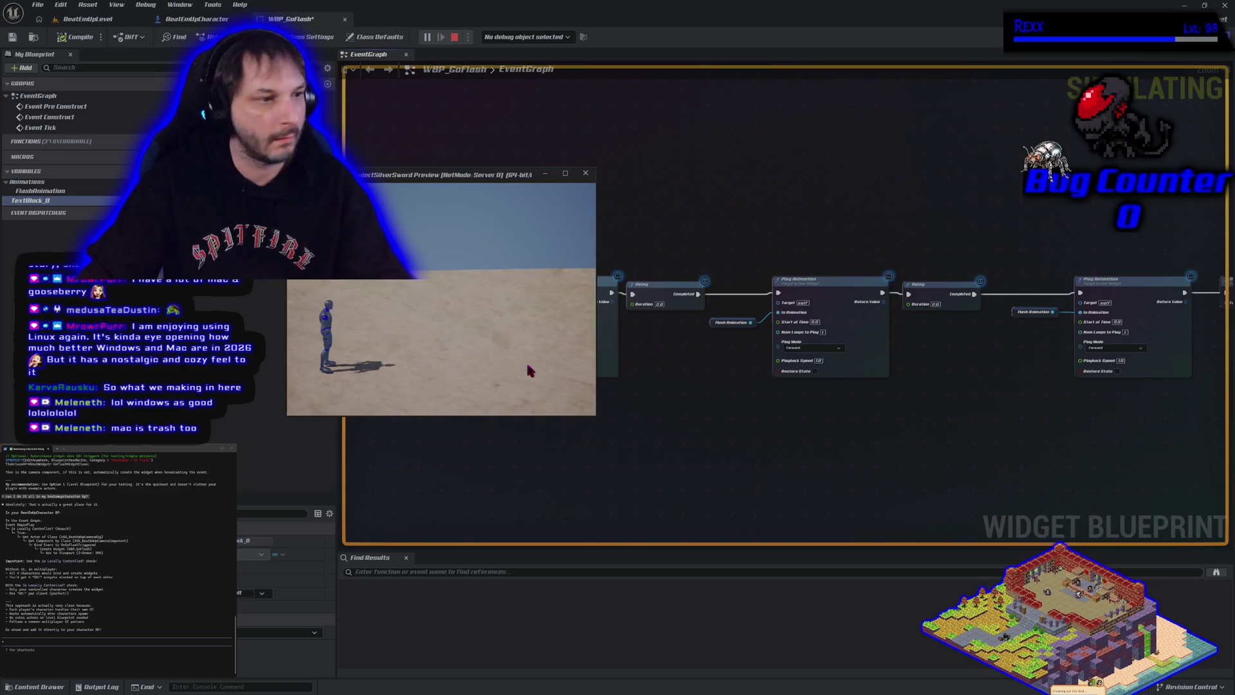
key(alt+Tab)
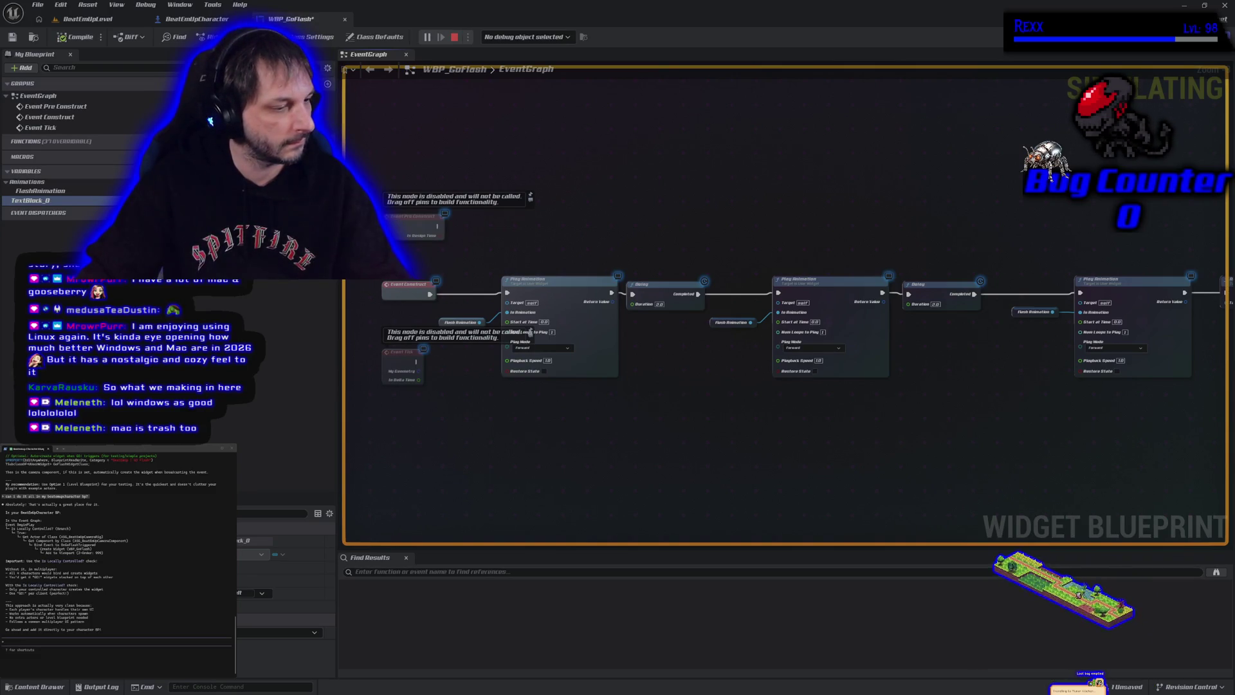
key(alt+Tab)
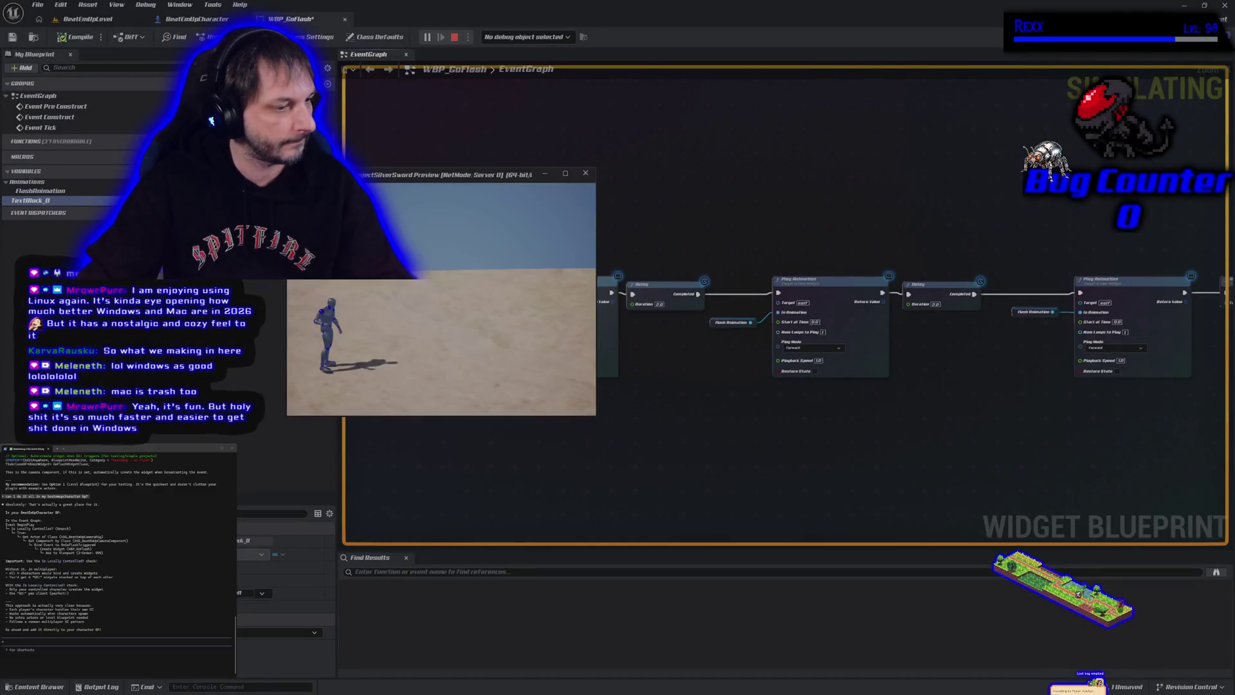
click(566, 173)
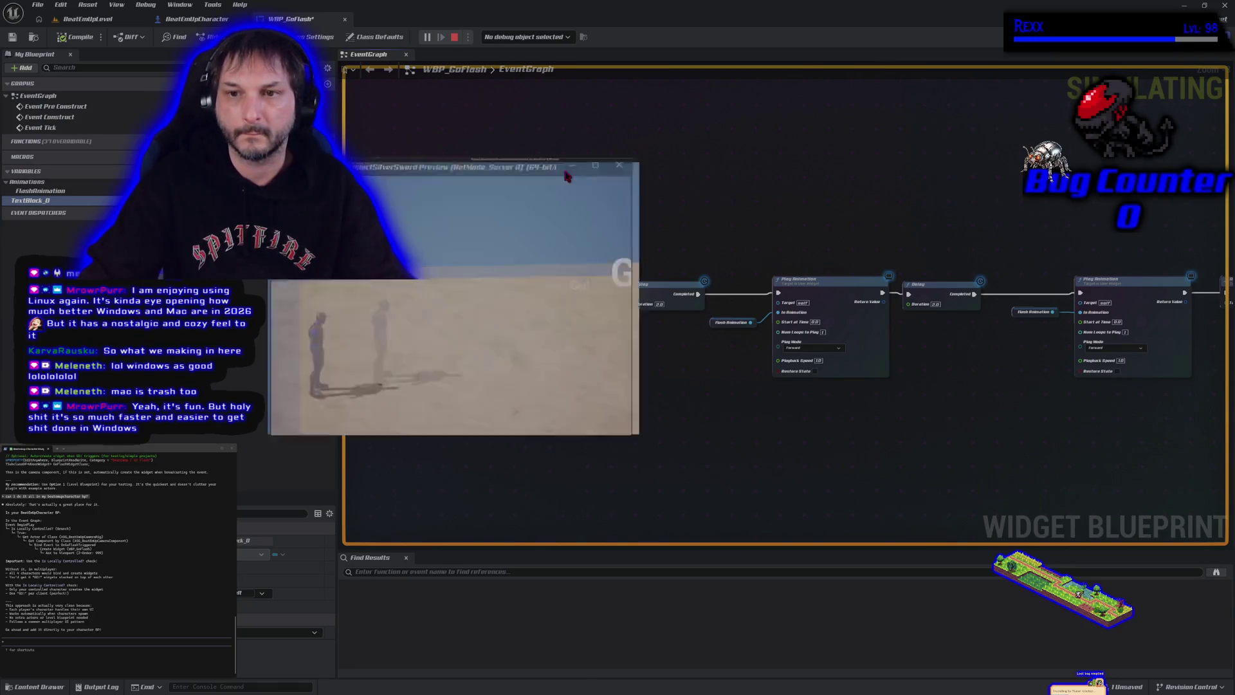
click(660, 344)
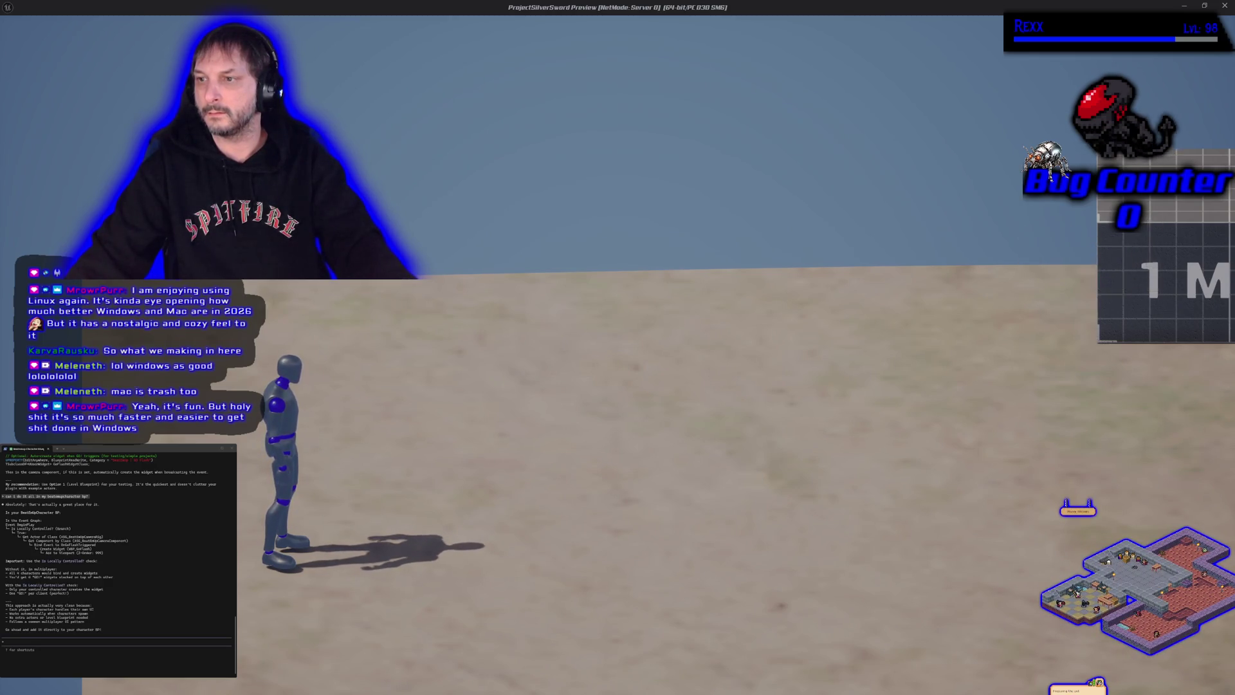
key(Escape)
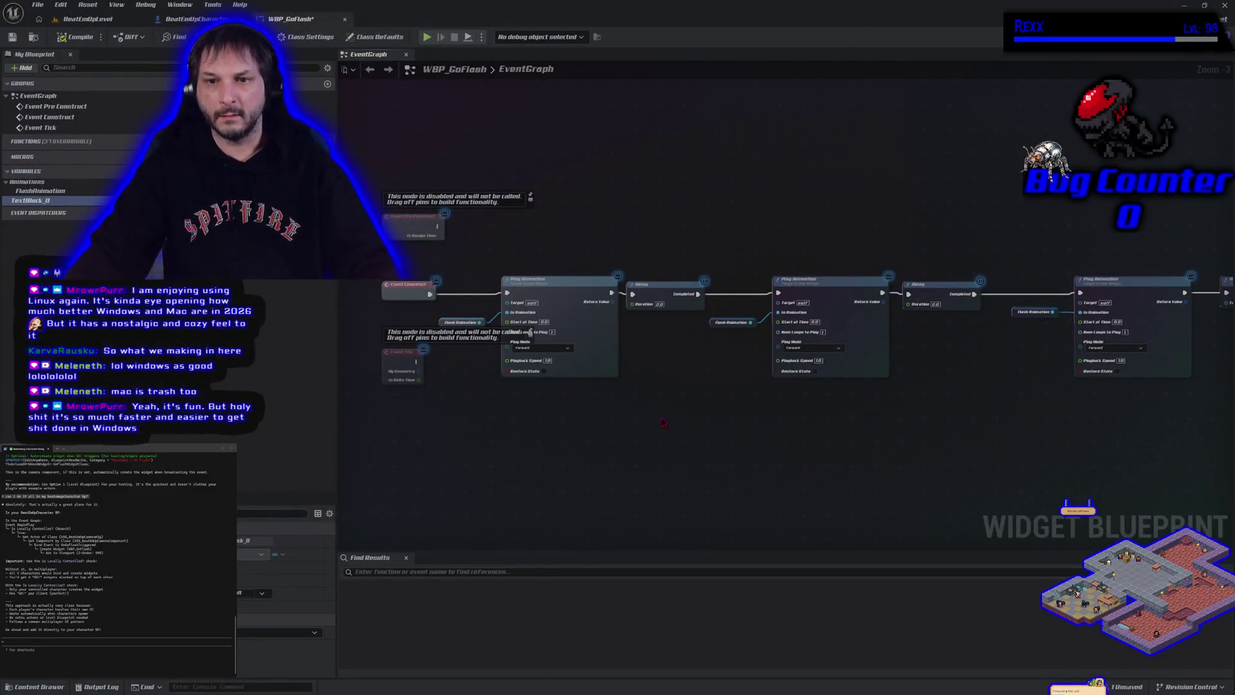
- Break the wire from the last Play Animation into Remove from Parent
click(570, 314)
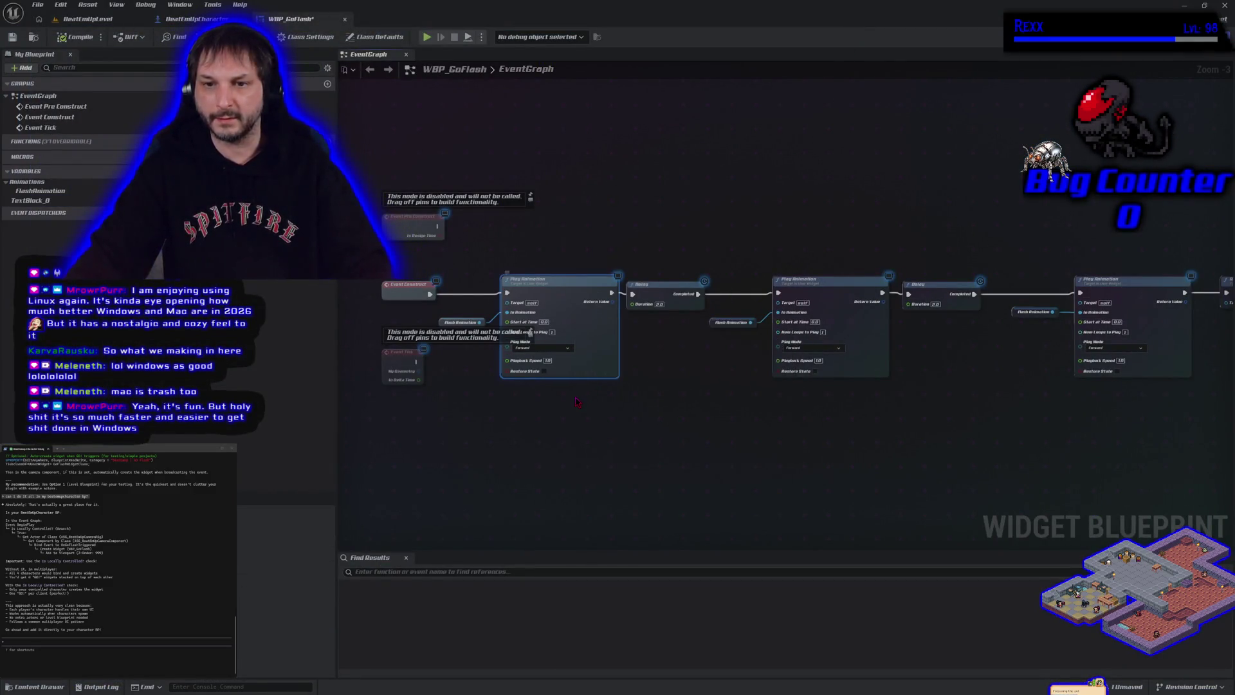
scroll(577, 402, up, 3)
drag(637, 416, 624, 416)
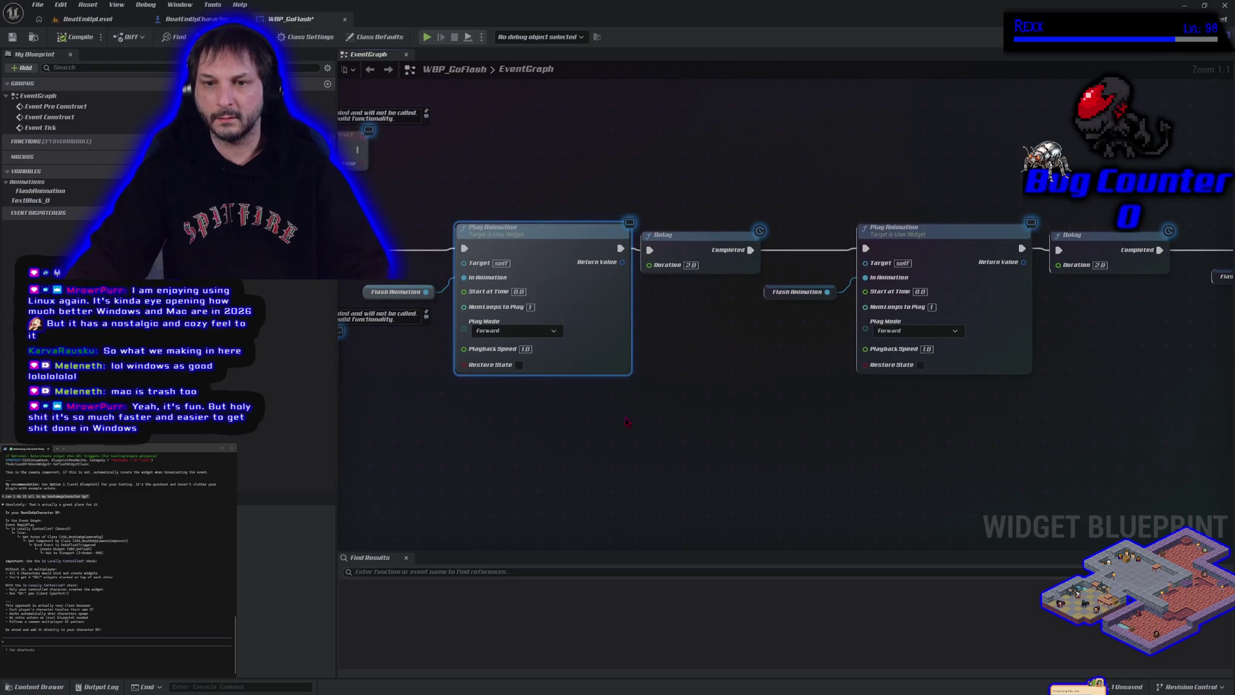
click(969, 262)
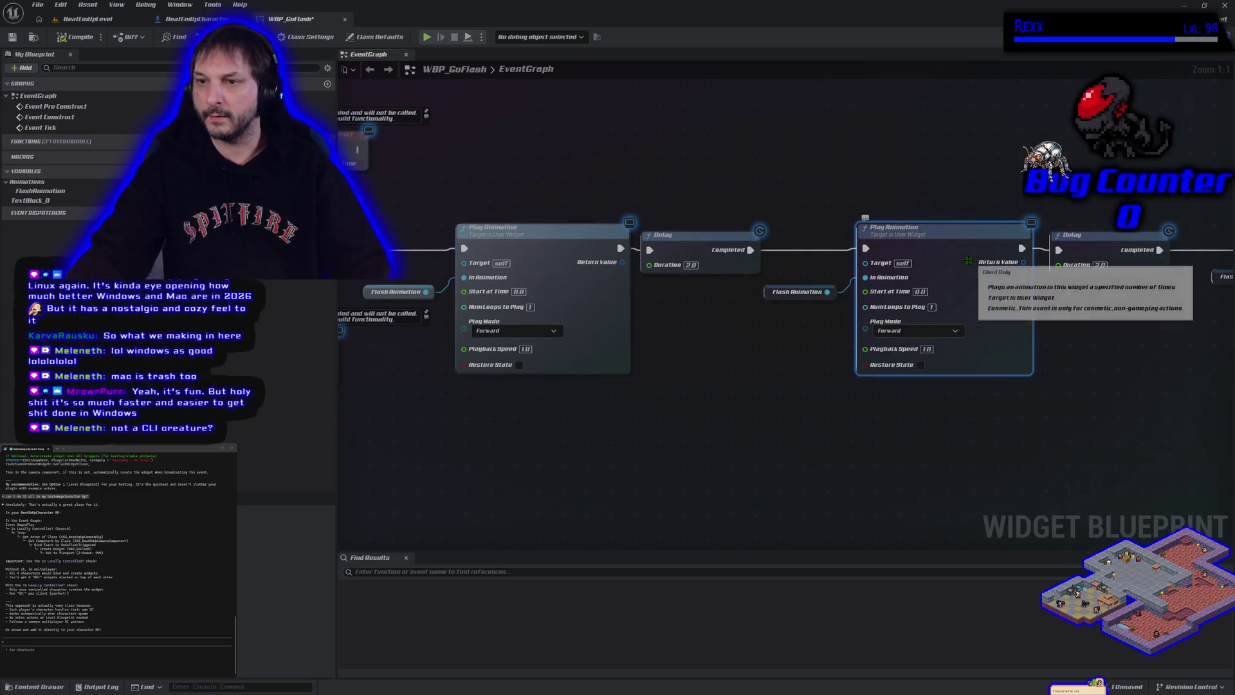
mouse_move(1023, 448)
mouse_down()
mouse_move(784, 465)
mouse_move(565, 447)
mouse_up()
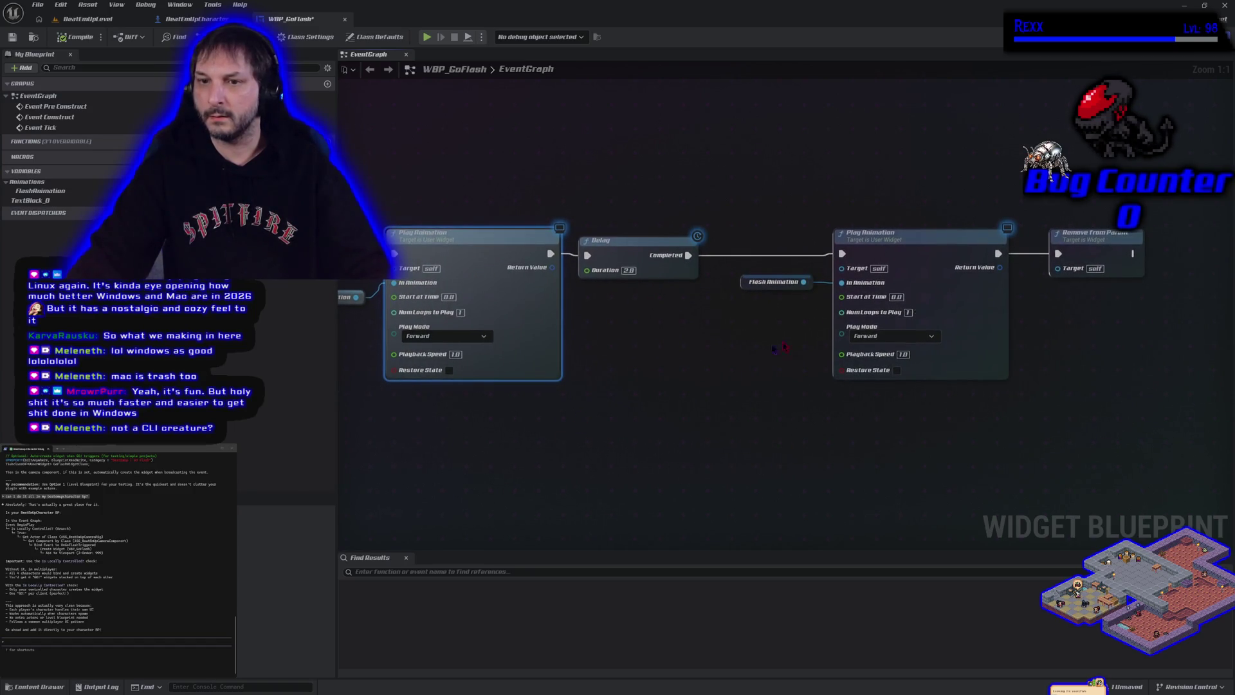
right_click(1063, 256)
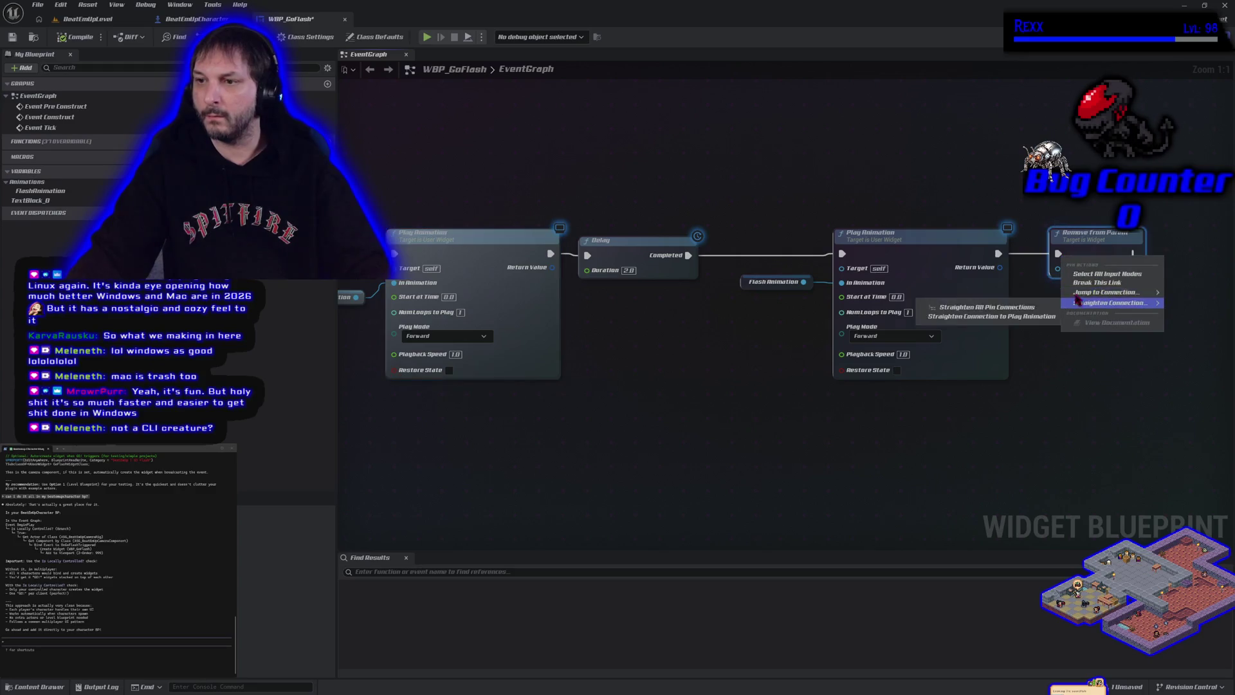
click(1086, 283)
key(Delete)
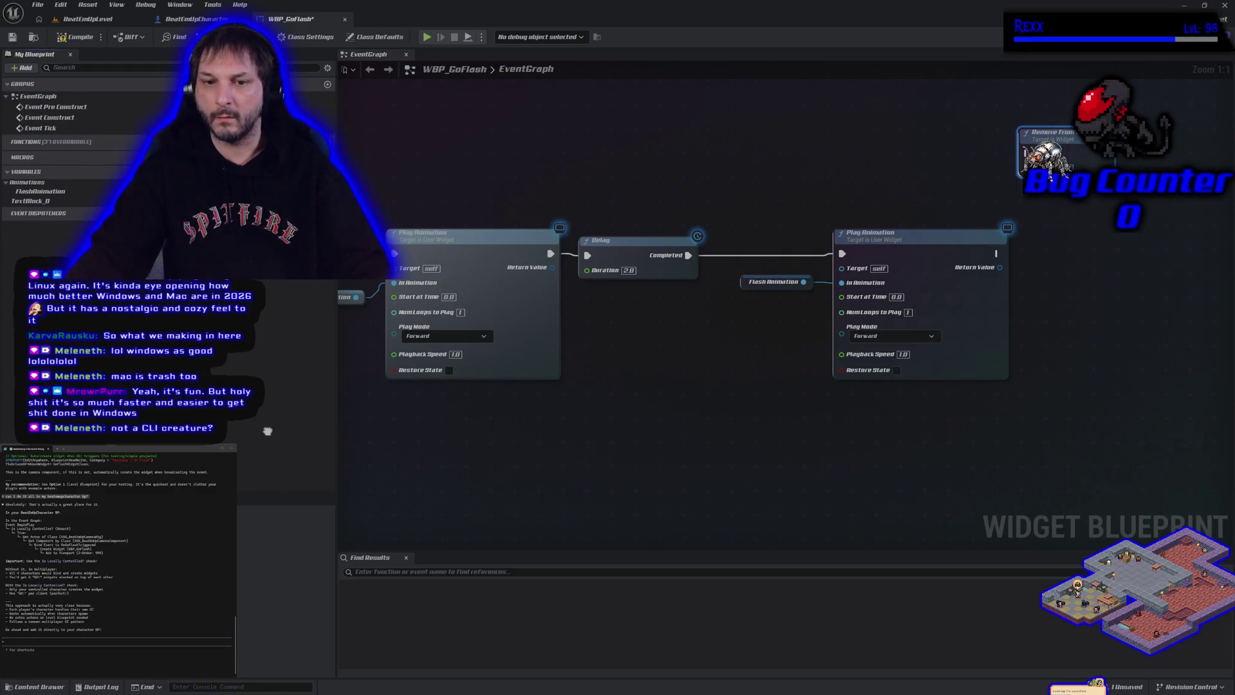
- Set both Delay node durations to 1.5 seconds
drag(347, 321, 515, 335)
click(503, 284)
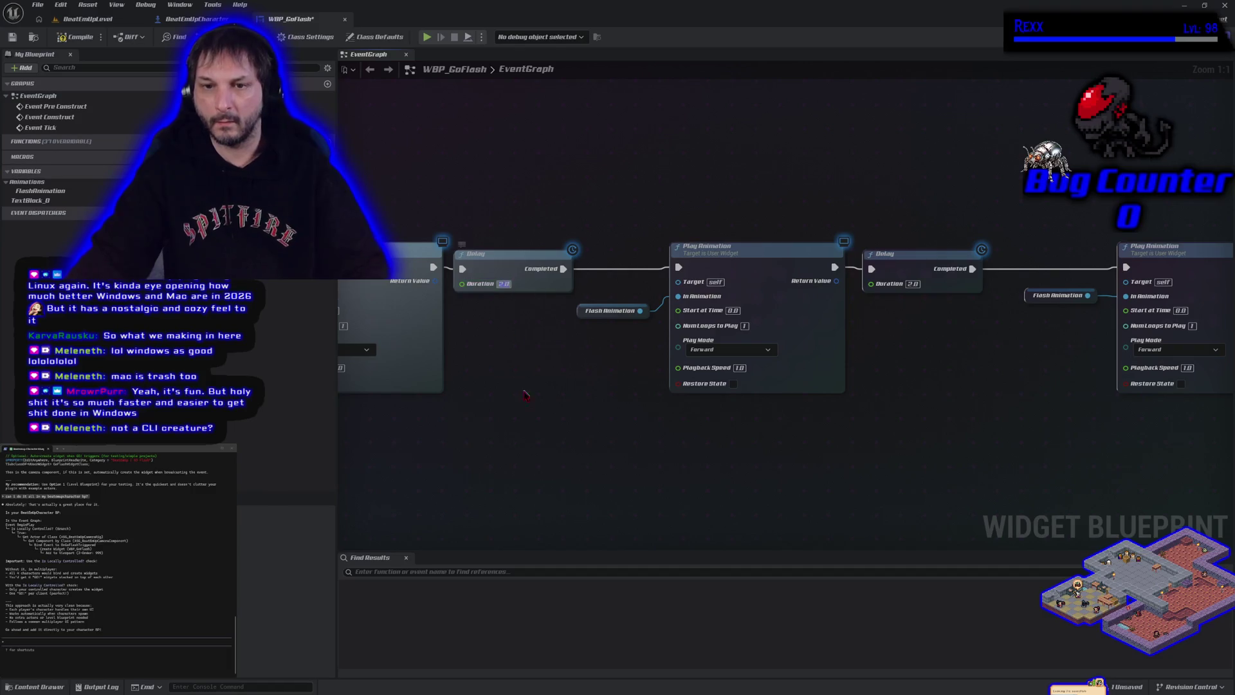
text(1)
key(Return)
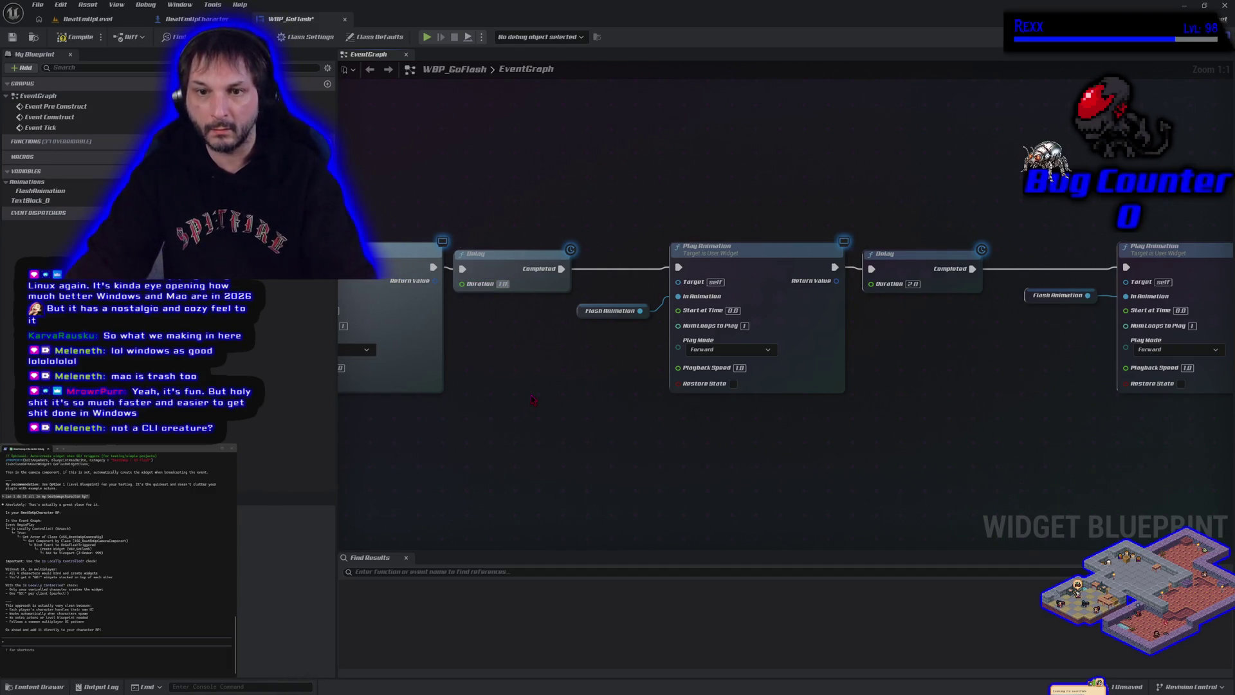
text(1.5)
key(Return)
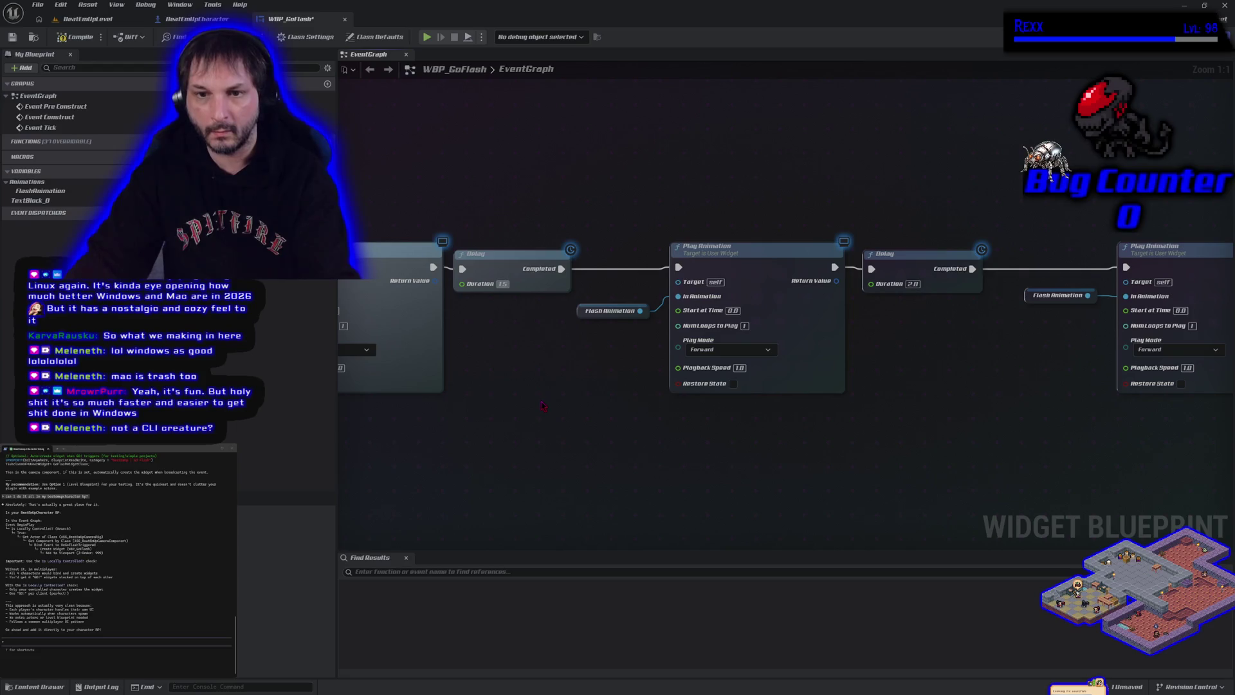
click(914, 283)
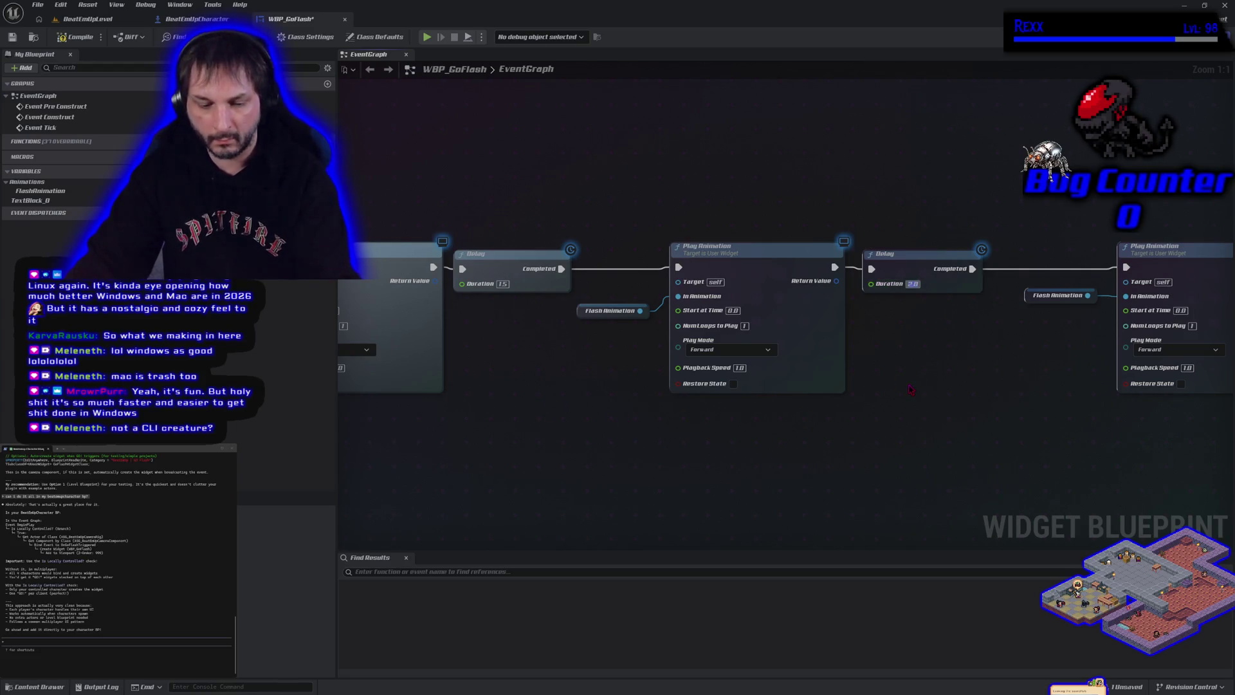
text(1.5)
key(Return)
- Paste a copied 1.5-second Delay between the last Play Animation and Remove from Parent, then play-test
drag(1030, 419, 546, 436)
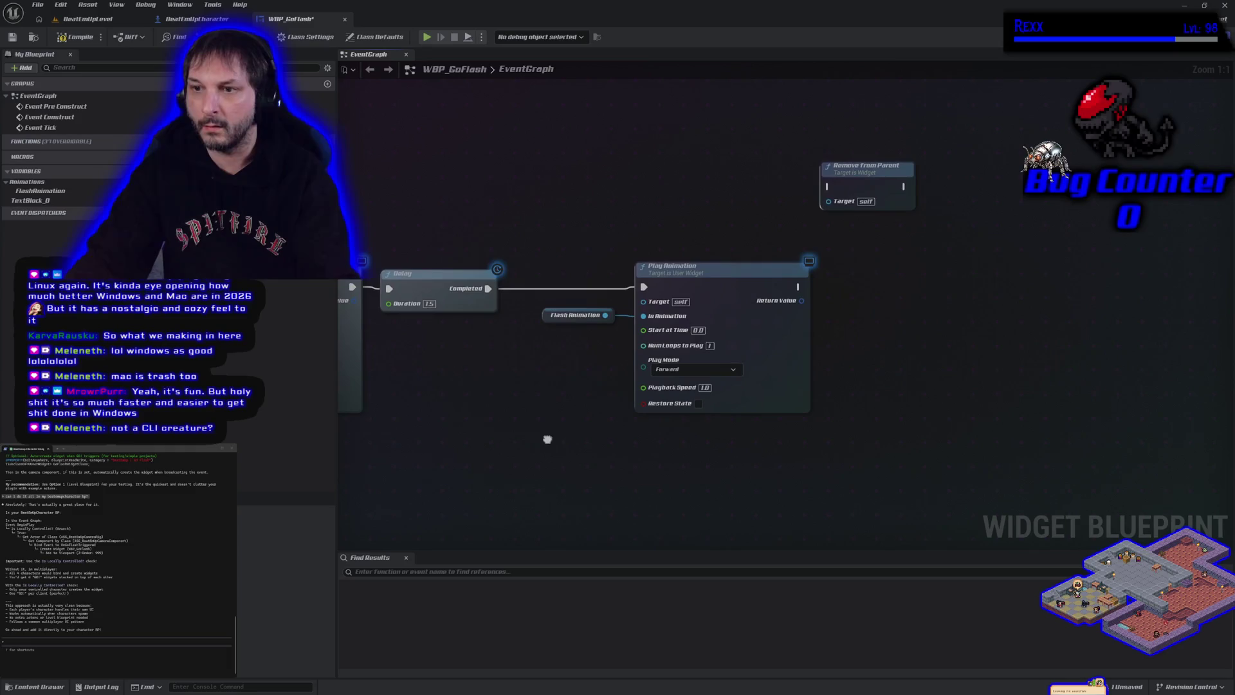
click(389, 275)
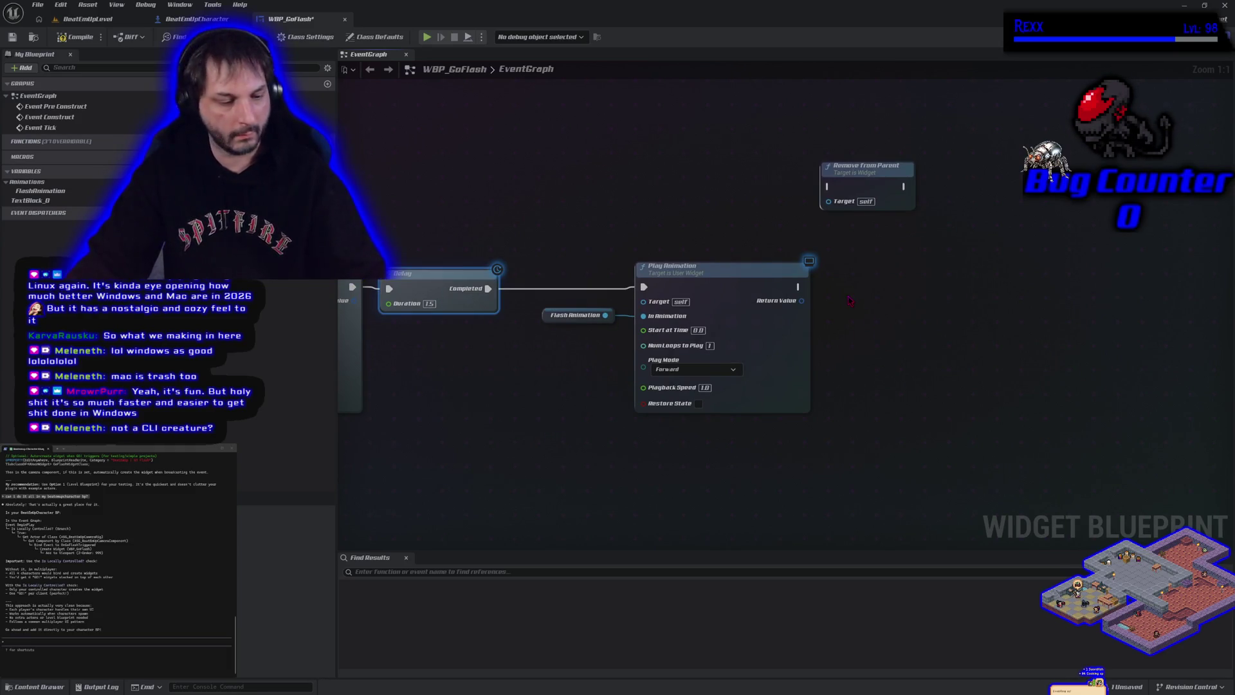
key(ctrl+c)
key(ctrl+v)
mouse_move(798, 287)
mouse_down()
mouse_move(851, 311)
mouse_move(850, 281)
mouse_up()
right_click(863, 318)
key(Escape)
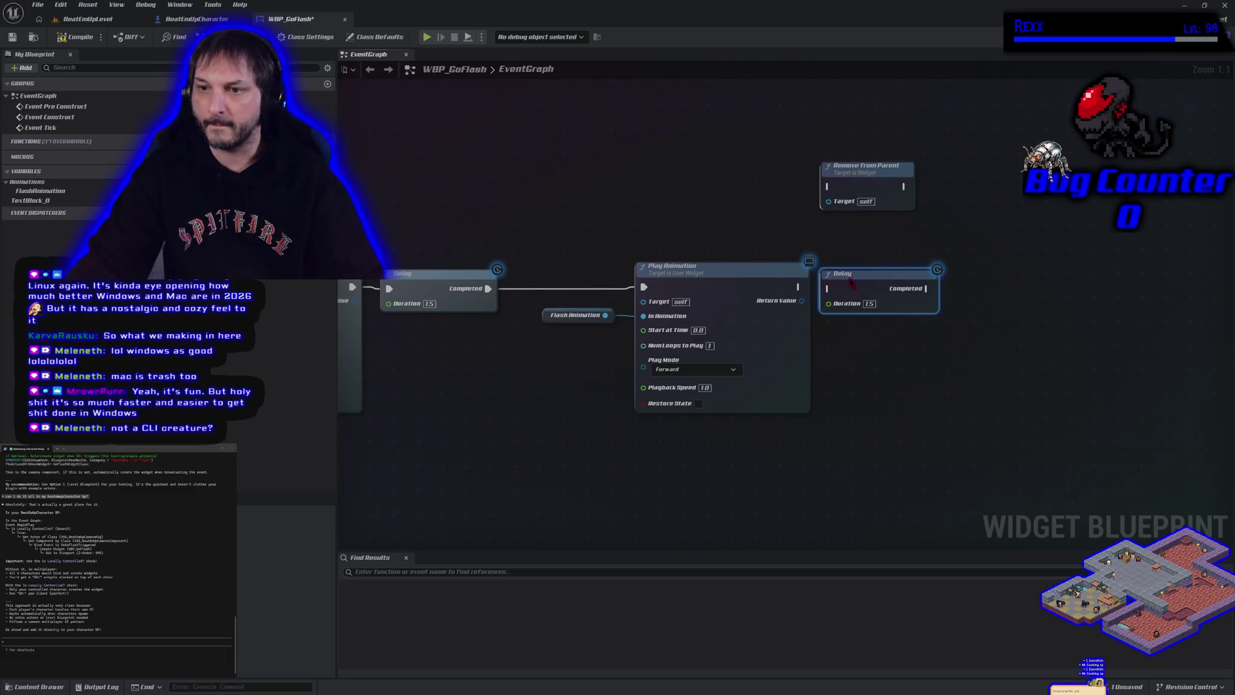
mouse_move(851, 173)
mouse_down()
mouse_move(1009, 251)
mouse_move(997, 273)
mouse_up()
drag(926, 288, 975, 288)
key(Escape)
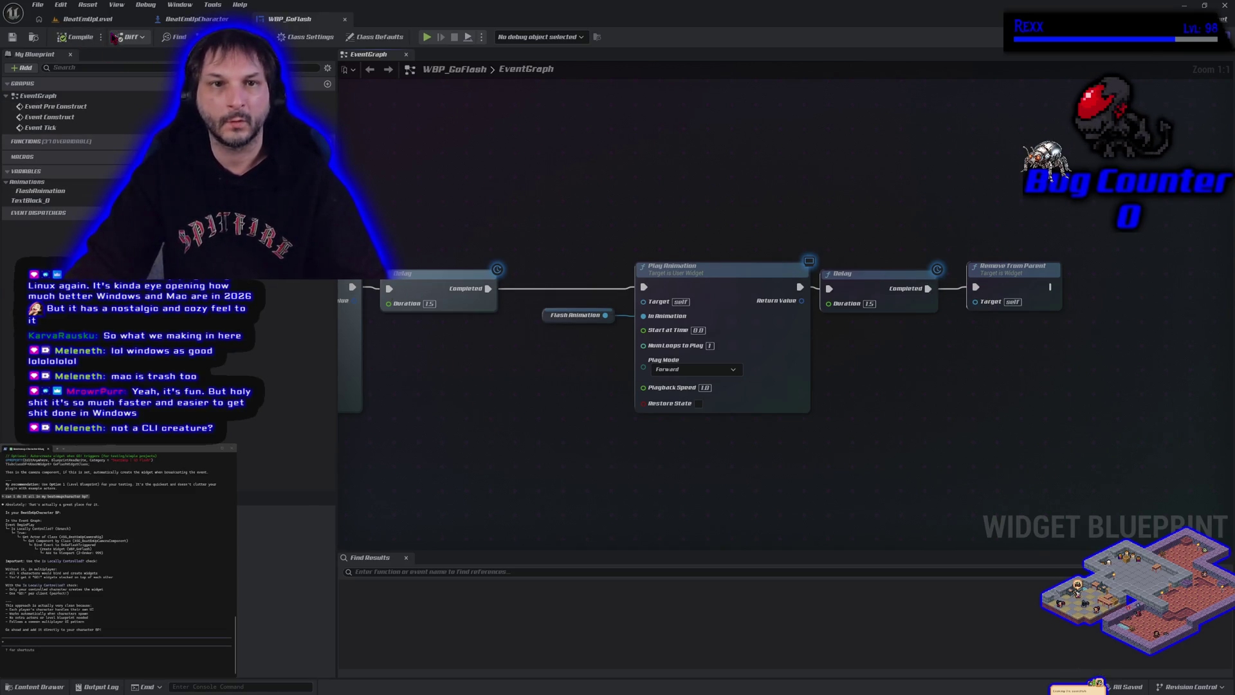
click(430, 39)
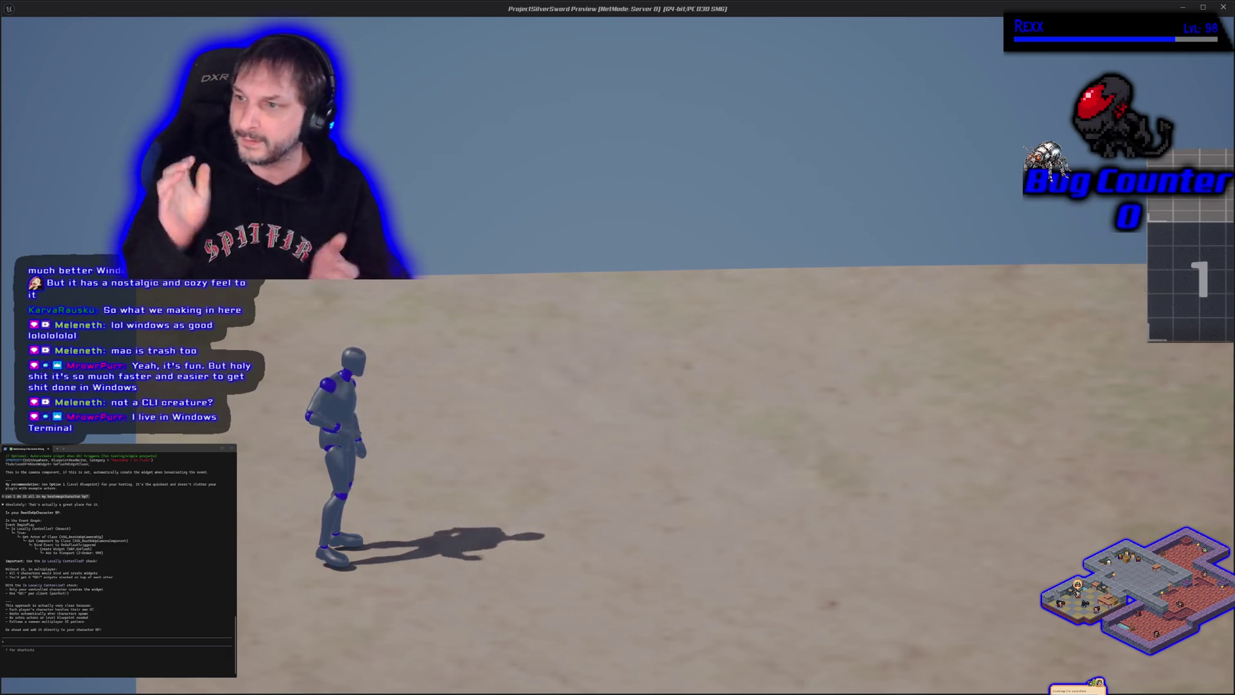
- Stop playing, return to the WBP_GoFlash tab, and switch it to the Designer view
key(Escape)
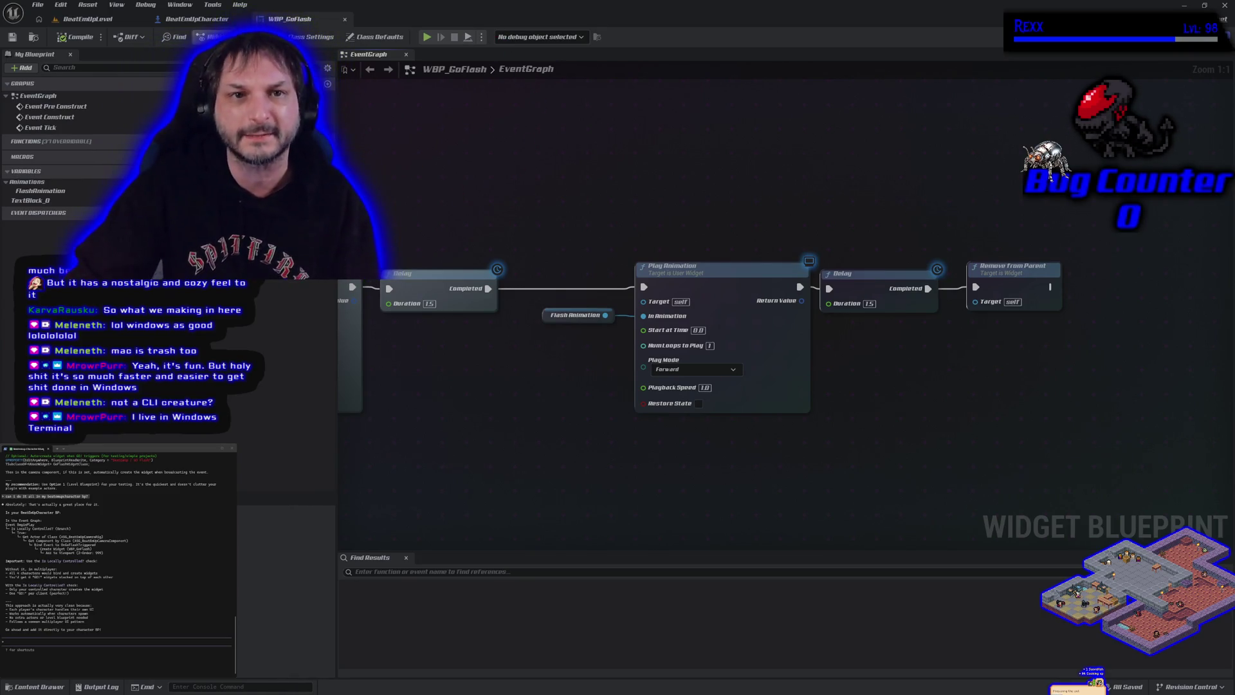
click(222, 20)
click(288, 20)
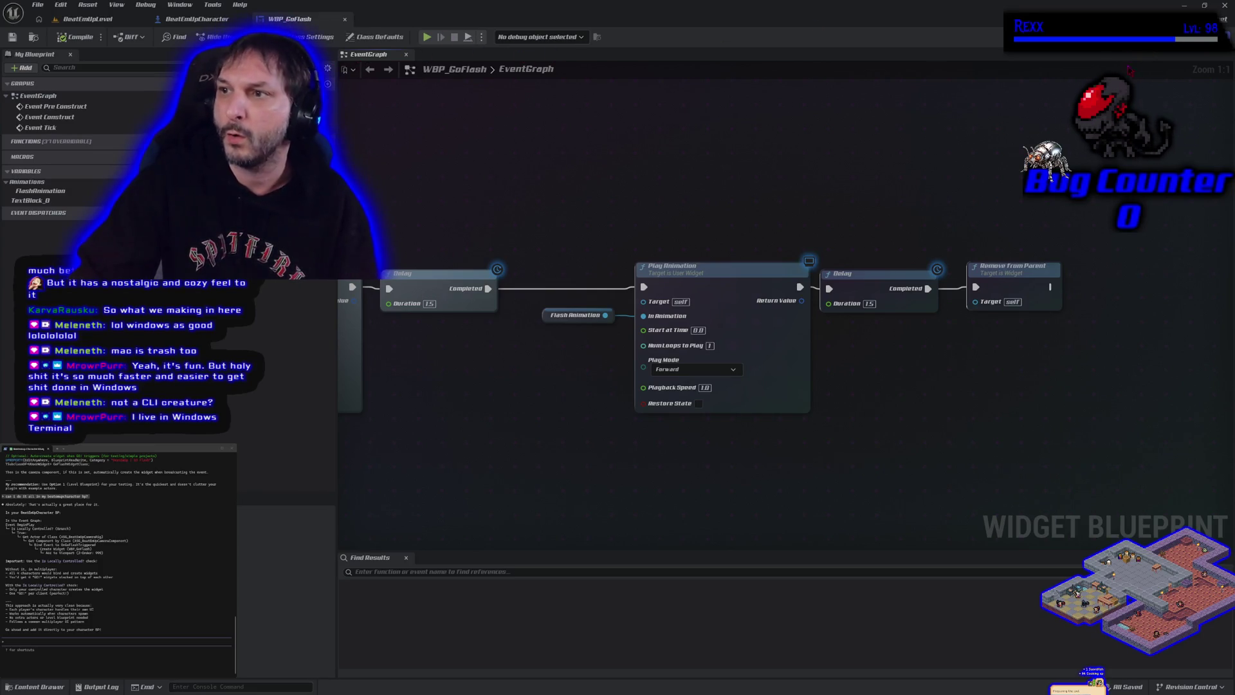
click(1151, 37)
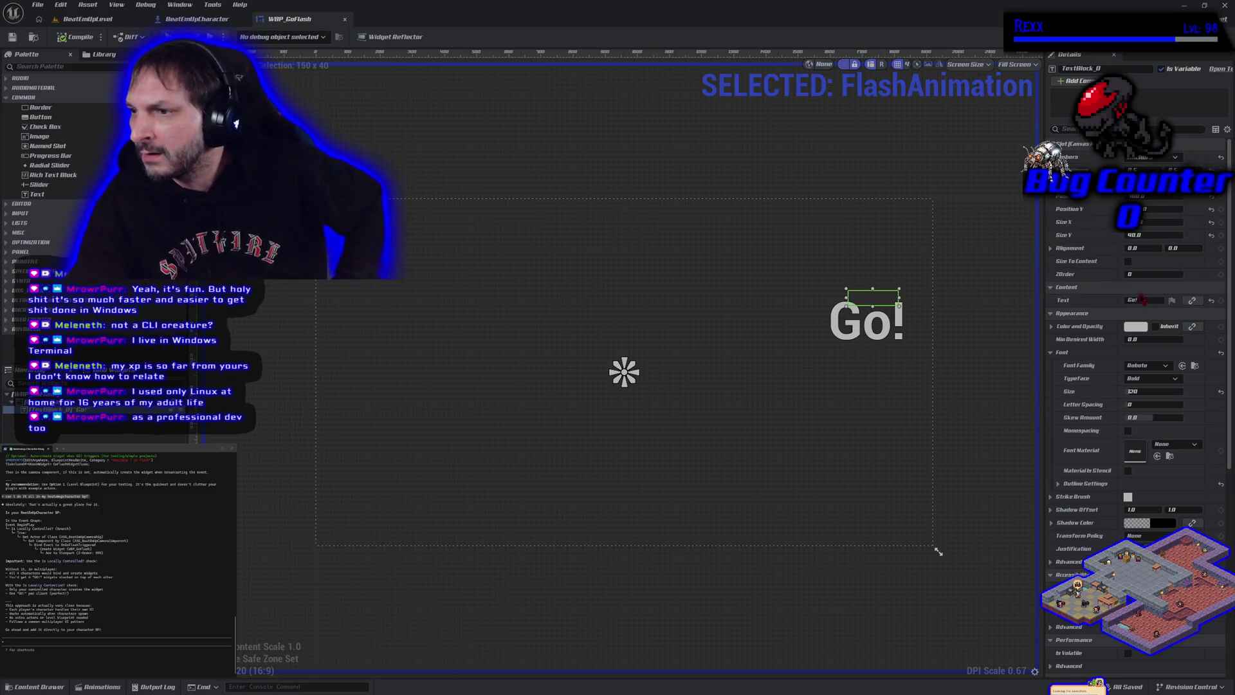
- Size the Go! text block to its content and move it up and left on the canvas
click(1127, 261)
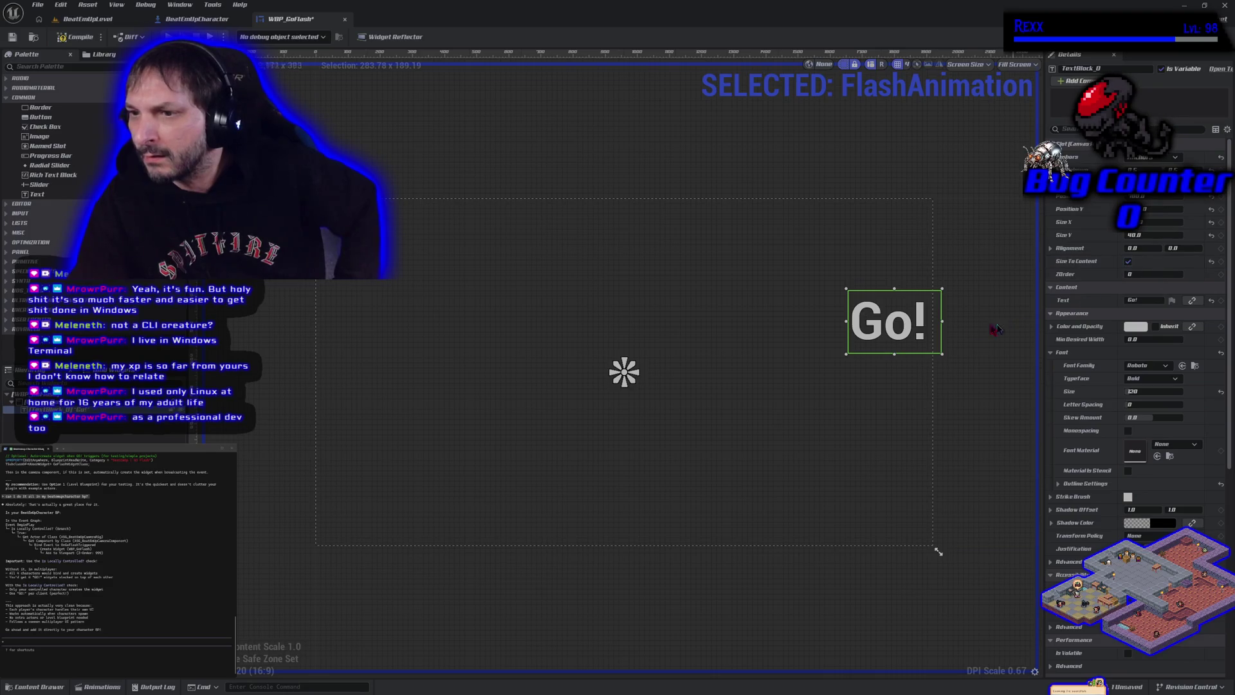
mouse_move(893, 335)
mouse_down()
mouse_move(873, 313)
mouse_move(863, 321)
mouse_move(873, 286)
mouse_up()
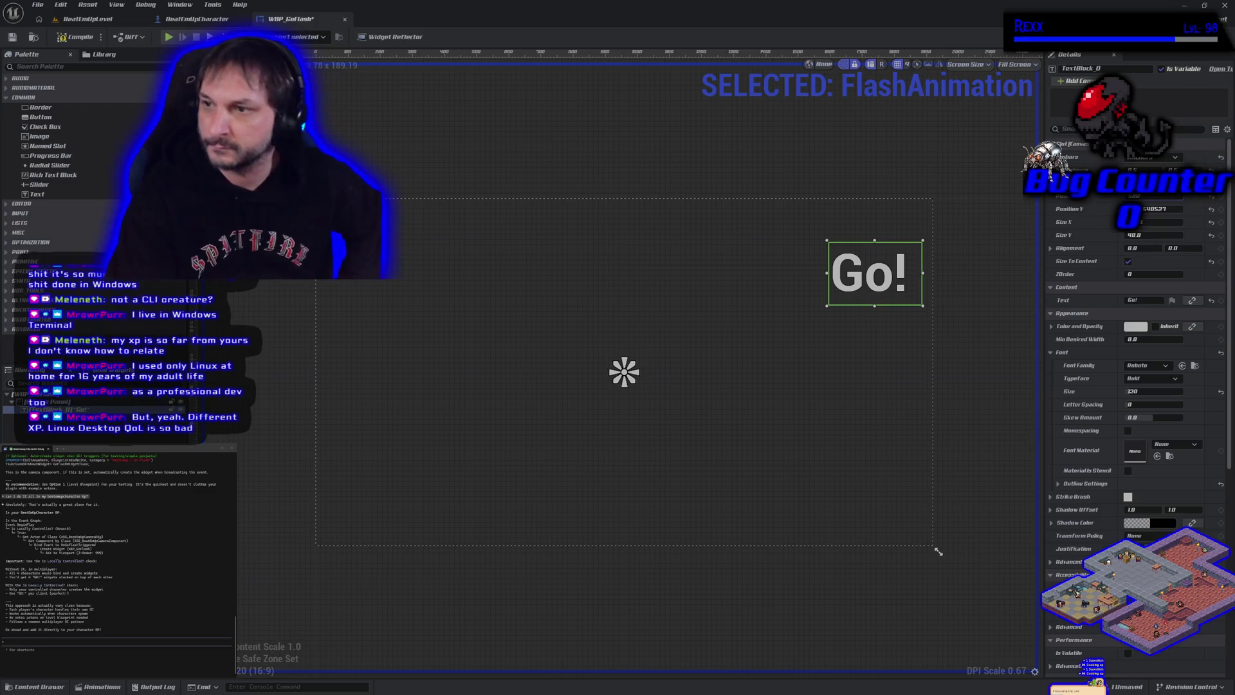
key(Left)
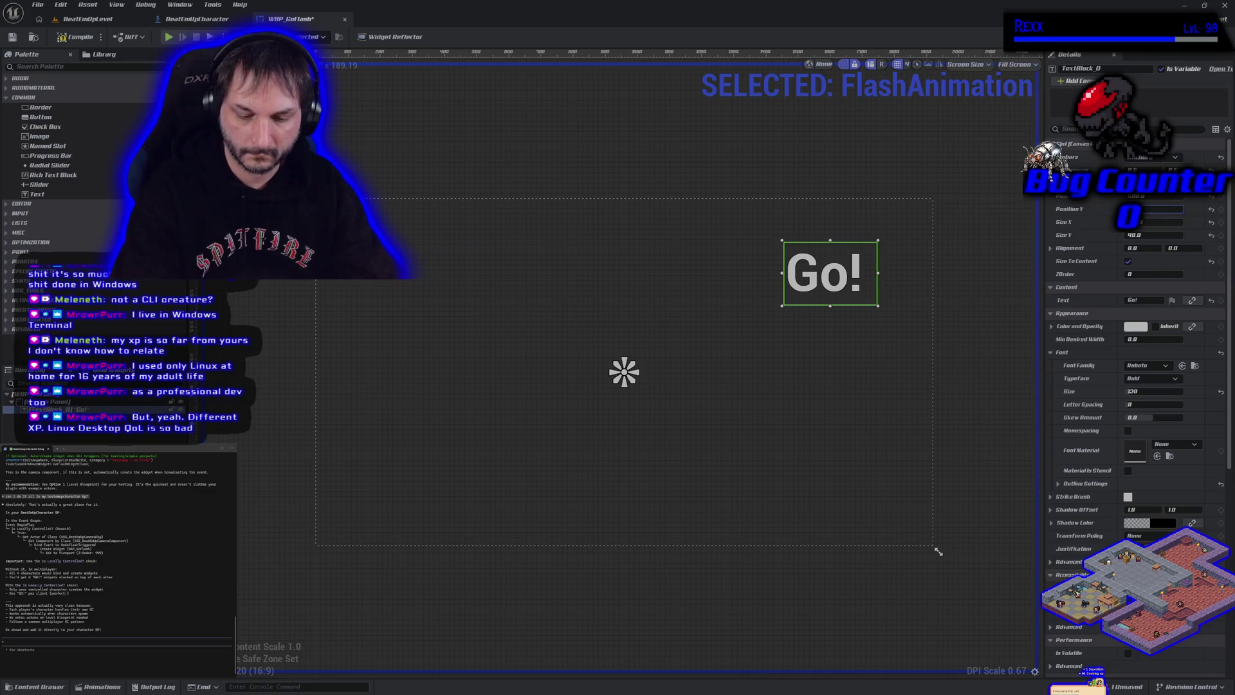
key(Up)
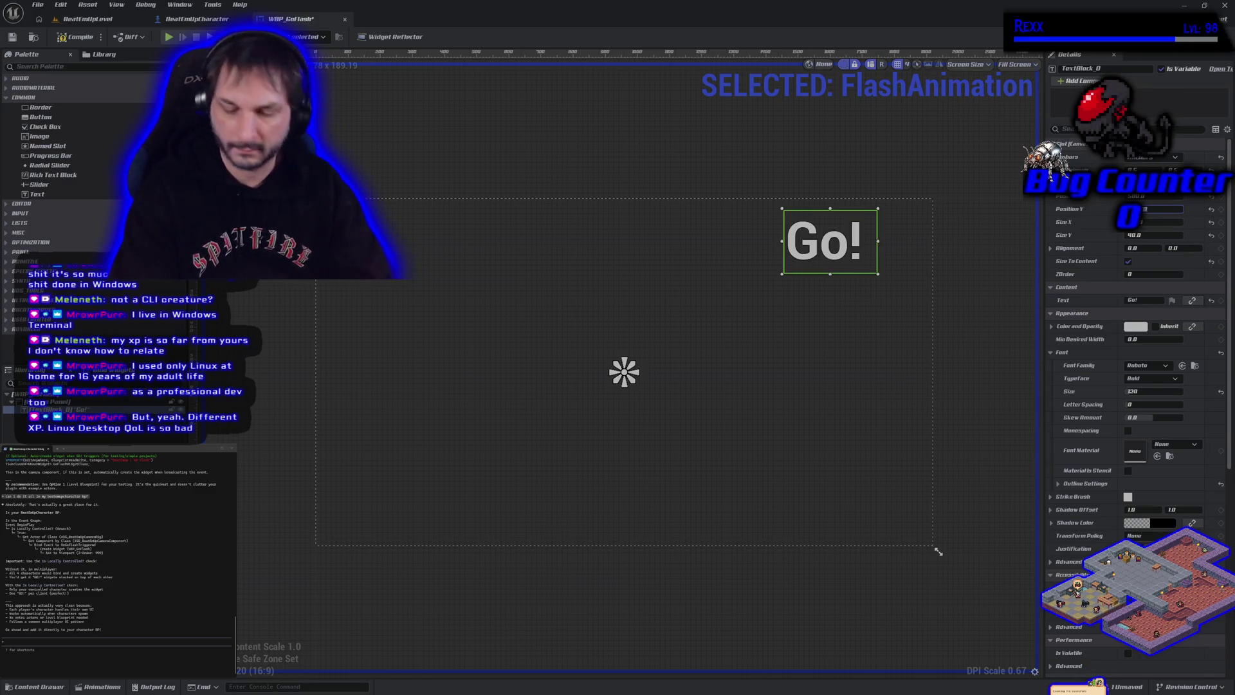
key(Up)
key(Up)
key(Up)
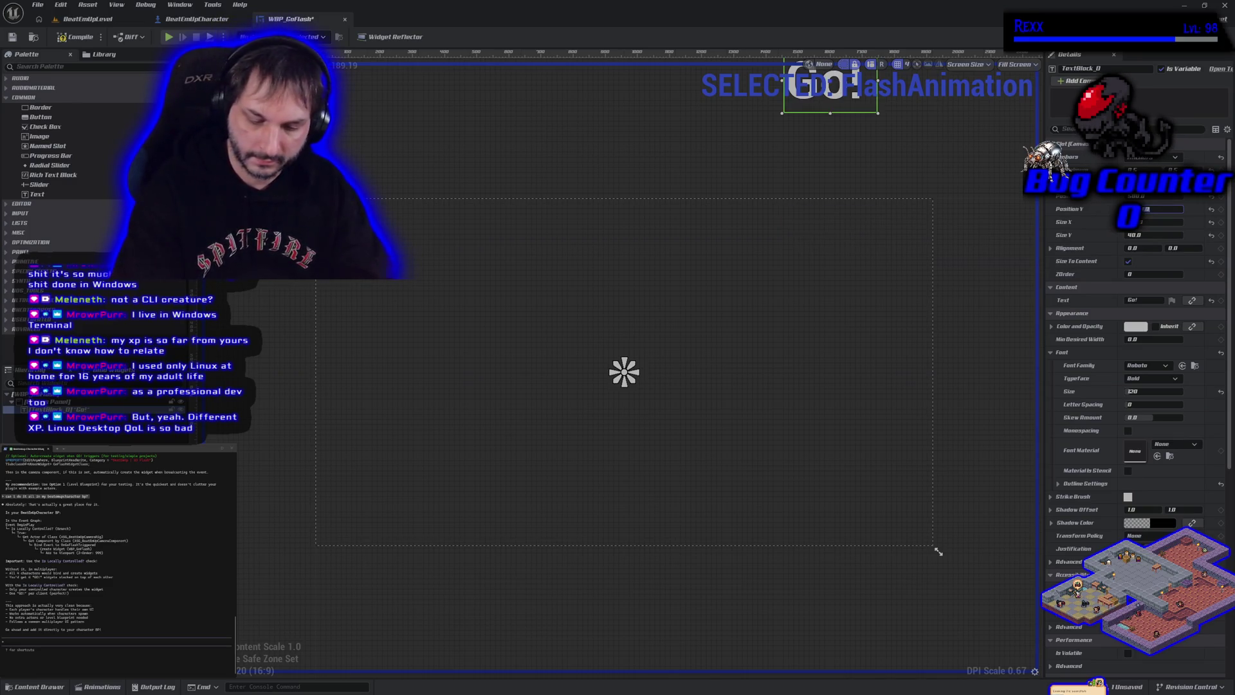
- Set the Go! text's vertical position to 0, fine-tune it, and nudge it slightly right
text(0)
key(Return)
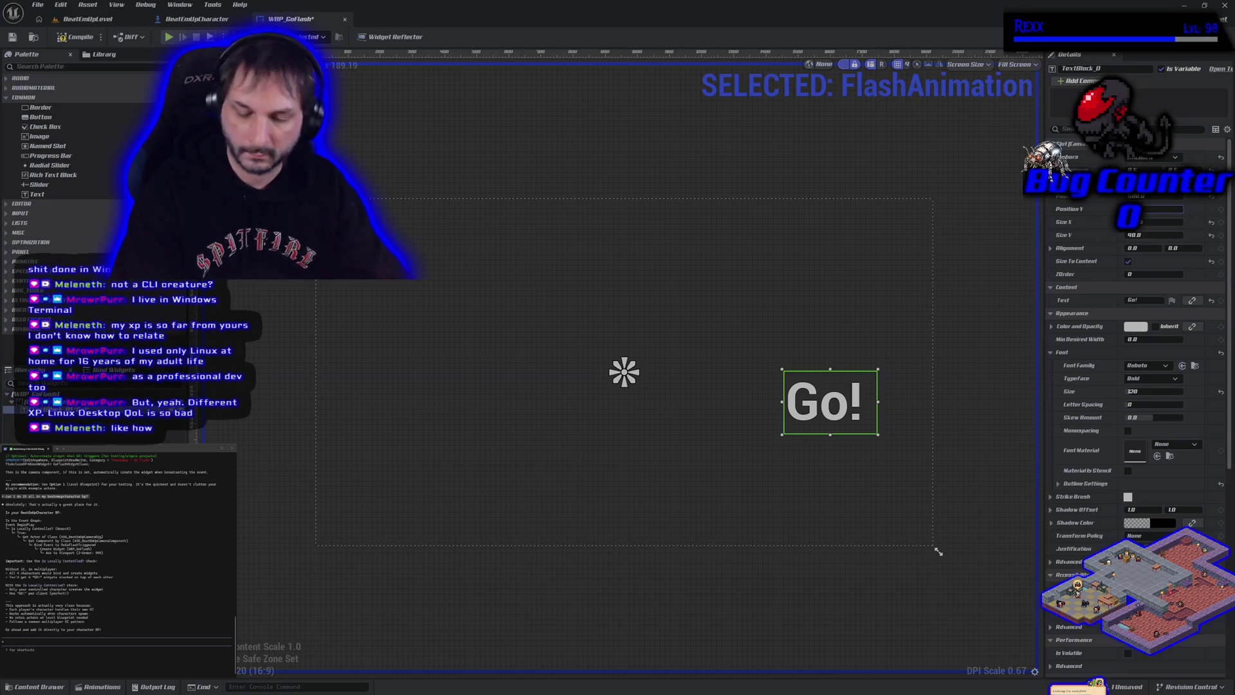
key(Return)
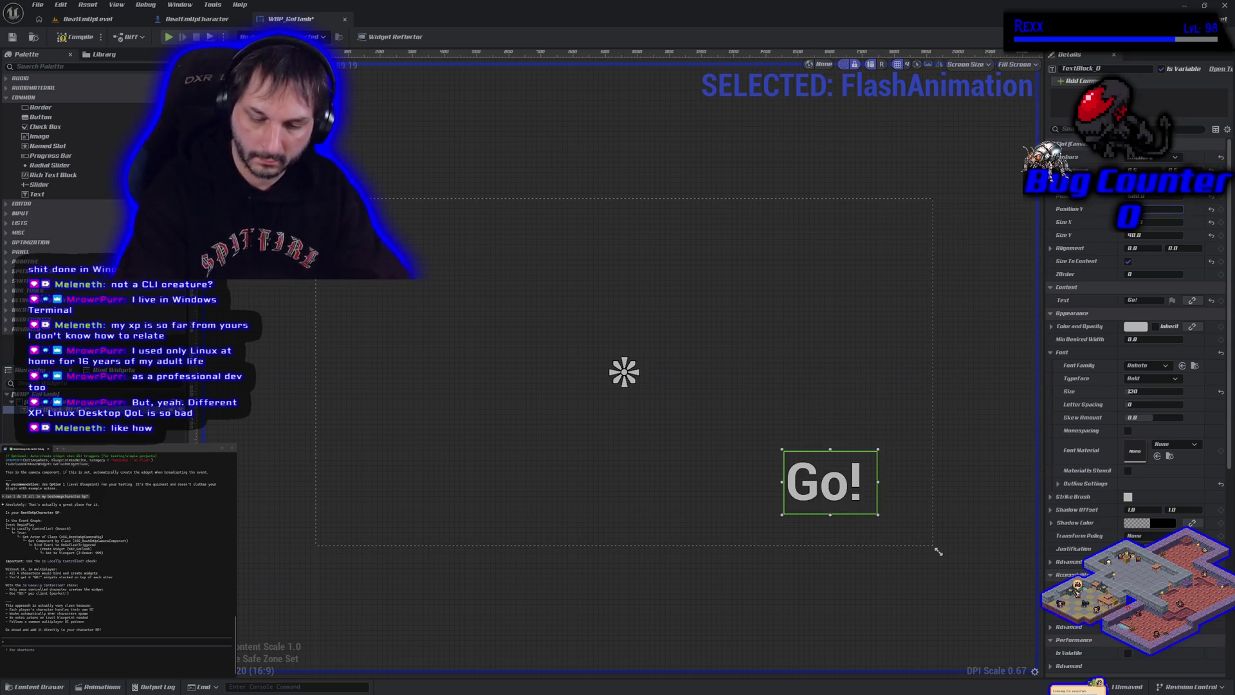
key(Return)
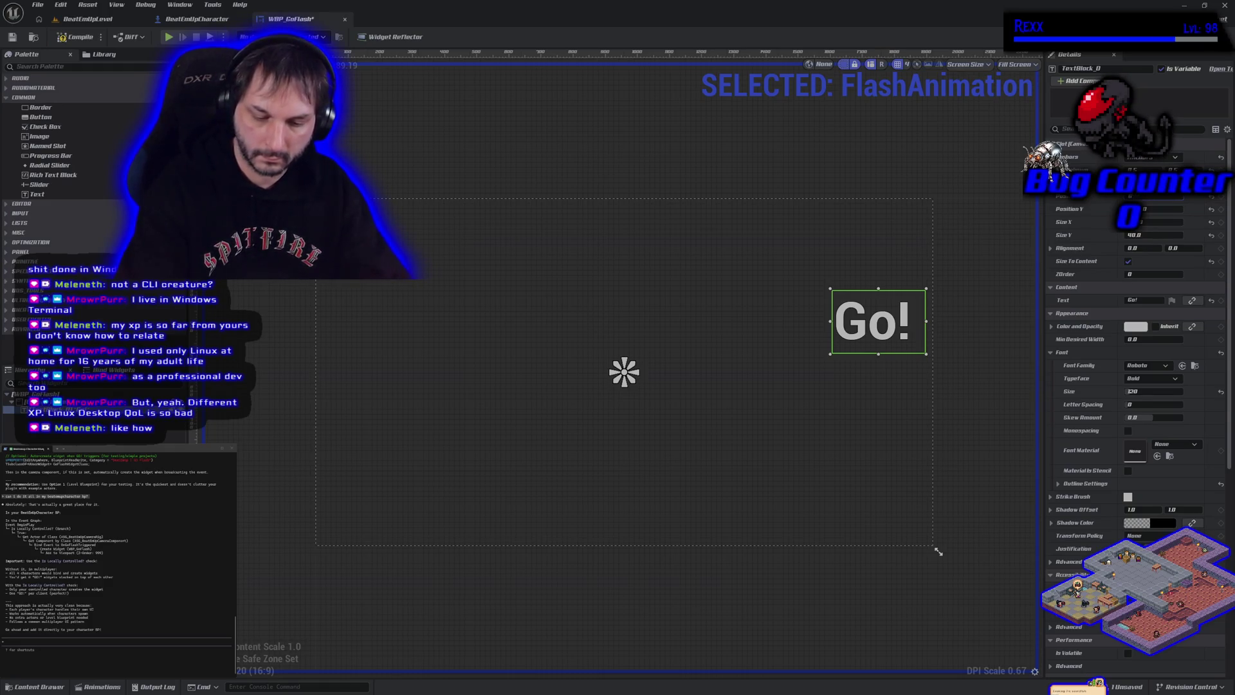
key(Right)
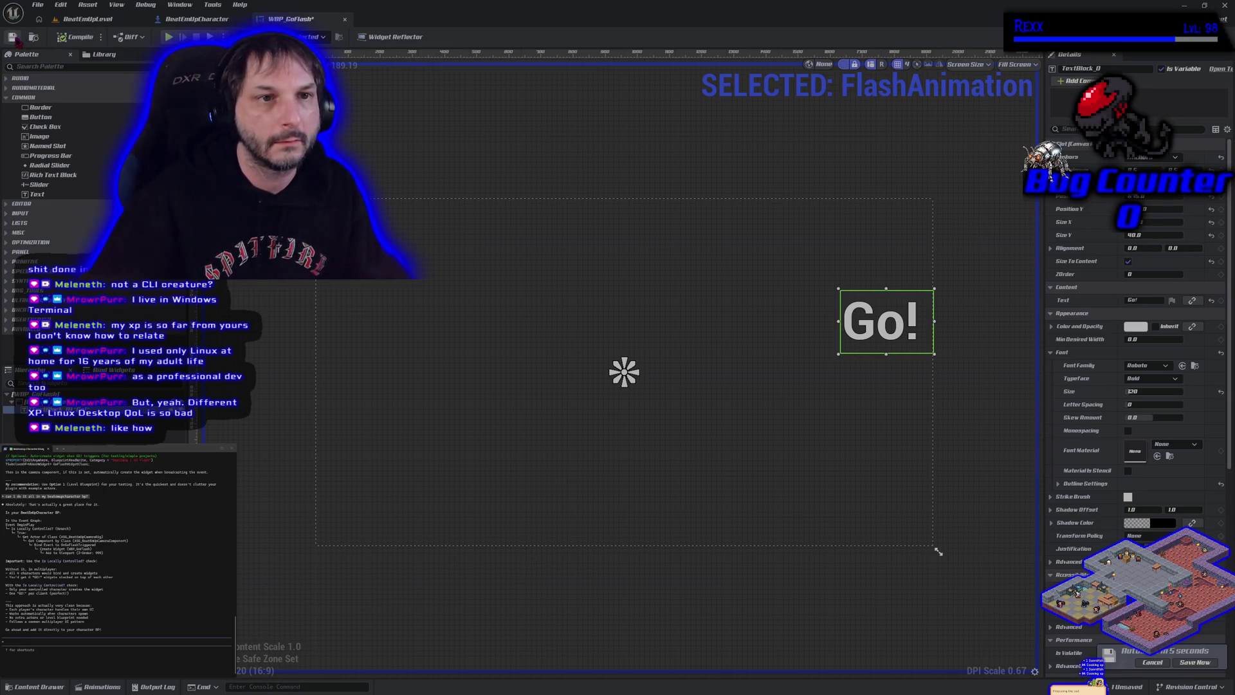
- Play-test BeatEmUpLevel, running the character with D and W until Go! appears, then stop
click(87, 19)
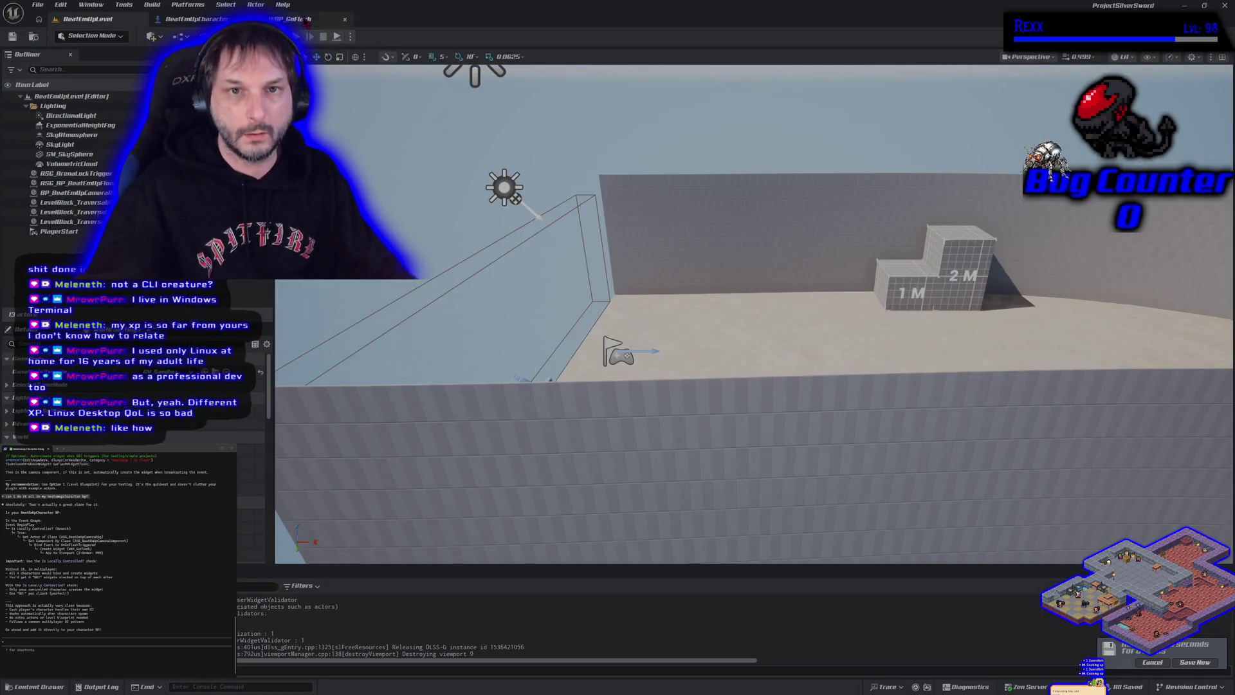
key(alt+p)
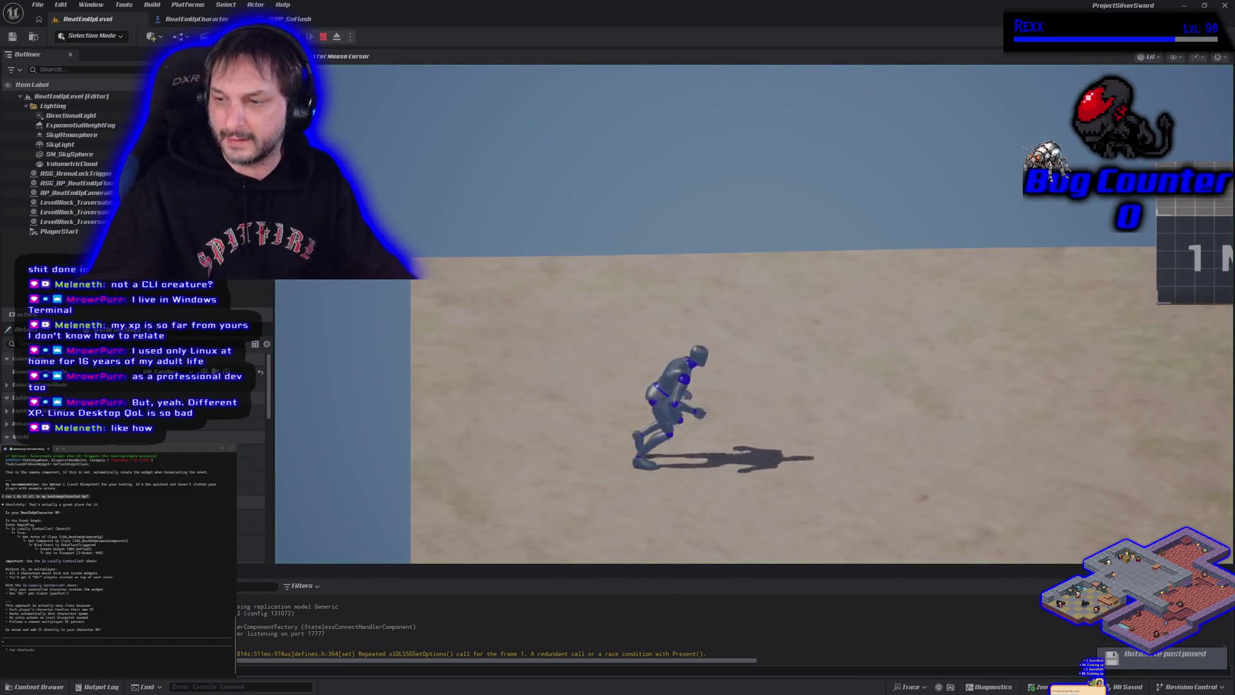
key(d)
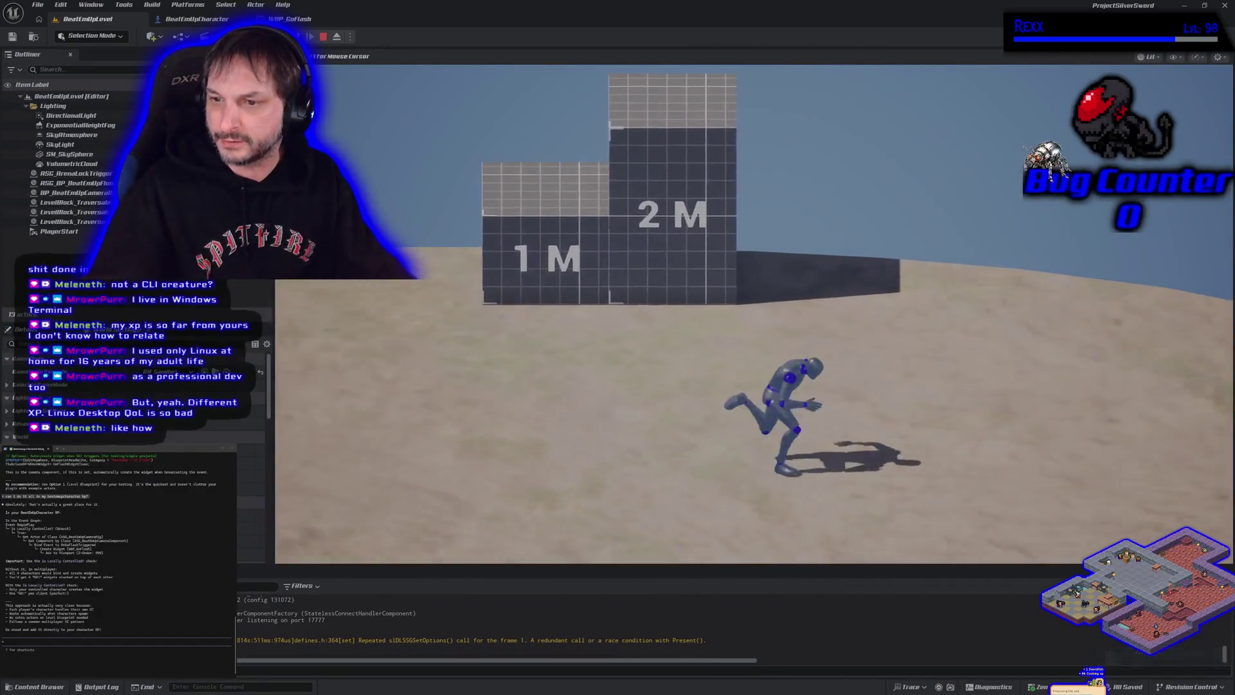
key(w)
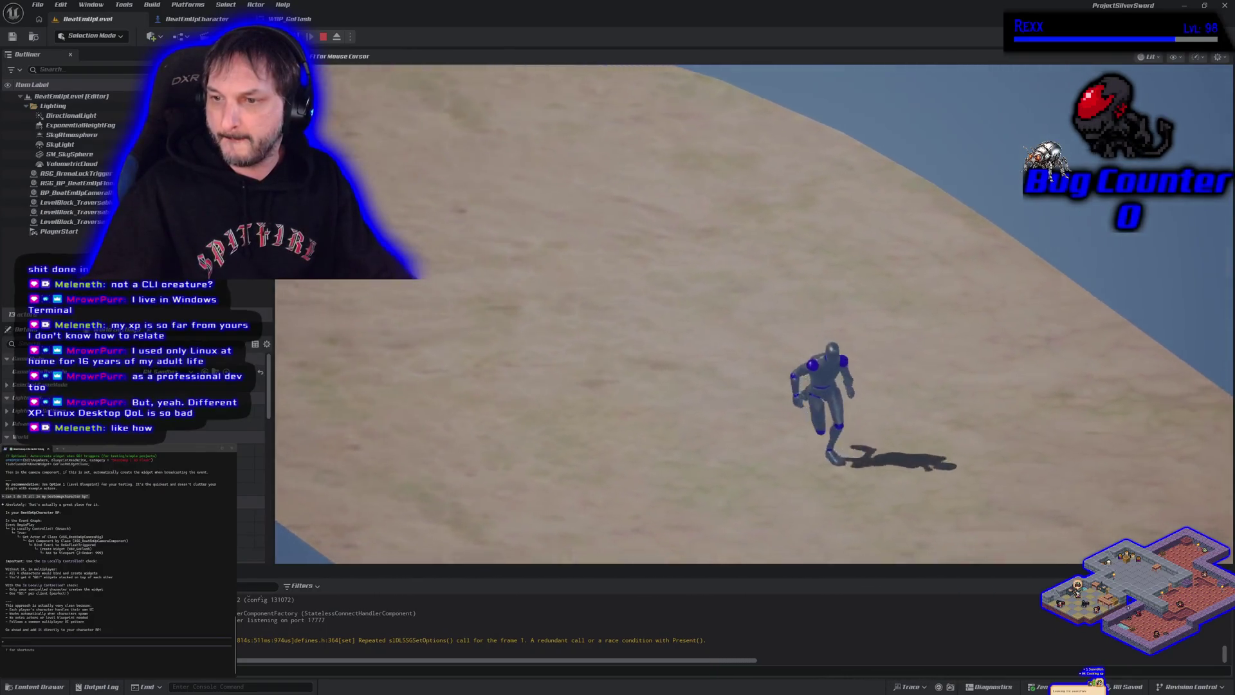
key(d)
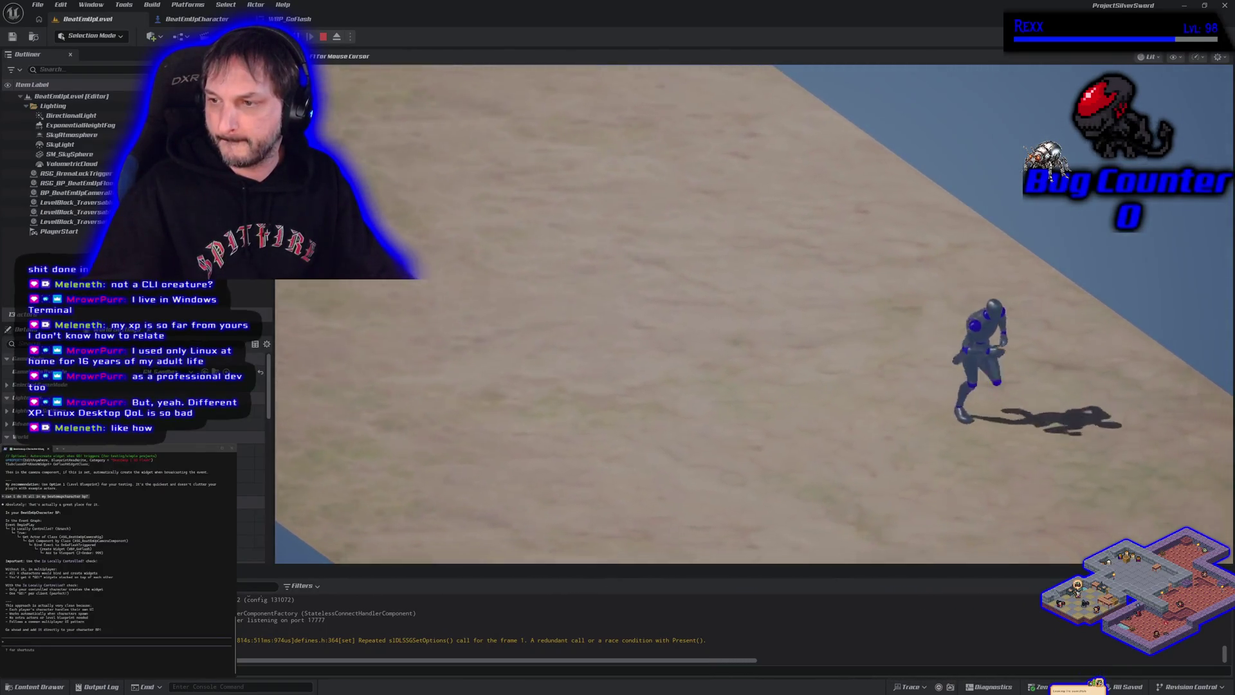
key(w)
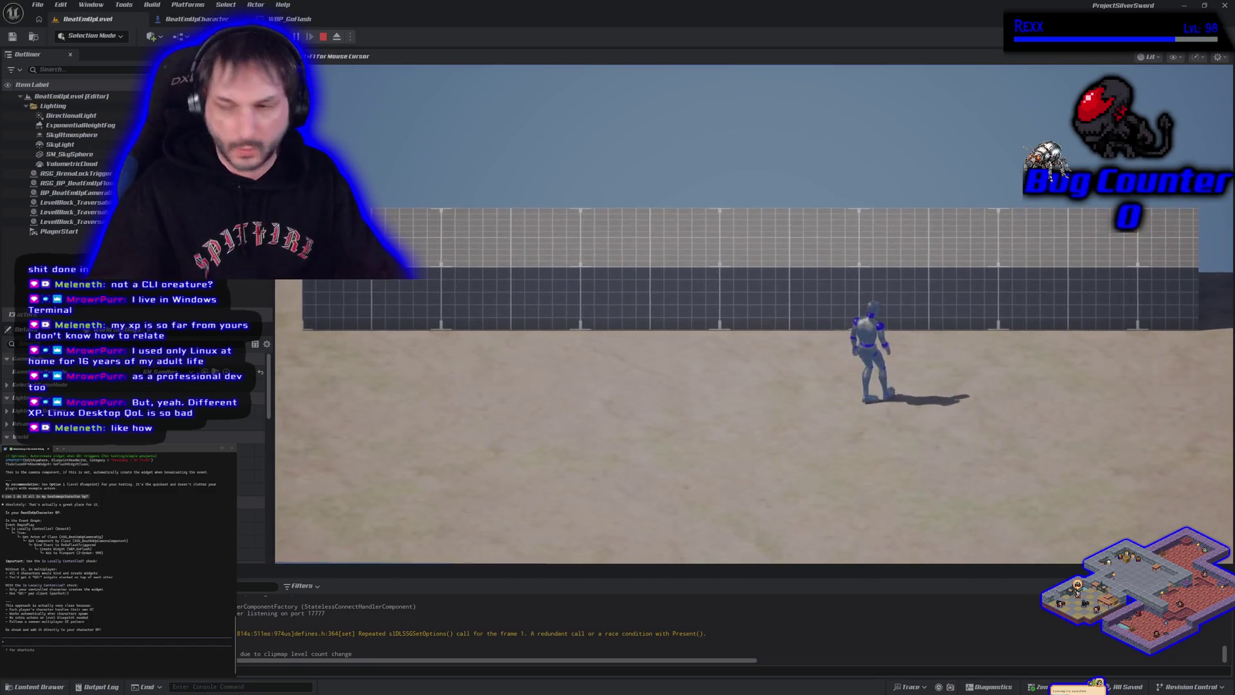
key(d)
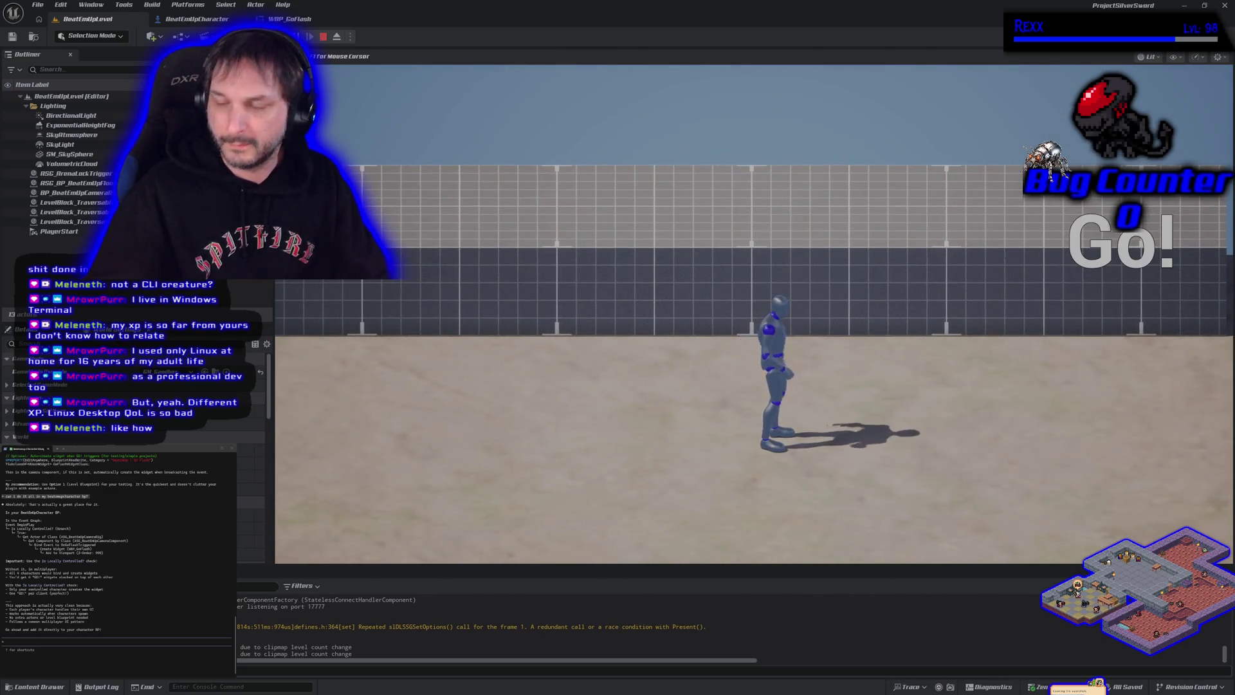
key(Escape)
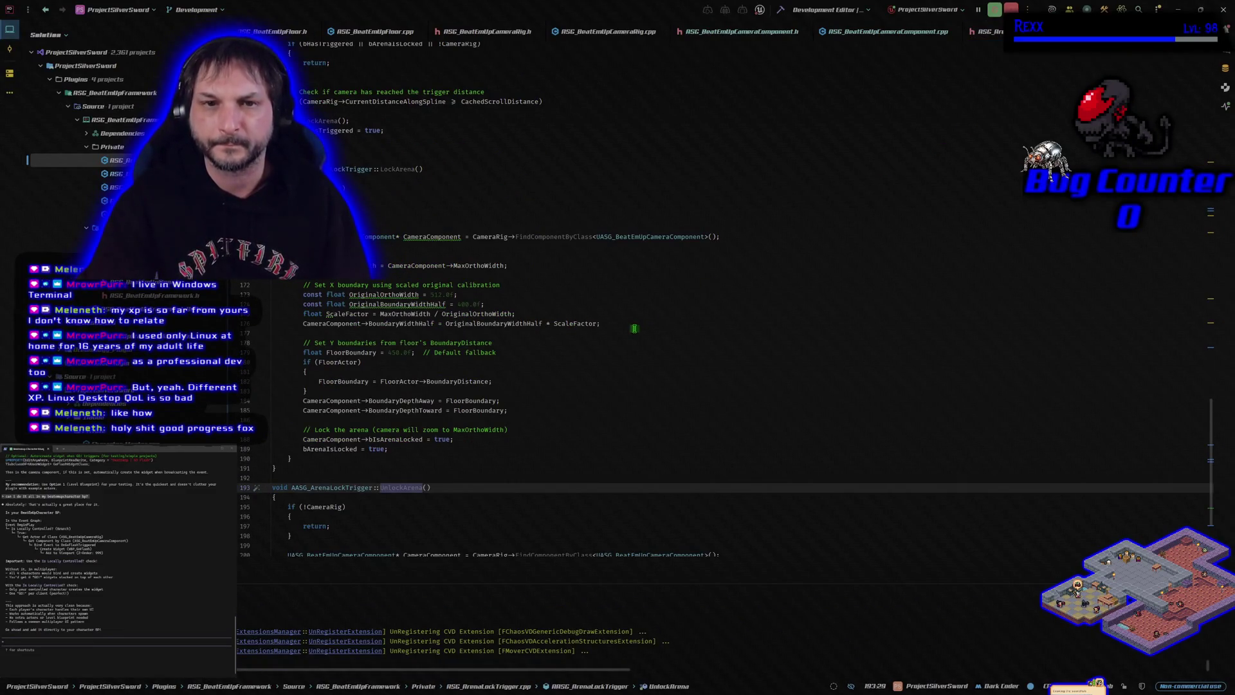
scroll(640, 321, up, 5)
scroll(640, 321, up, 7)
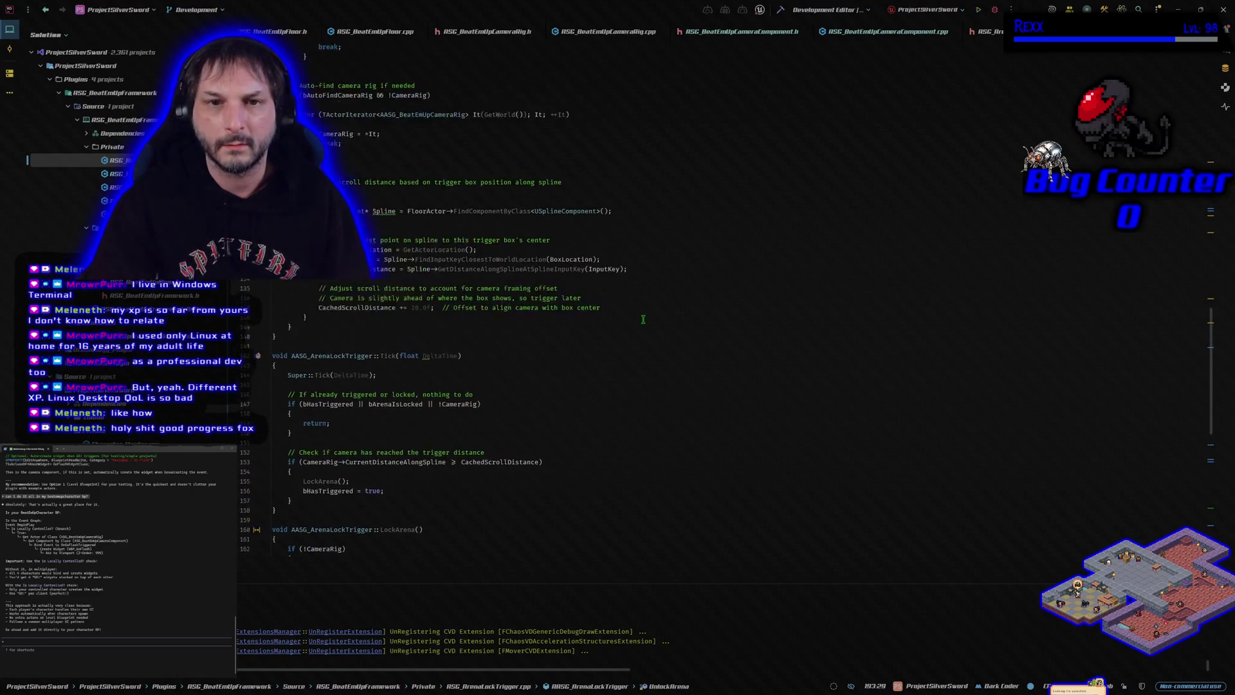
key(ctrl+b)
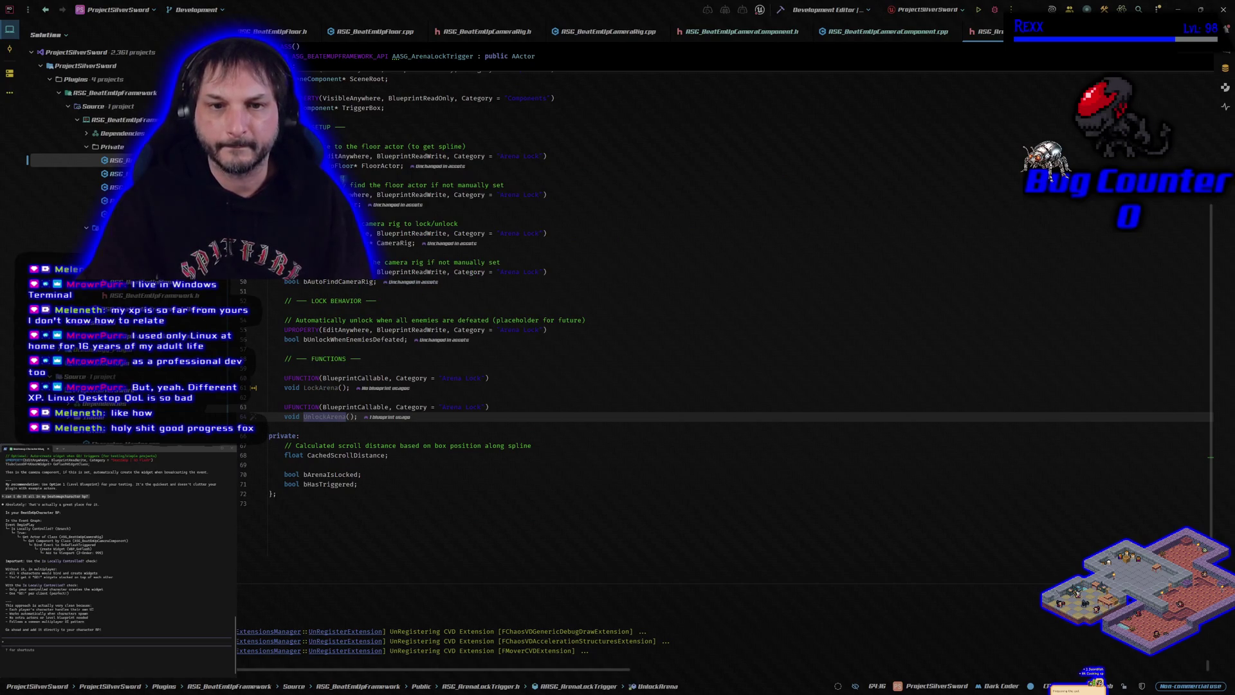
mouse_move(342, 165)
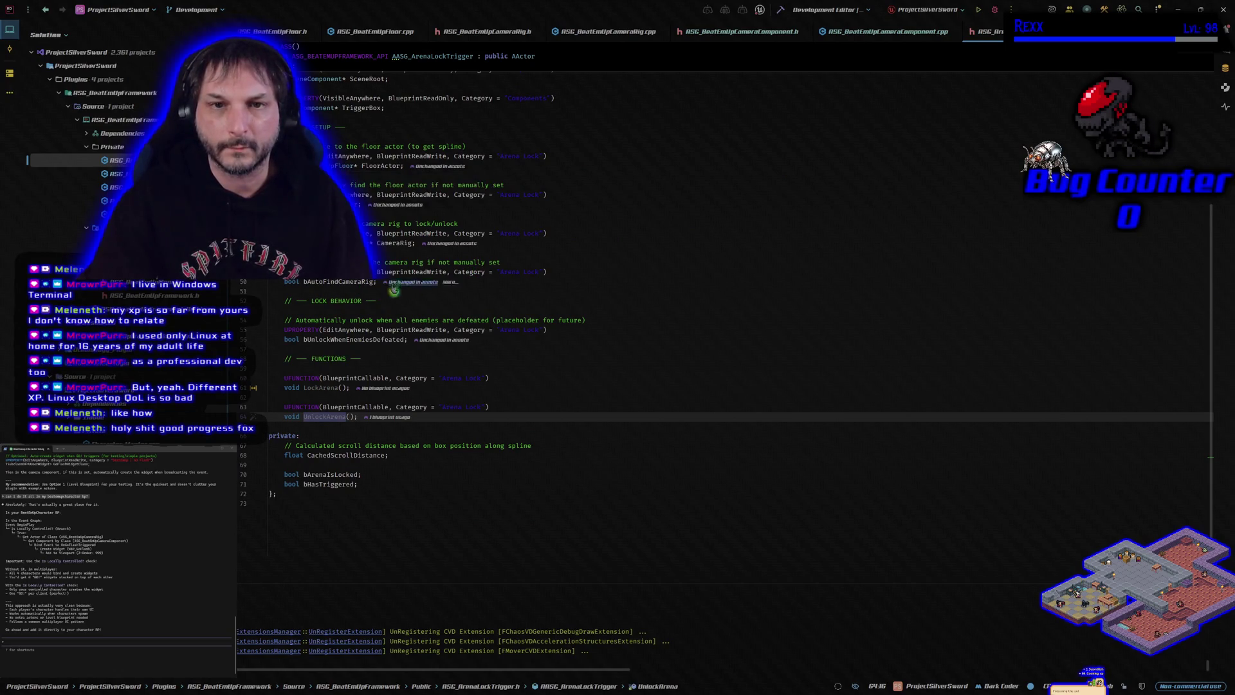
scroll(434, 314, up, 2)
scroll(435, 320, up, 3)
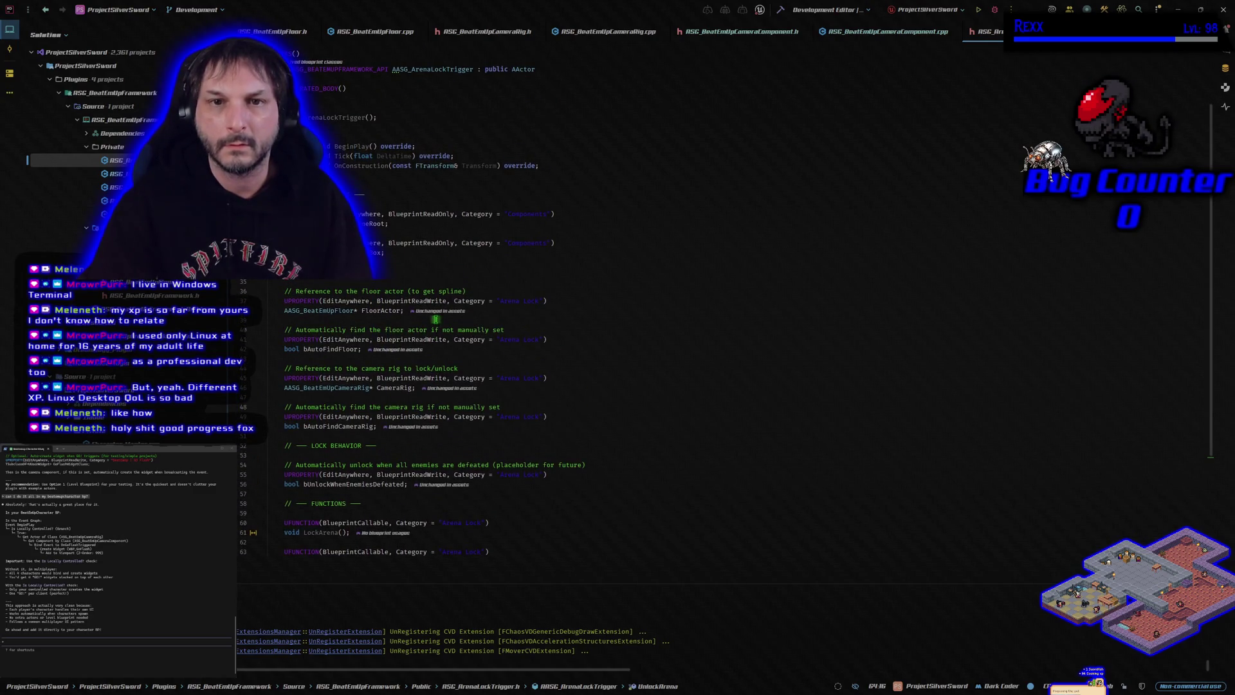
scroll(435, 320, down, 4)
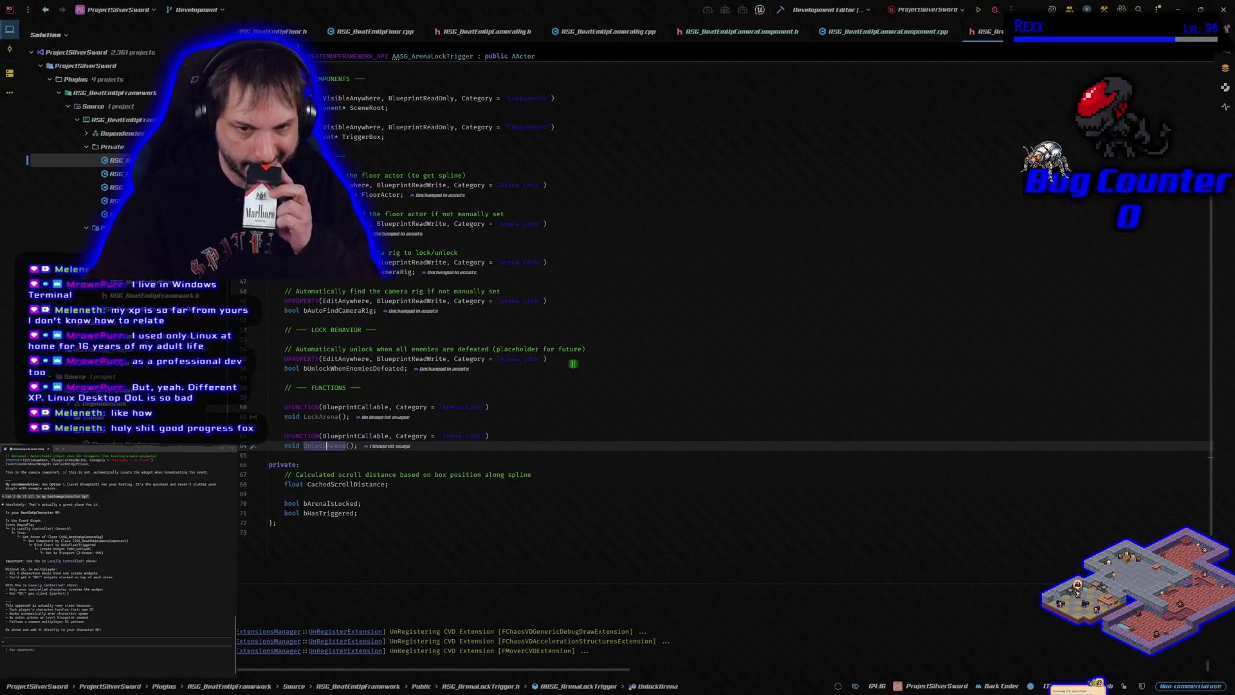
scroll(609, 308, up, 4)
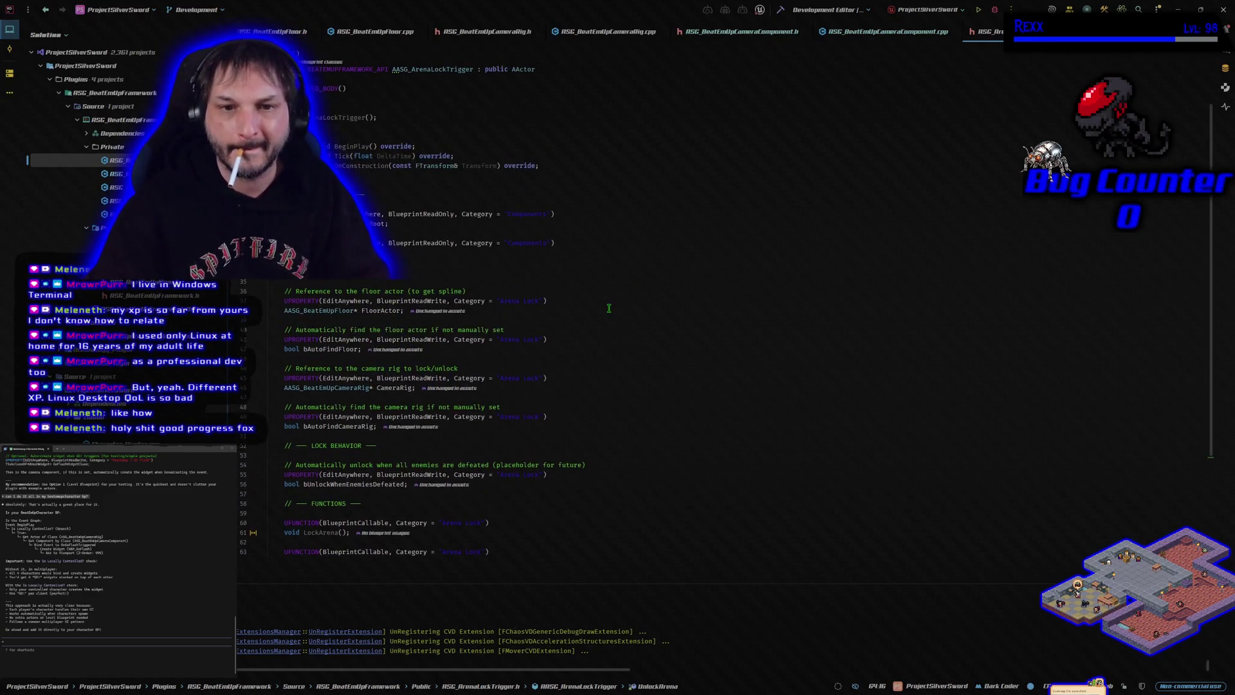
scroll(609, 308, down, 2)
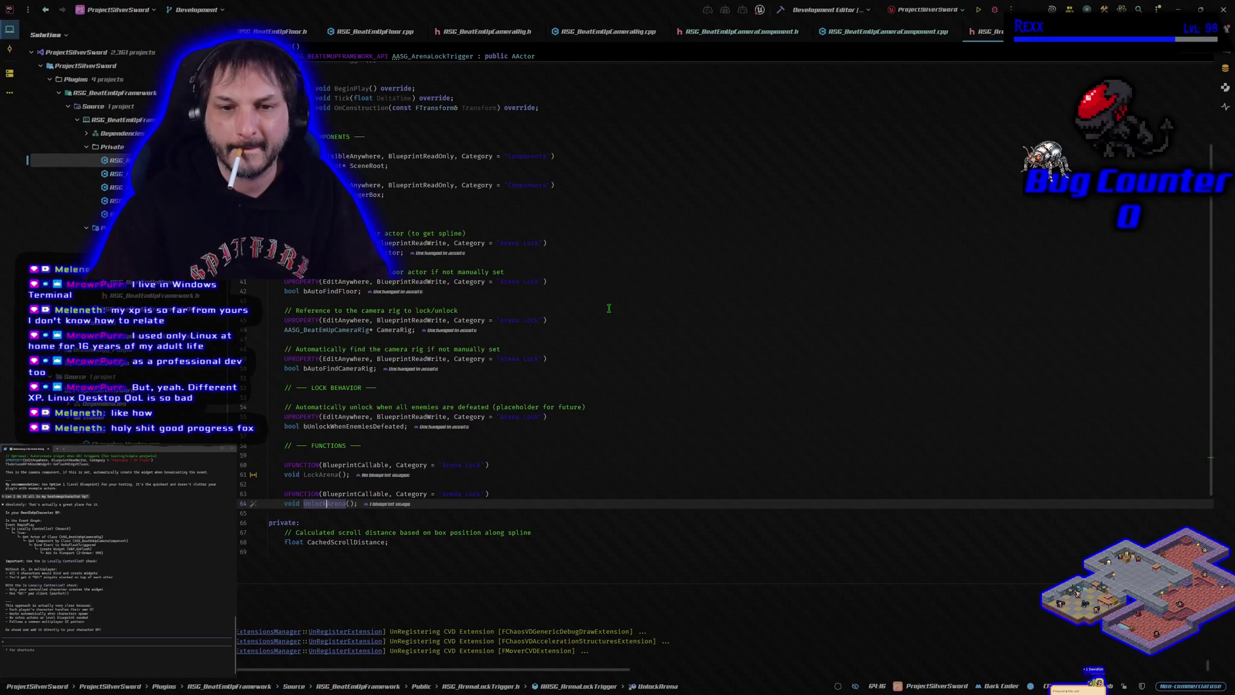
key(ctrl+b)
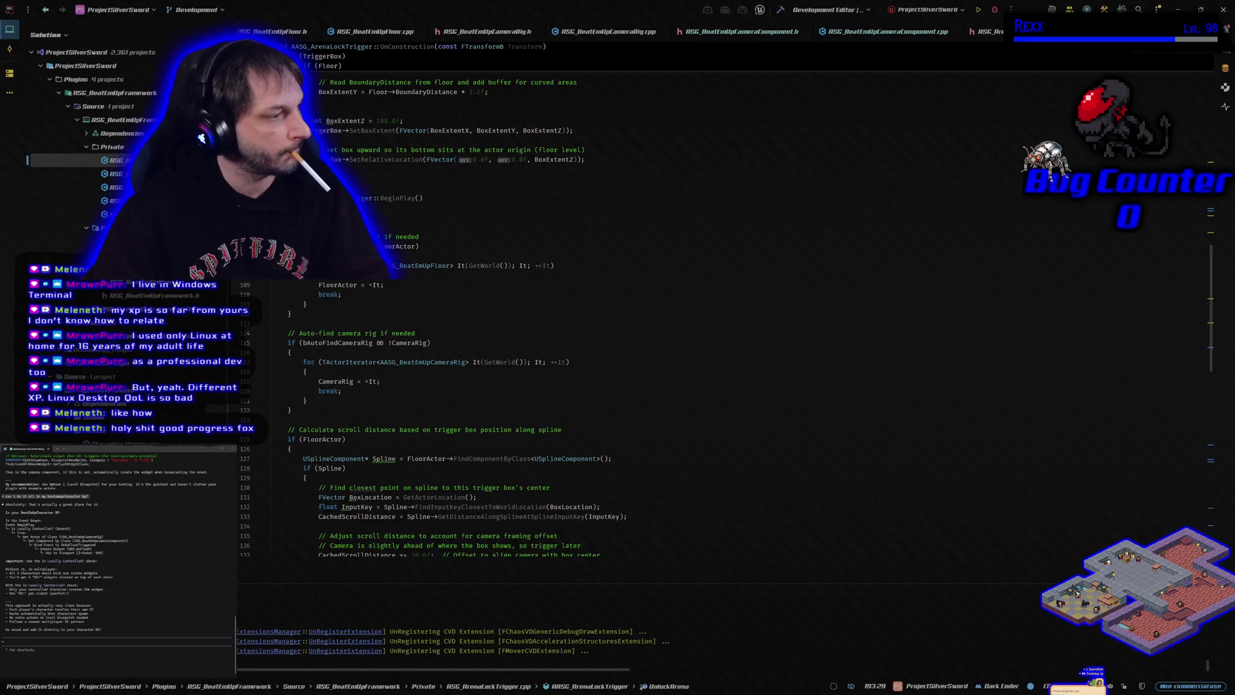
click(6, 641)
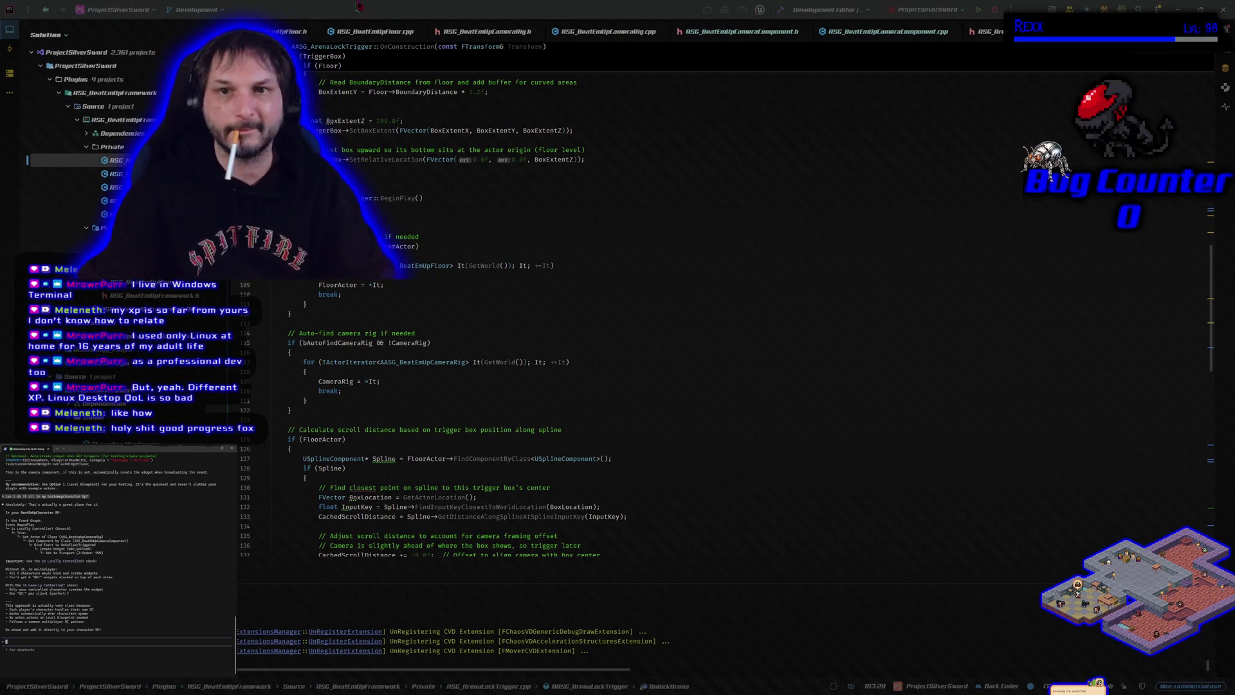
- Build the project code in Rider, then switch to the HacknPlan task with its subtask checklist
click(995, 12)
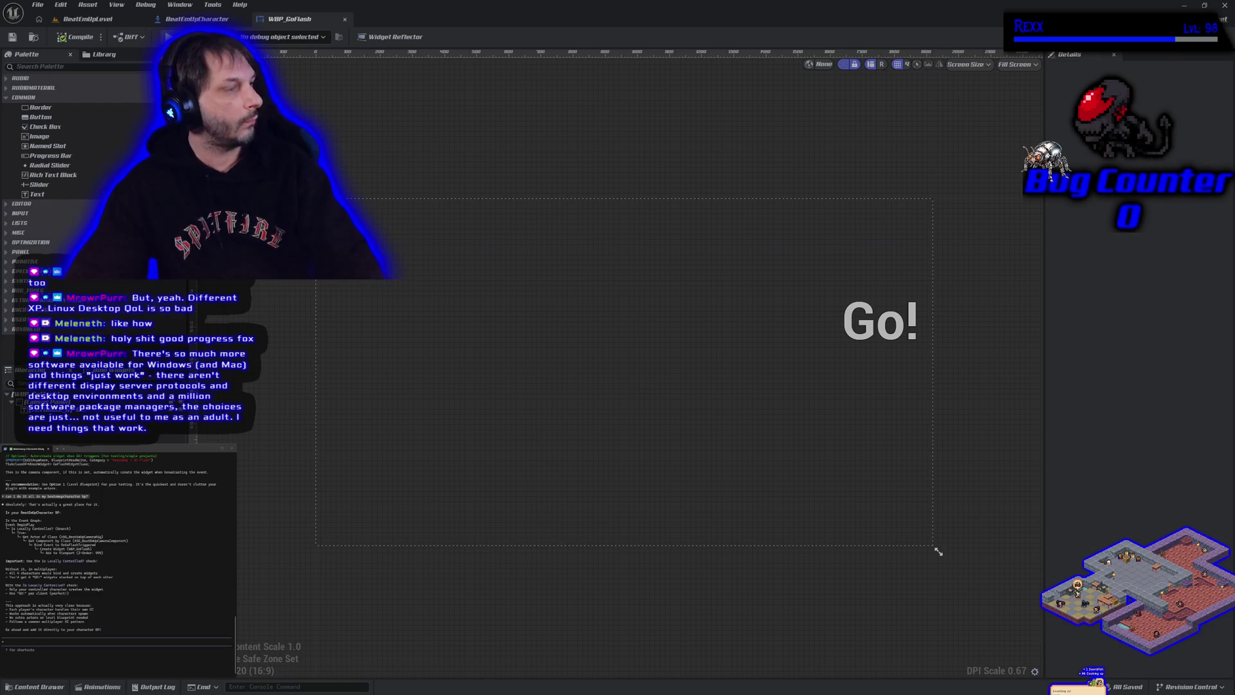
key(alt+Tab)
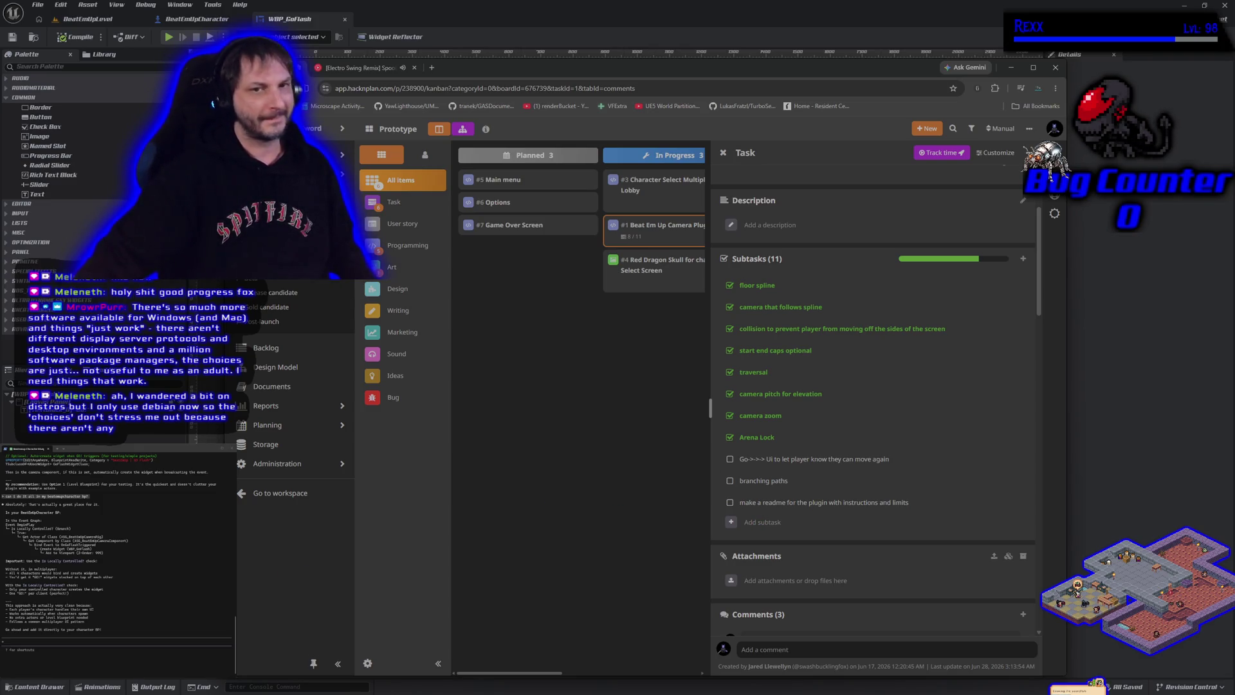
- Switch to the YouTube Music tab playing the Electro Swing Spooky Scary Skeletons remix
click(360, 68)
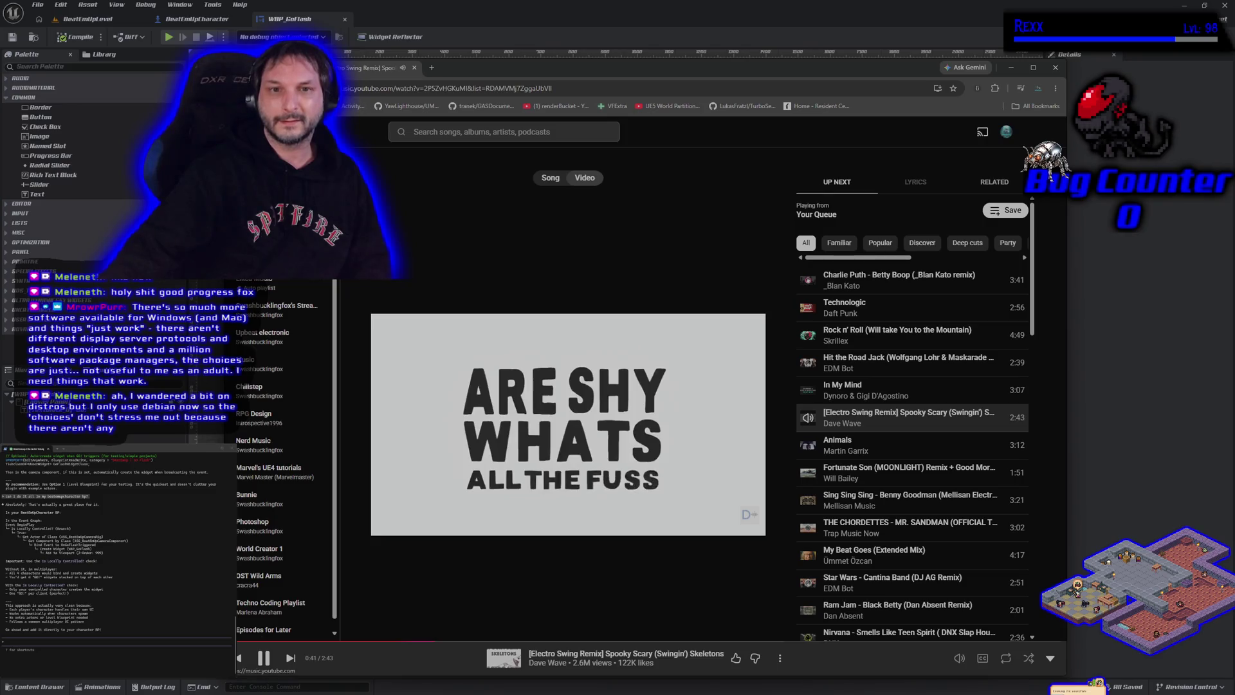
- Play Nightcore's Right Round from YouTube Music's Listen again row, then return to WBP_GoFlash
click(360, 131)
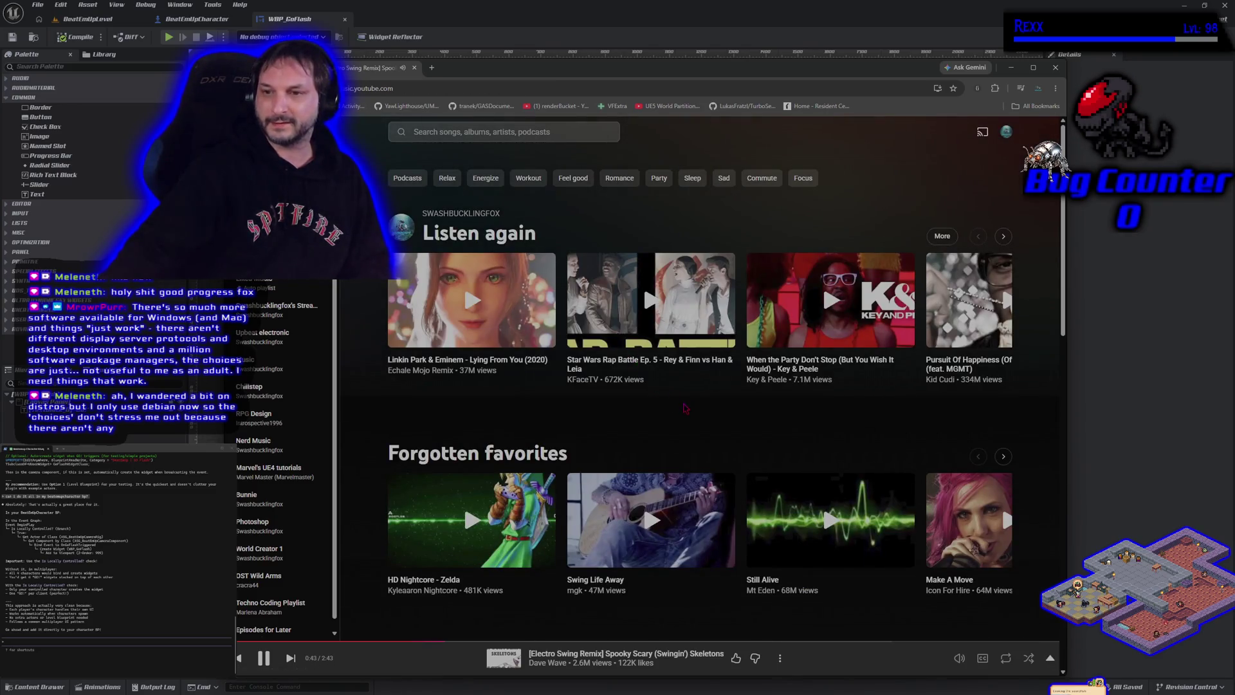
click(1003, 236)
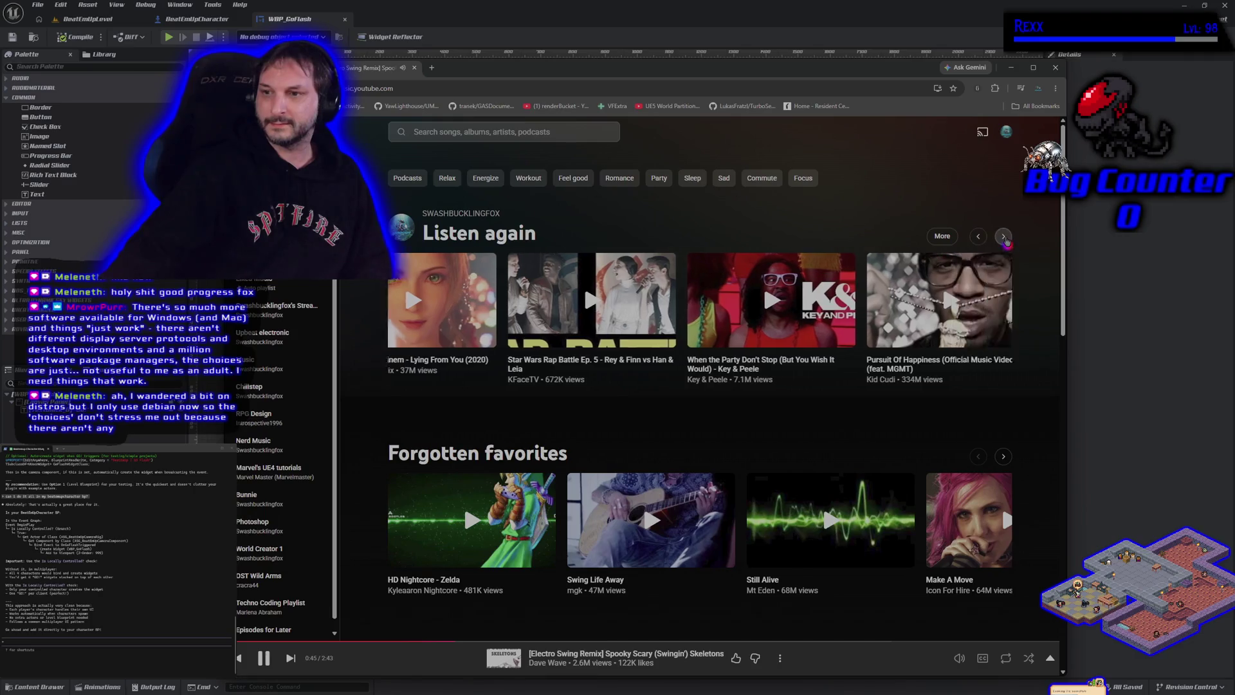
click(1003, 236)
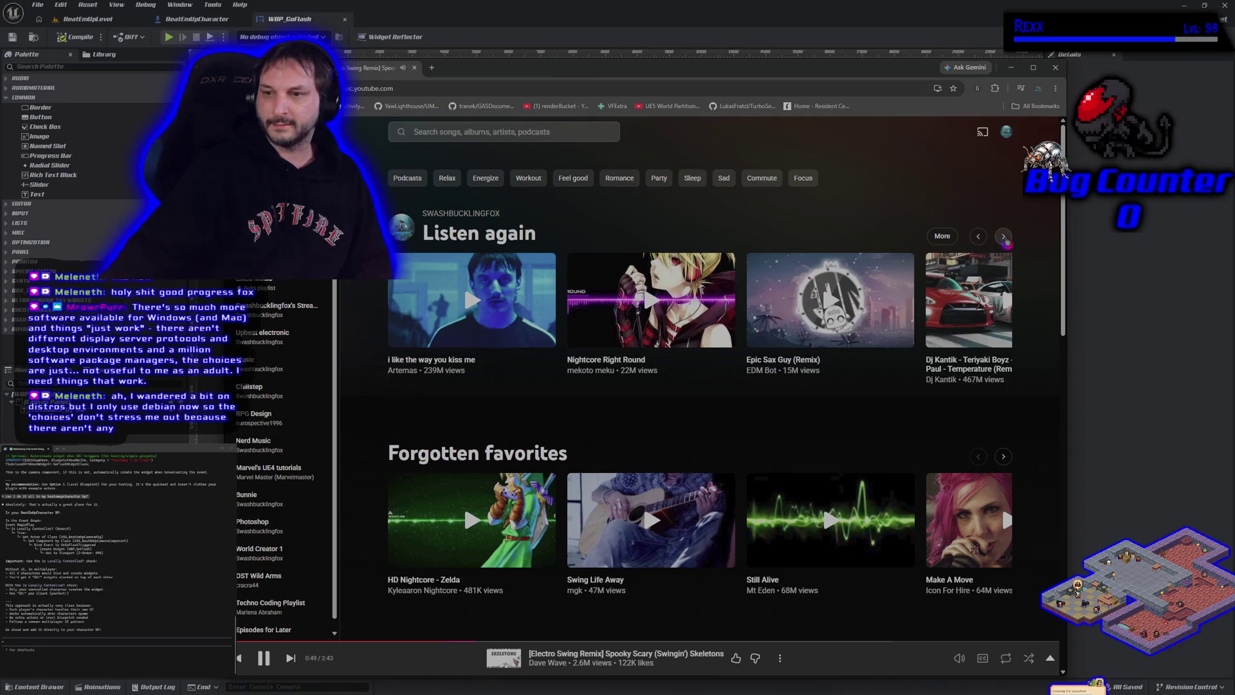
click(1004, 237)
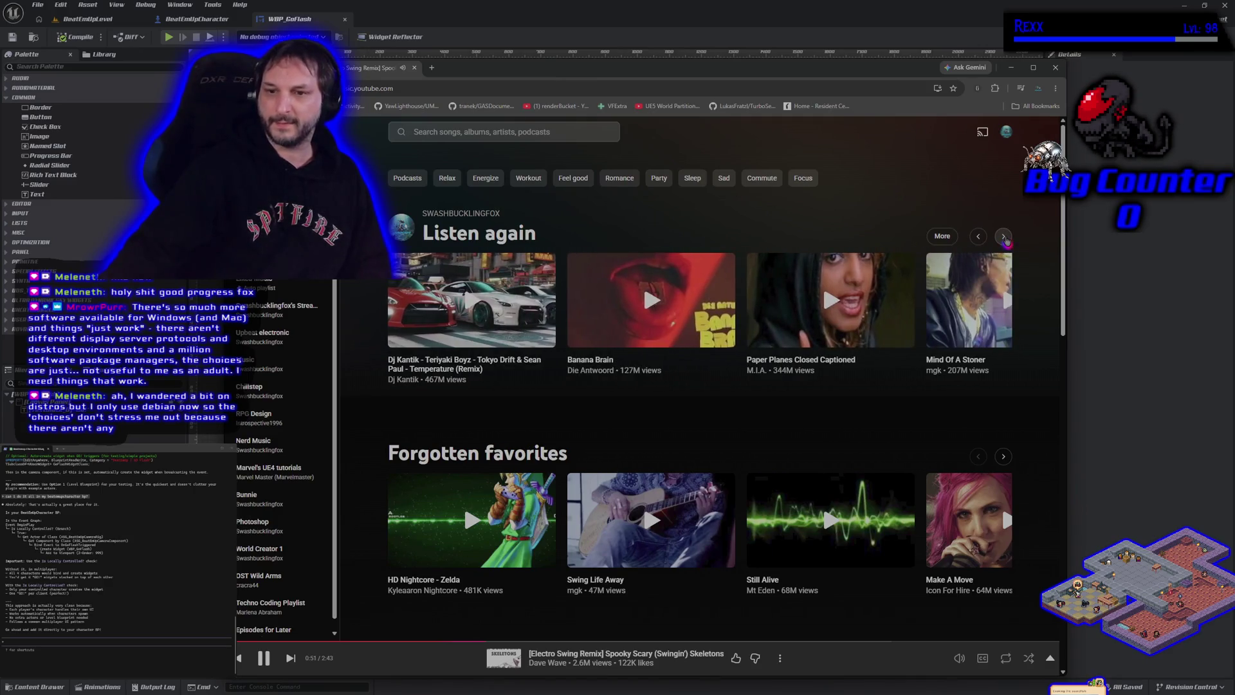
click(1004, 238)
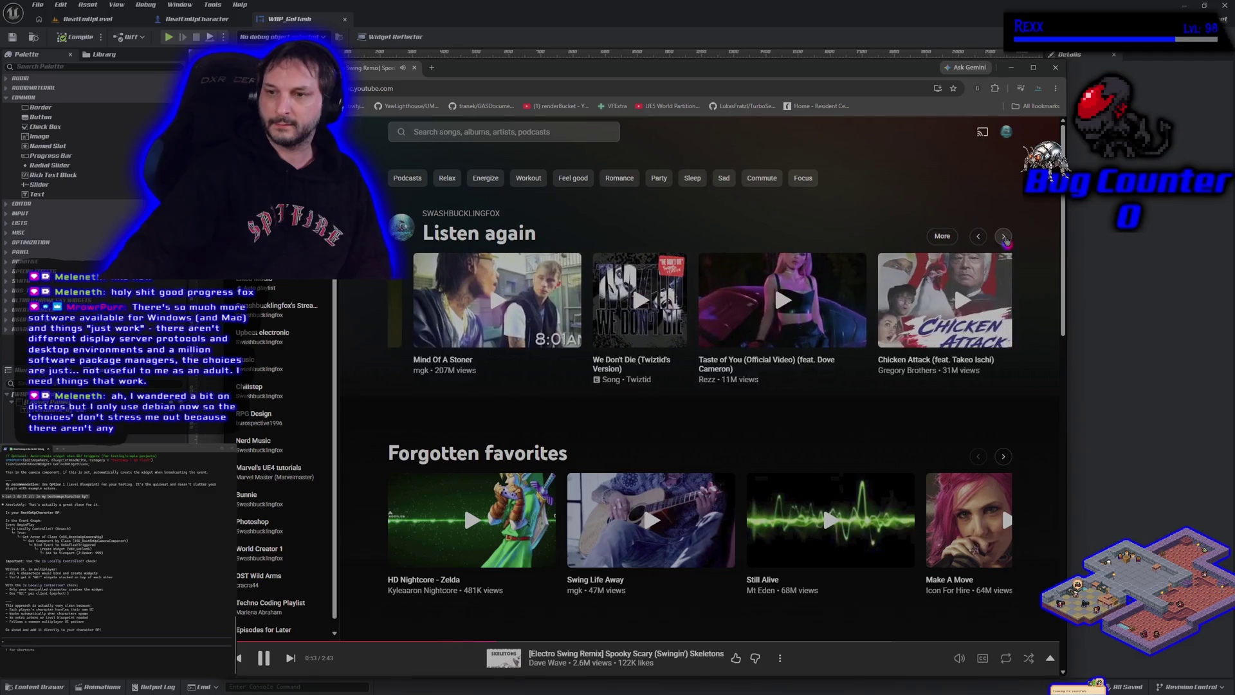
click(977, 237)
click(977, 237)
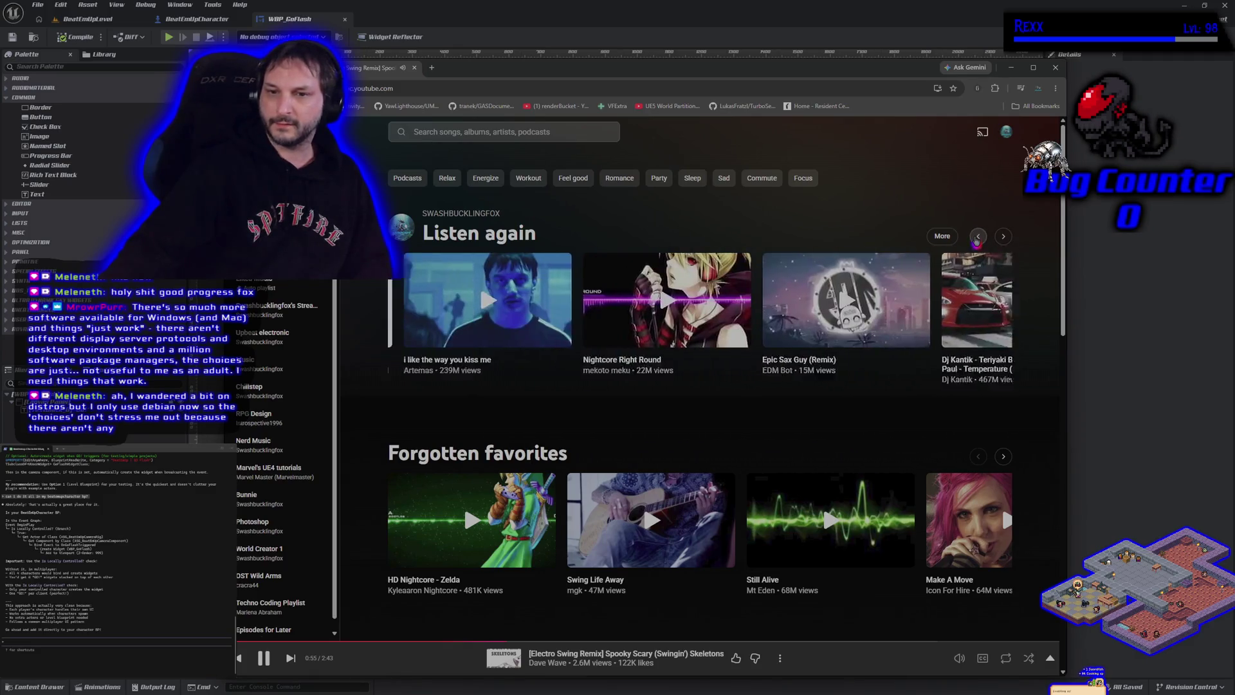
click(748, 303)
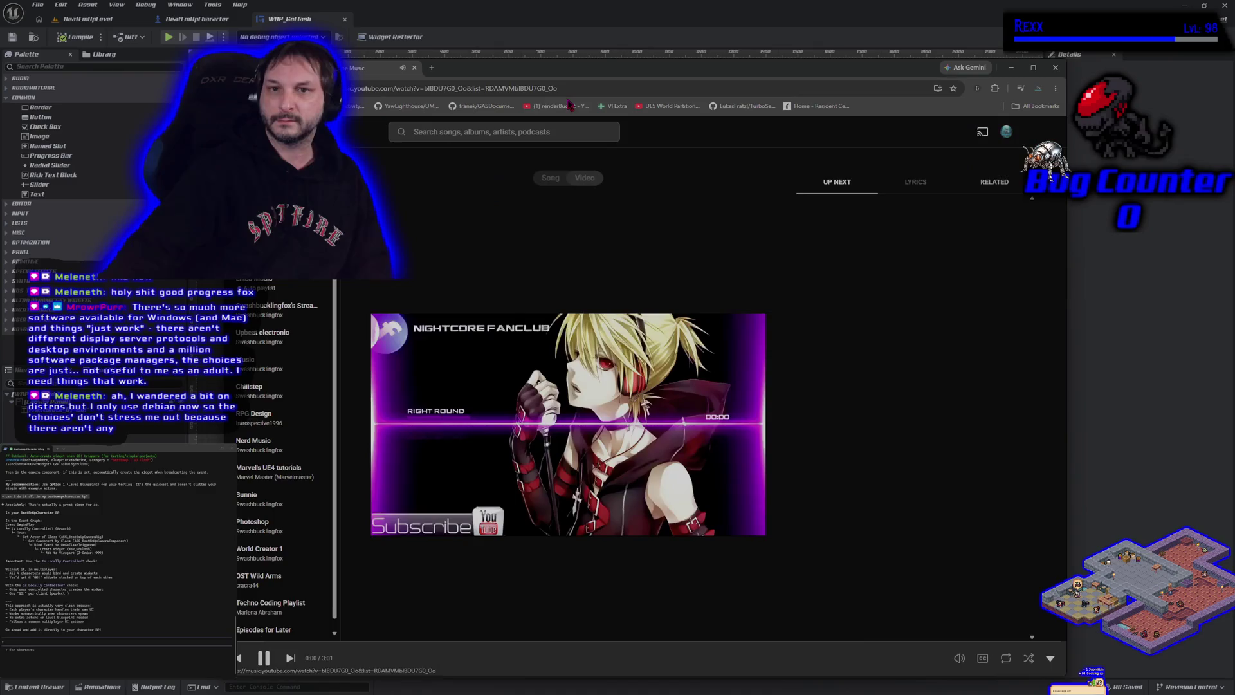
key(alt+Tab)
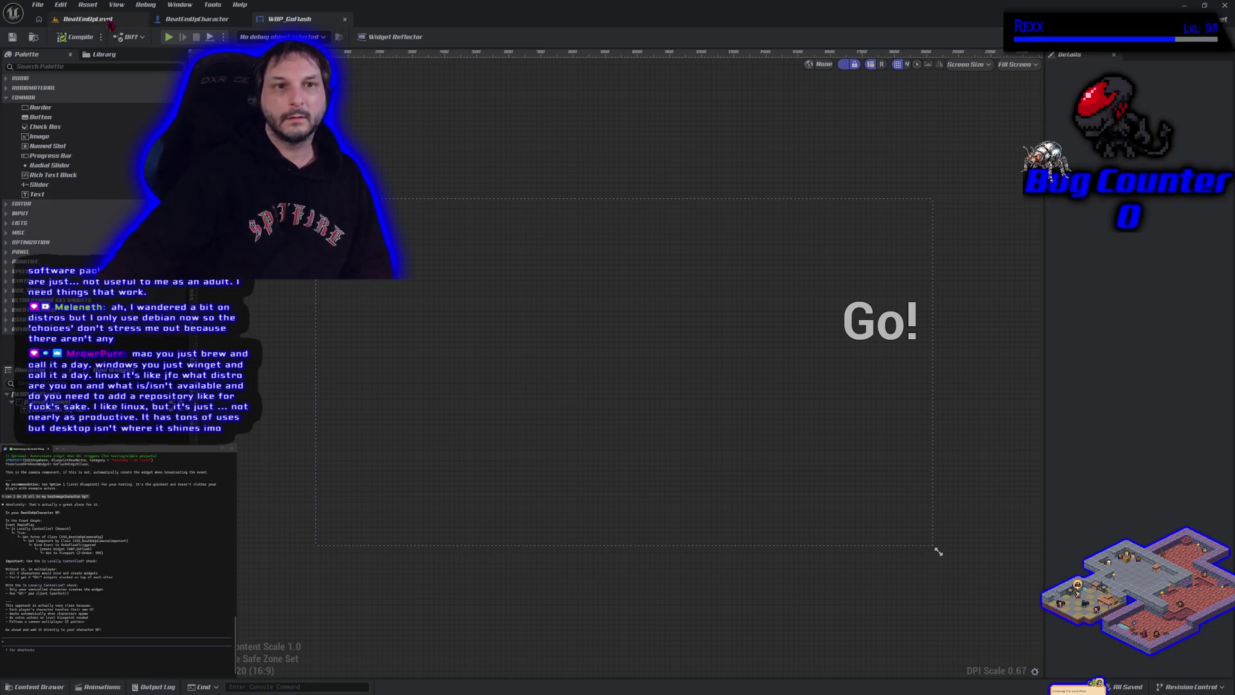
- Launch a play test of BeatEmUpLevel and run the character across the sand with WASD
click(87, 19)
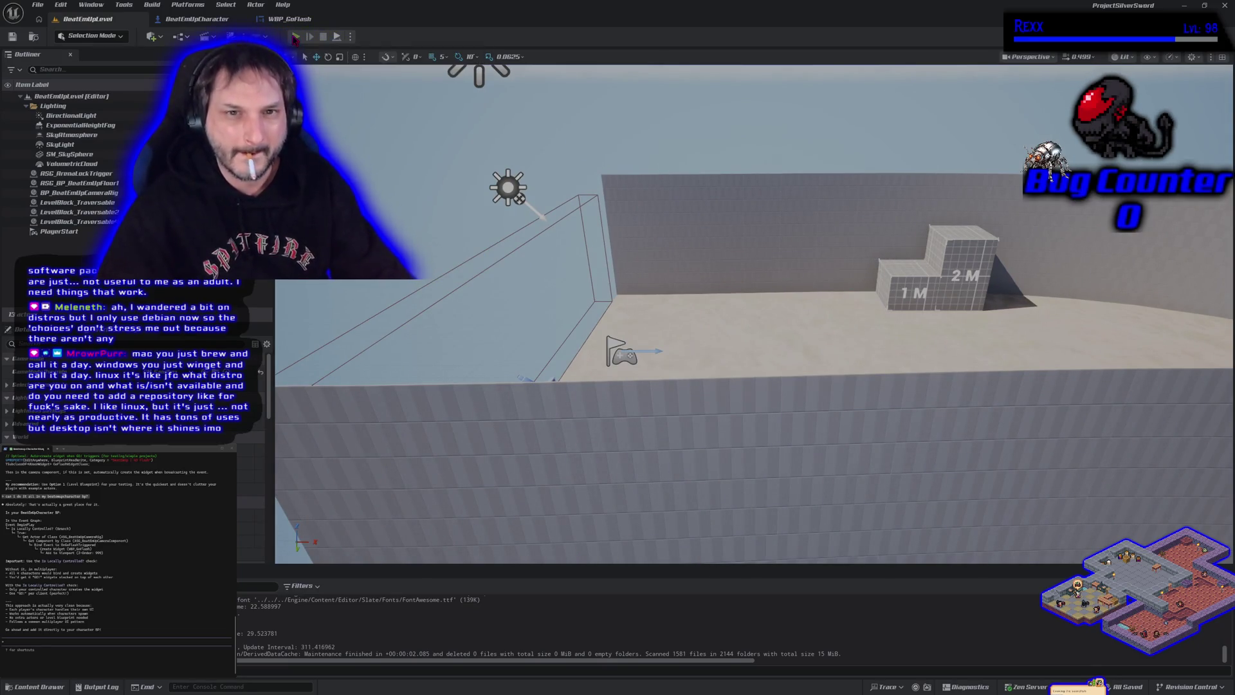
key(alt+p)
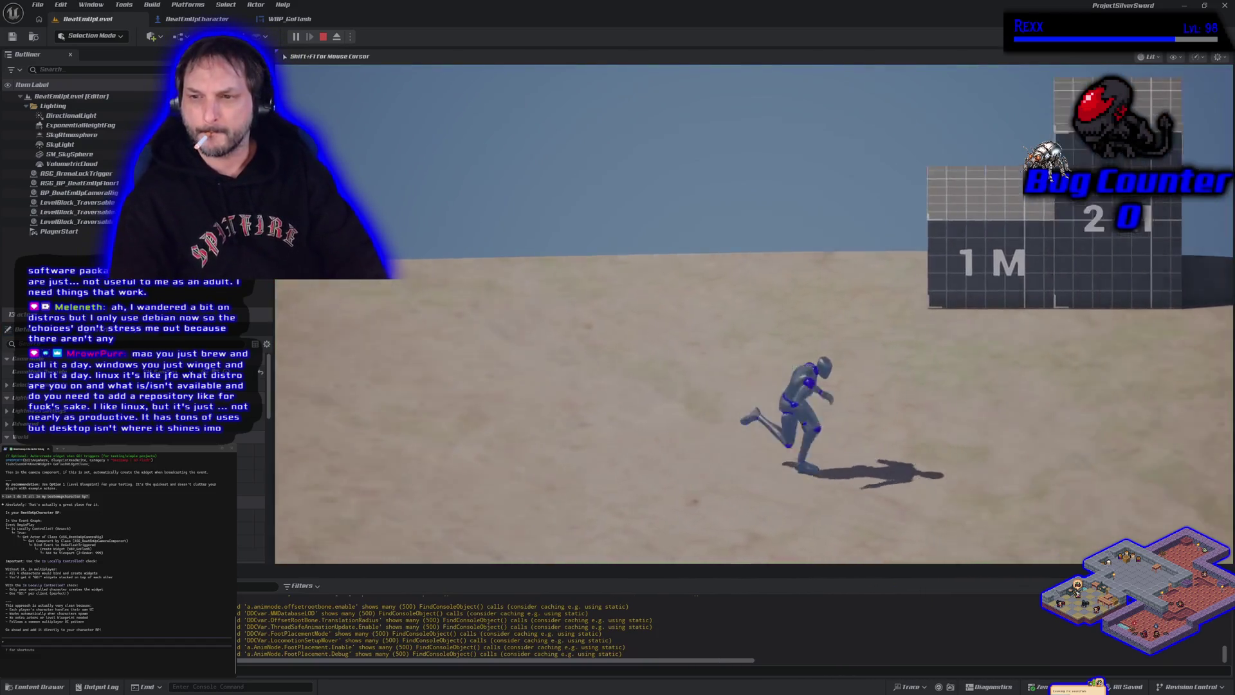
key(w)
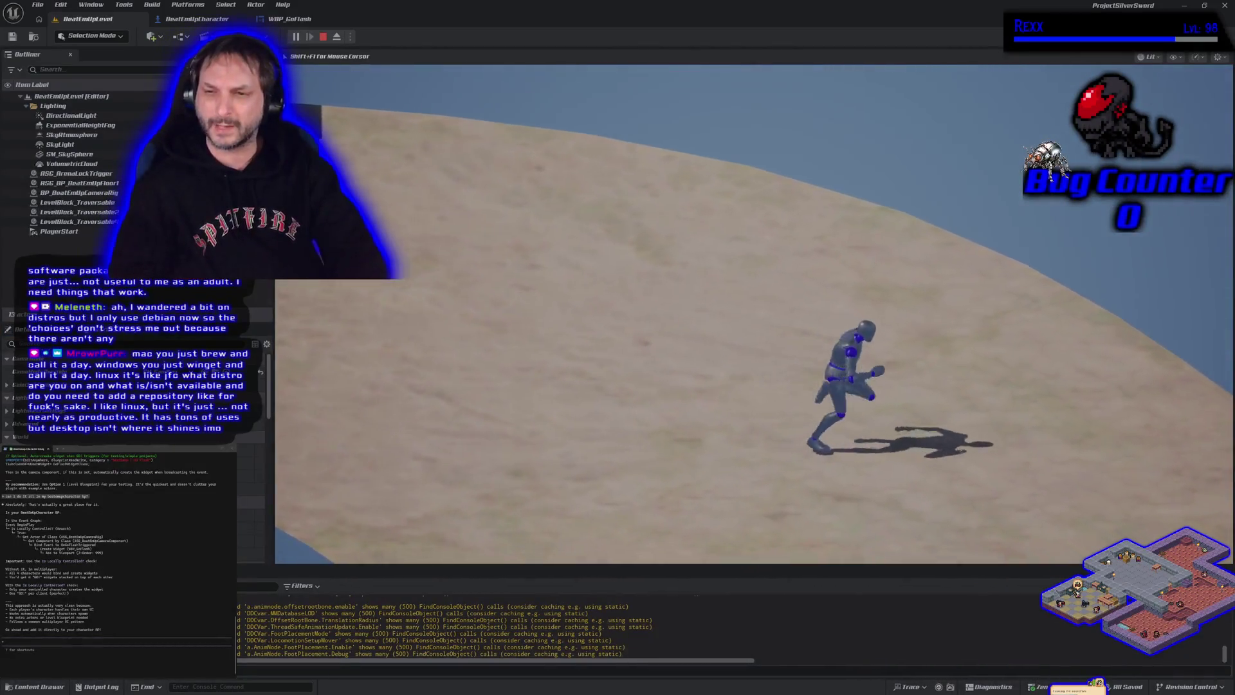
key(a)
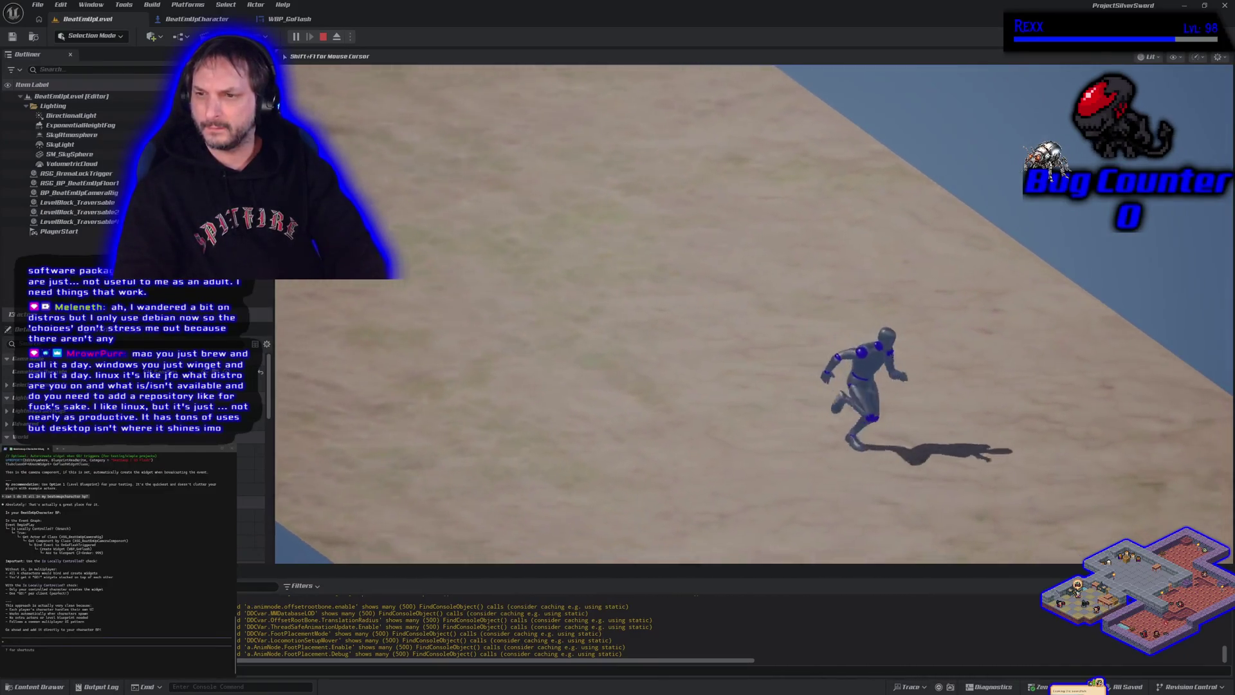
key(w)
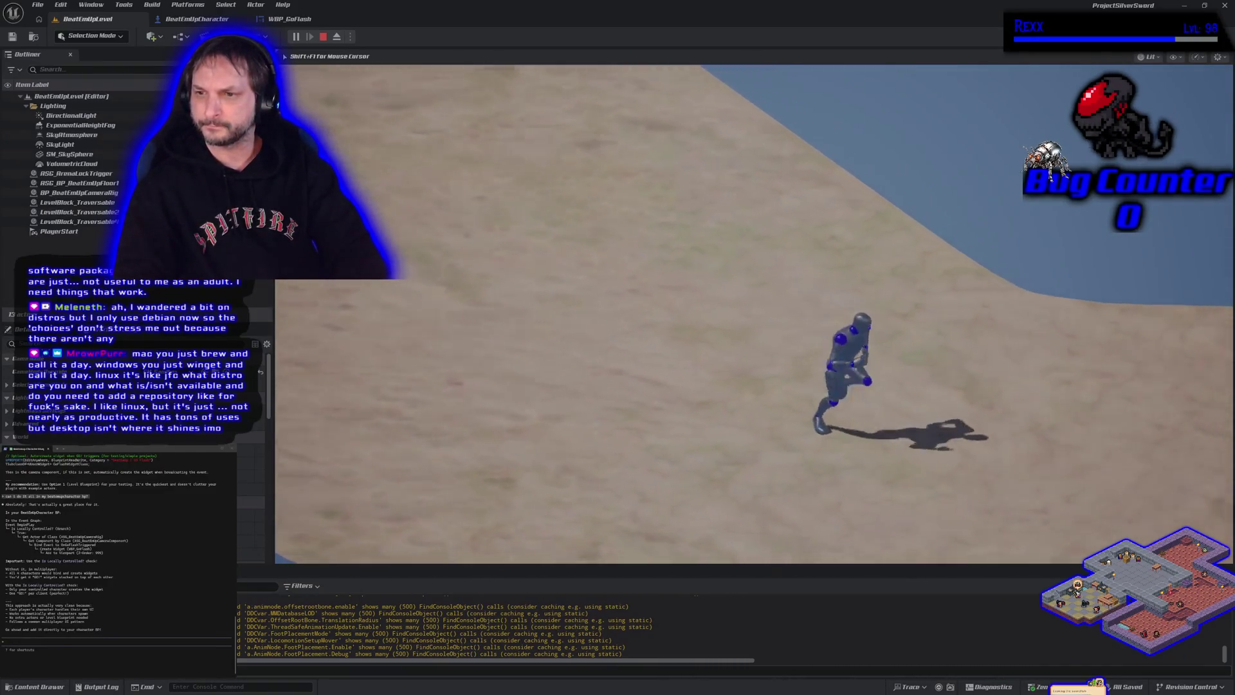
key(d)
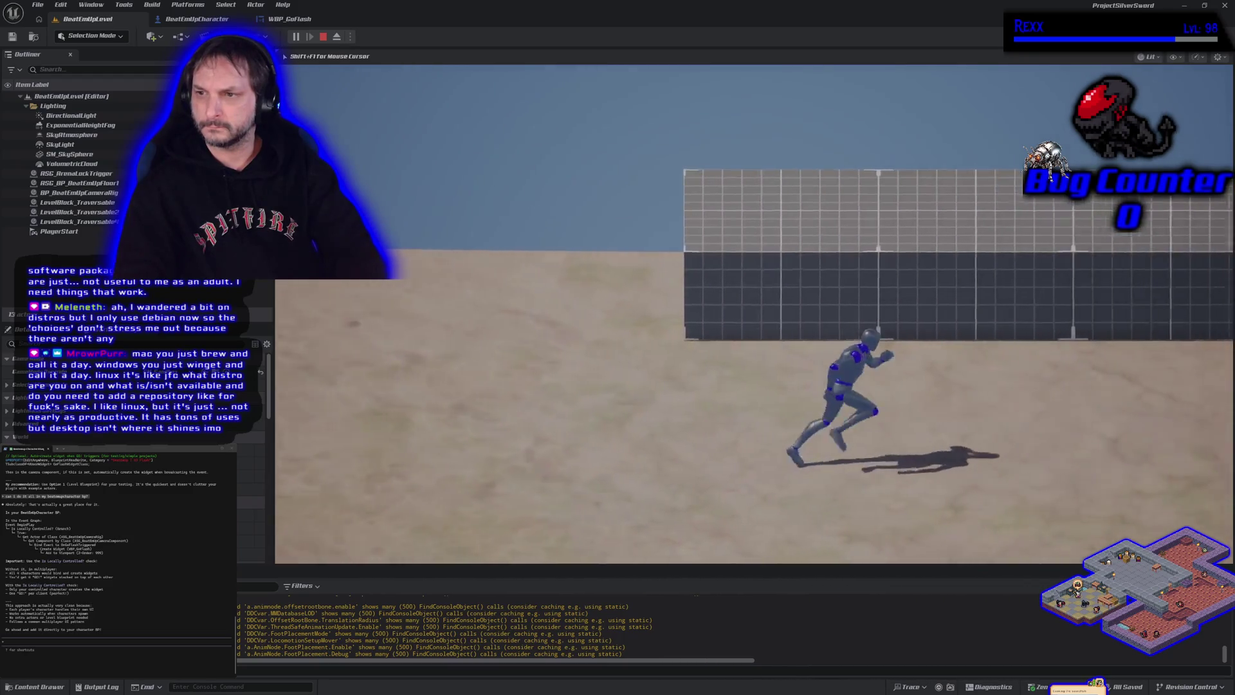
key(d)
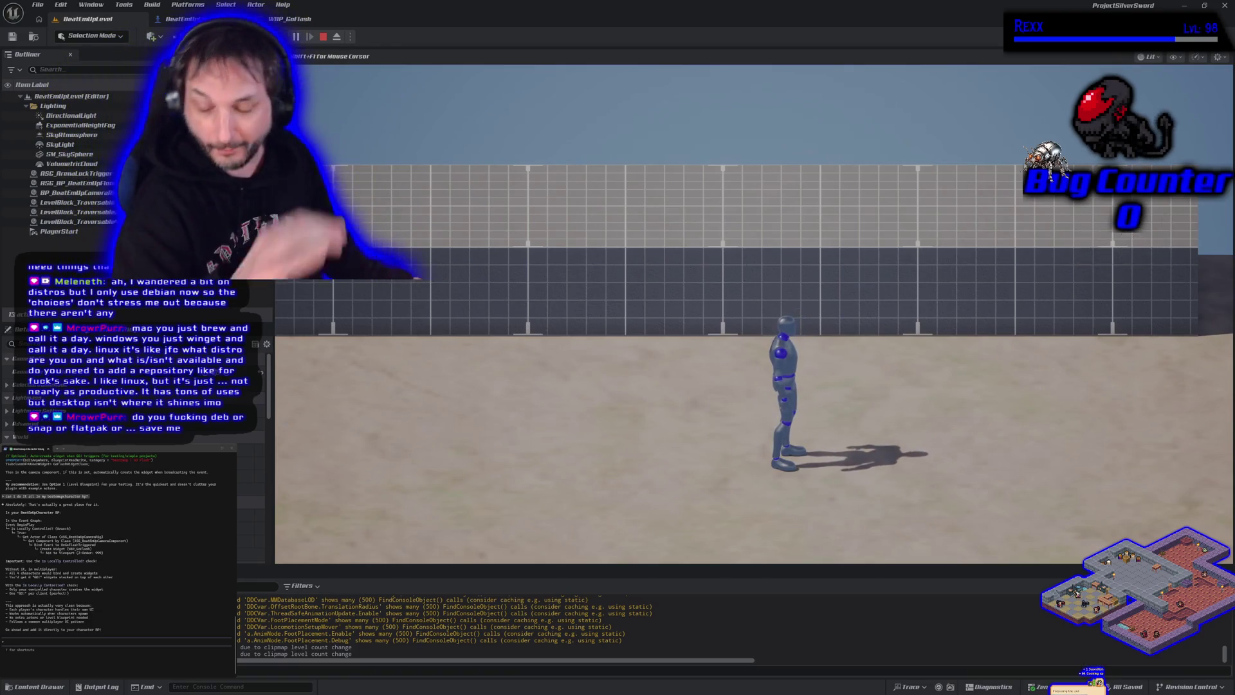
- Stop the play test, frame the walkway block on the platform, and start playing again
key(Escape)
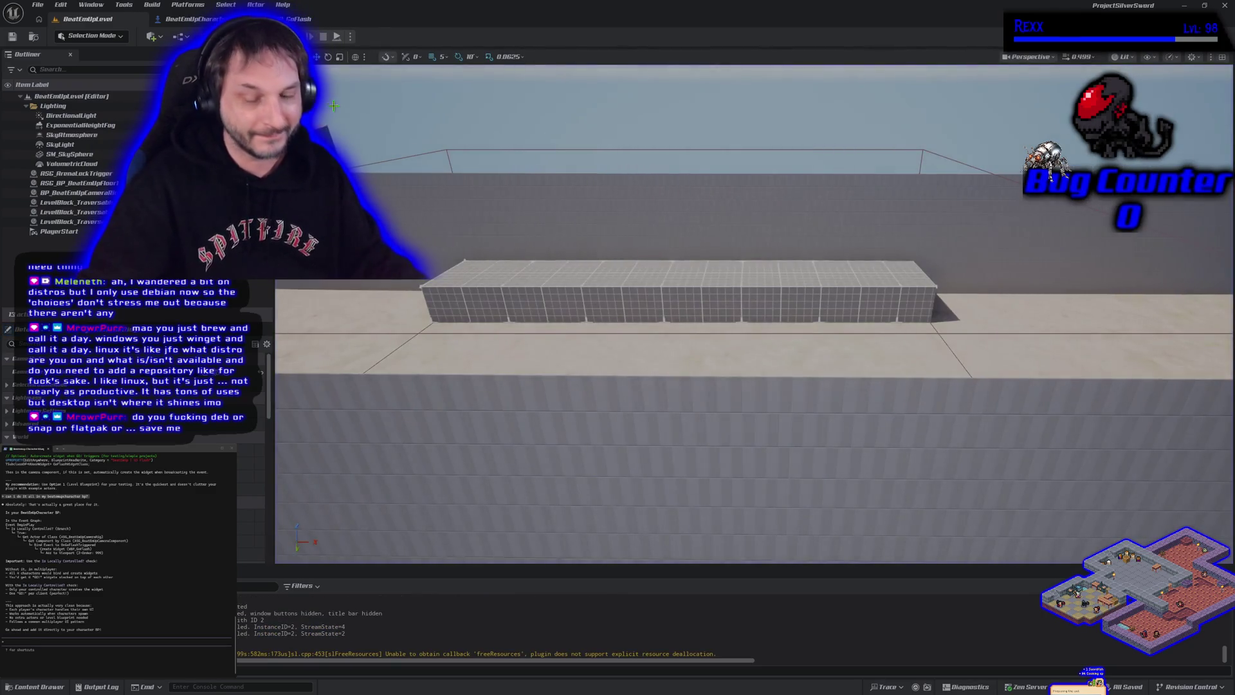
mouse_move(551, 400)
mouse_down()
mouse_move(551, 489)
mouse_move(552, 386)
mouse_move(551, 411)
mouse_move(552, 400)
mouse_up()
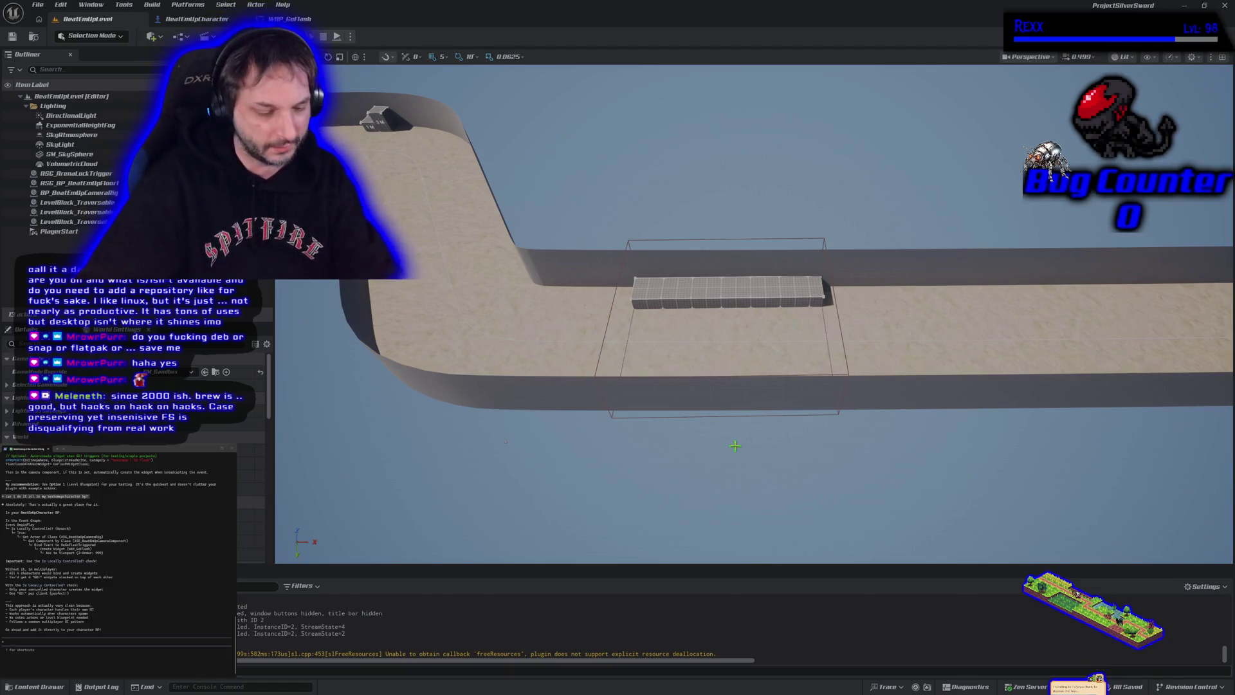
mouse_move(692, 277)
mouse_down()
mouse_move(650, 296)
mouse_move(605, 258)
mouse_up()
key(f)
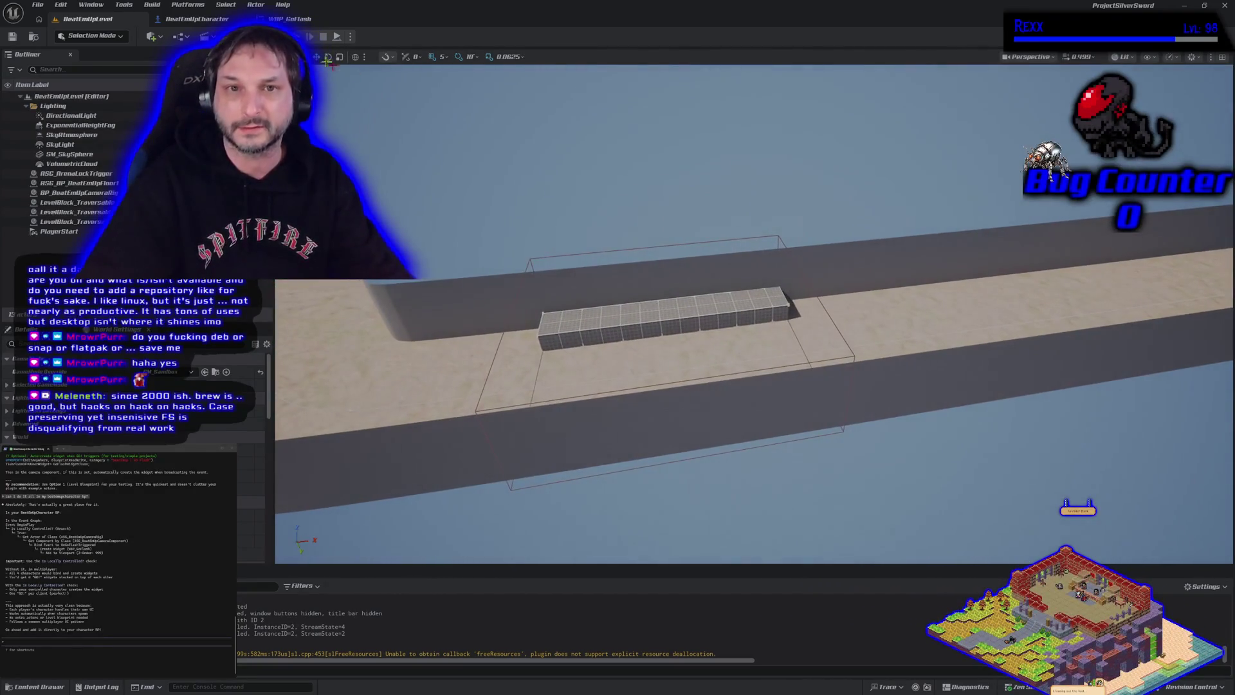
key(alt+p)
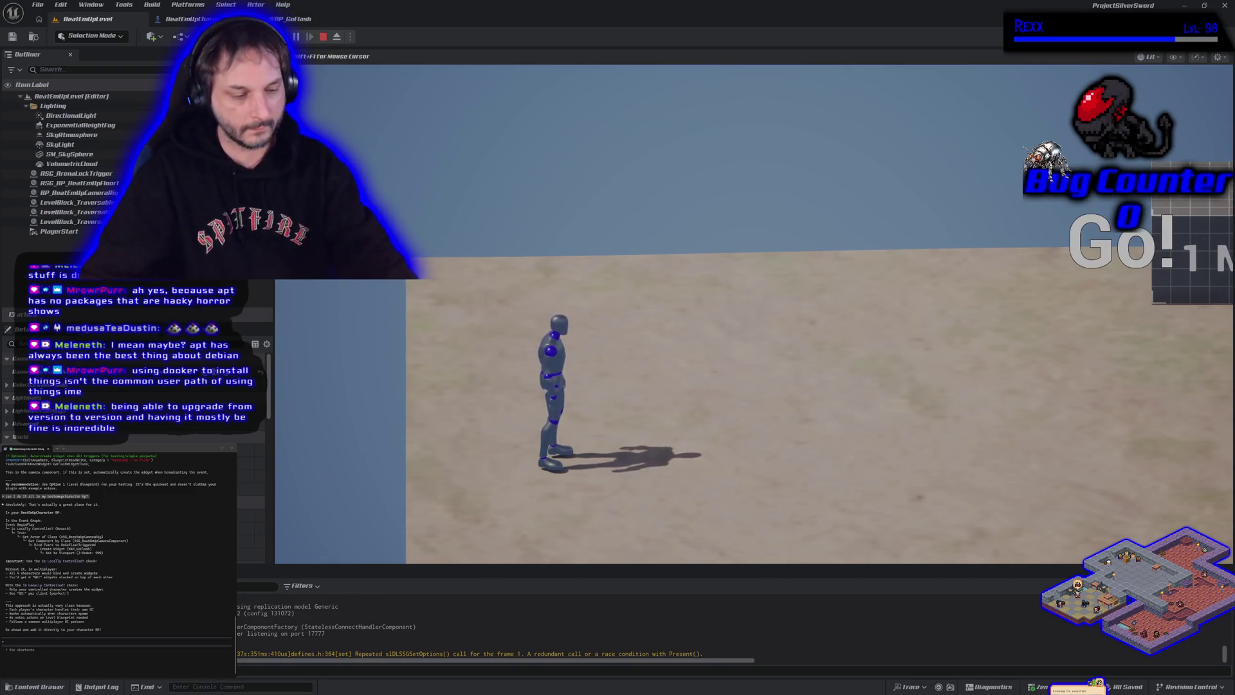
- Move the character around with WASD while the Go! text flashes at screen right
key(d)
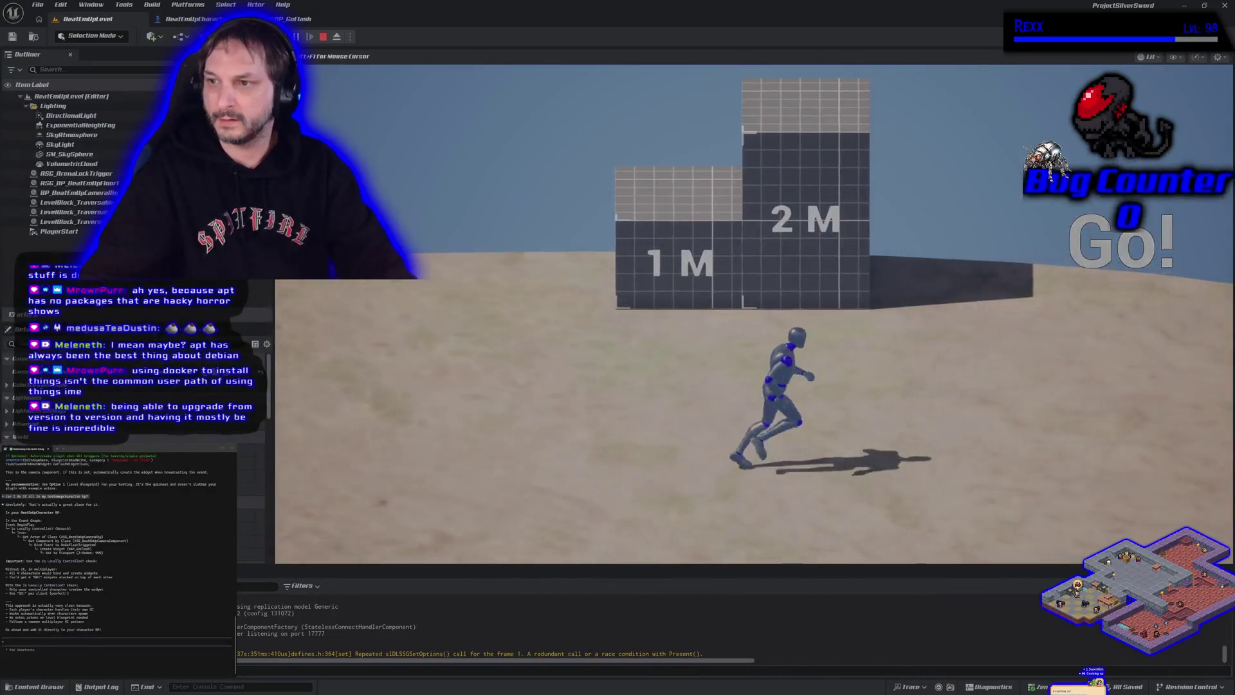
key(a)
key(s)
key(d)
key(w)
key(a)
key(d)
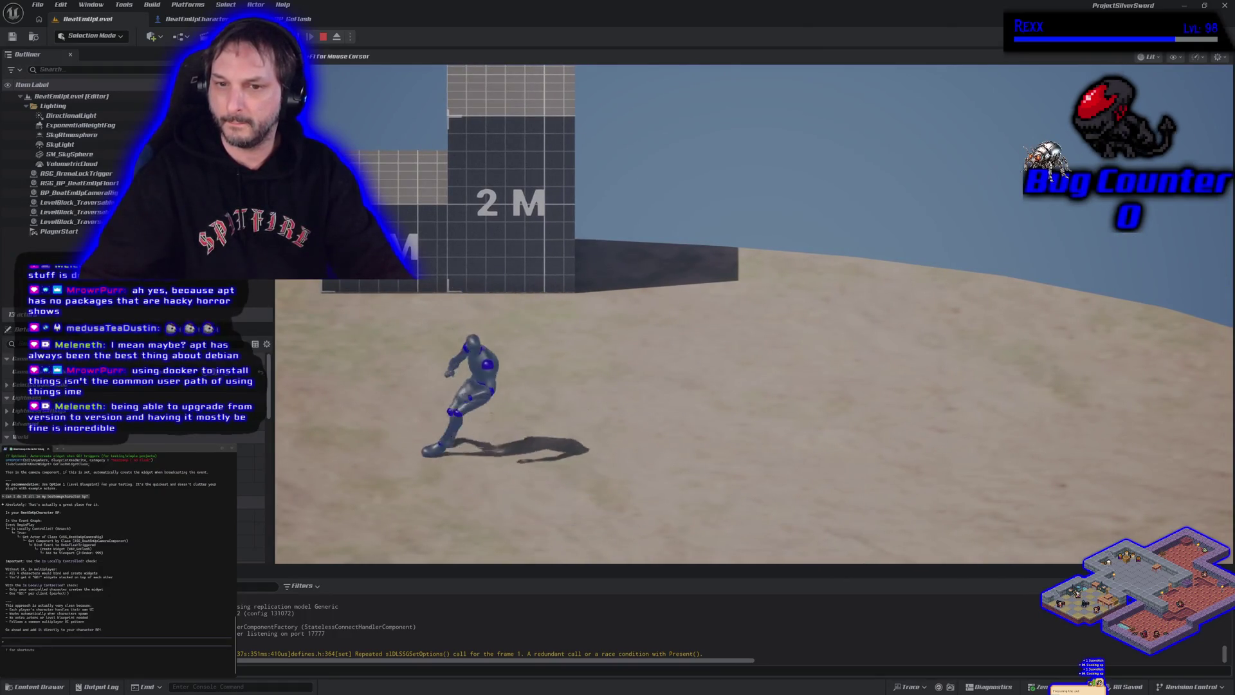
key(w)
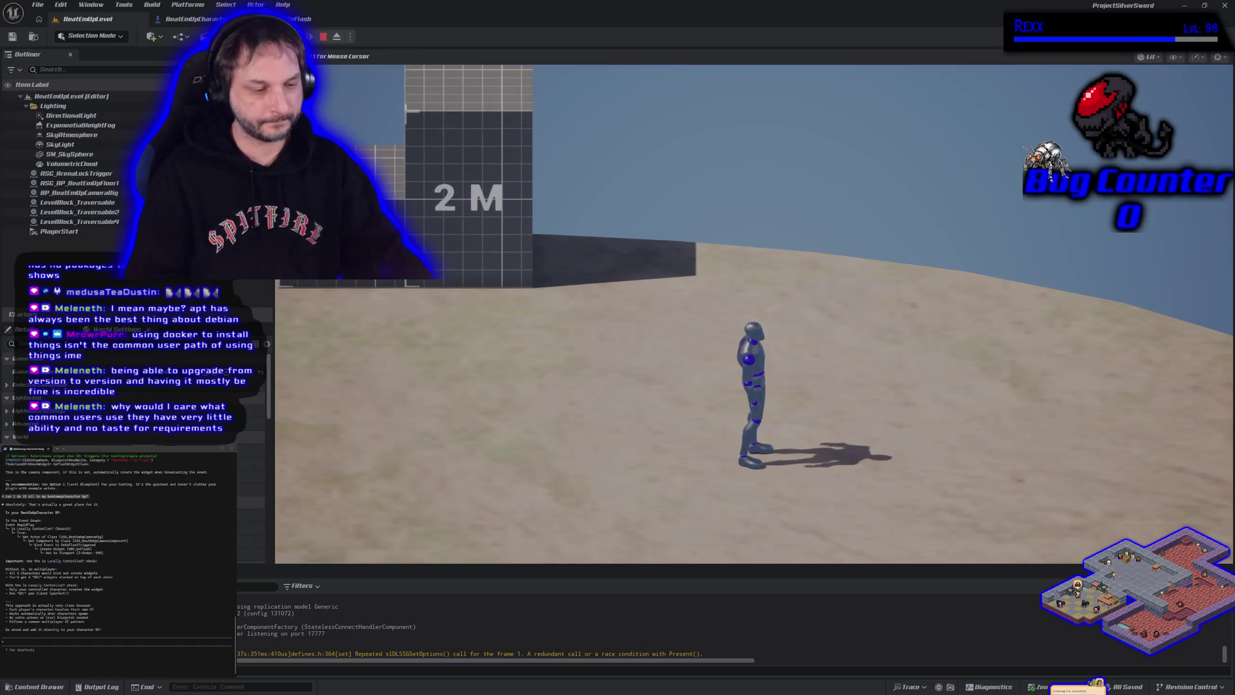
- Stop the play test and close the Unreal Editor window
key(Escape)
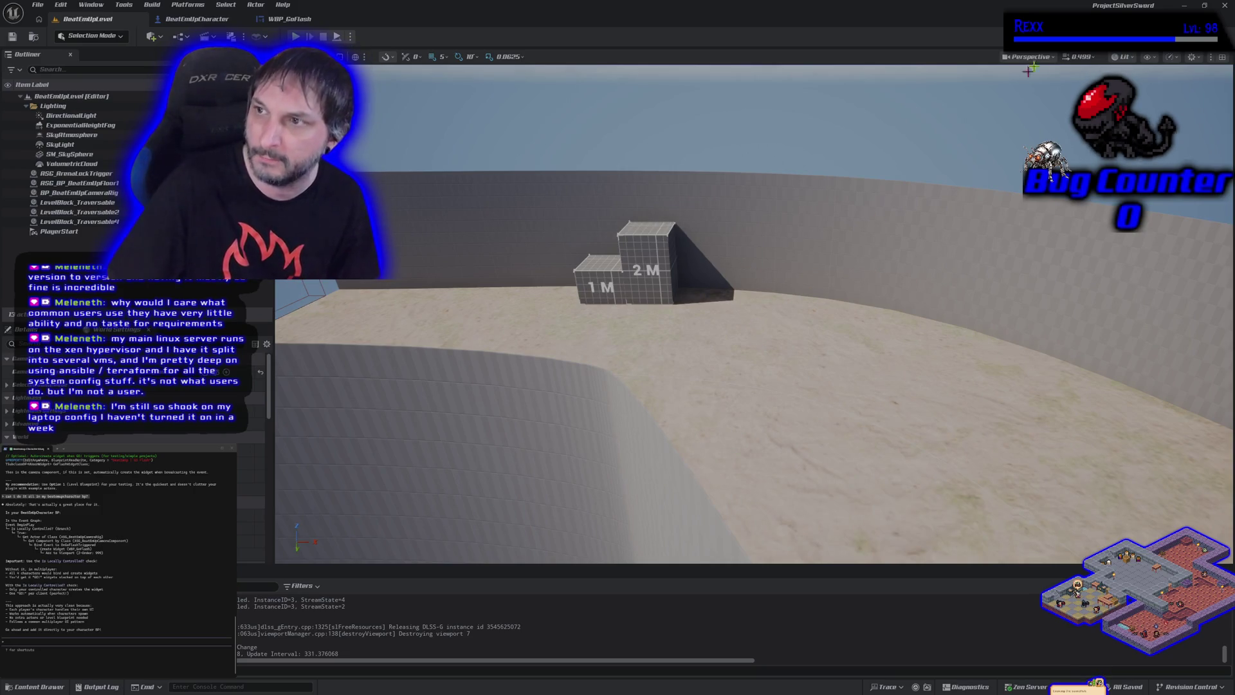
click(1224, 7)
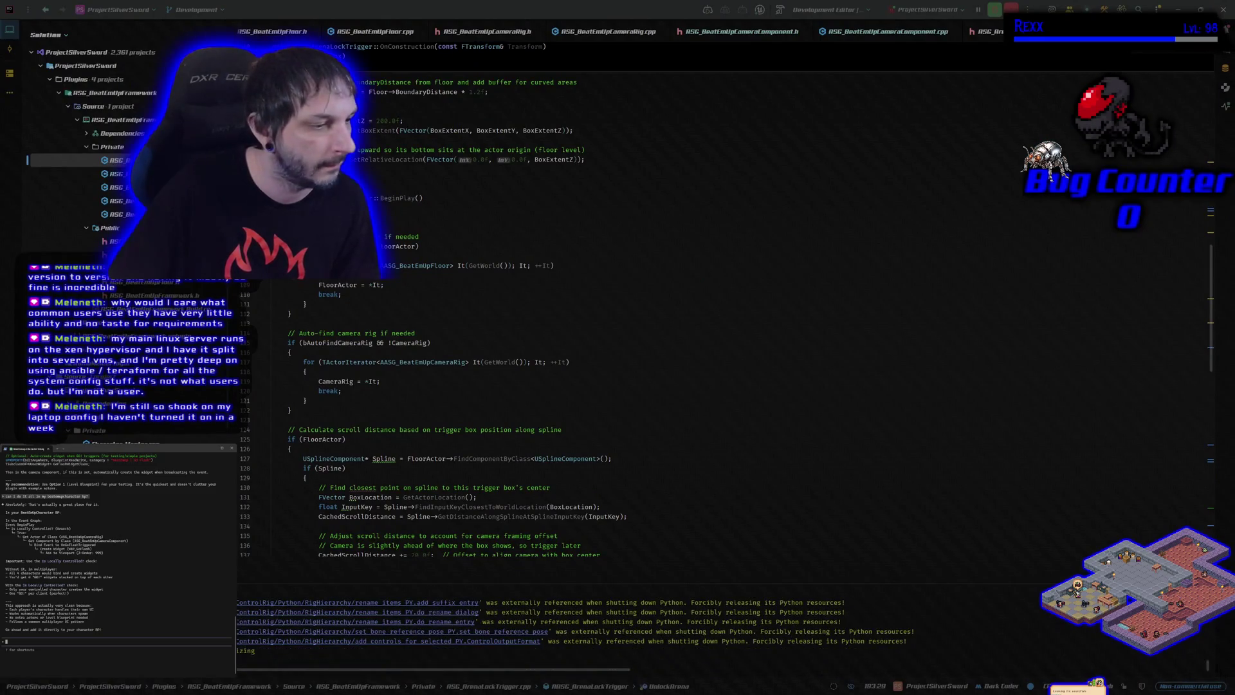
- Enter the commit summary 'Go Flash System Implemented and example set up in the example level.' and return to Rider
key(alt+Tab)
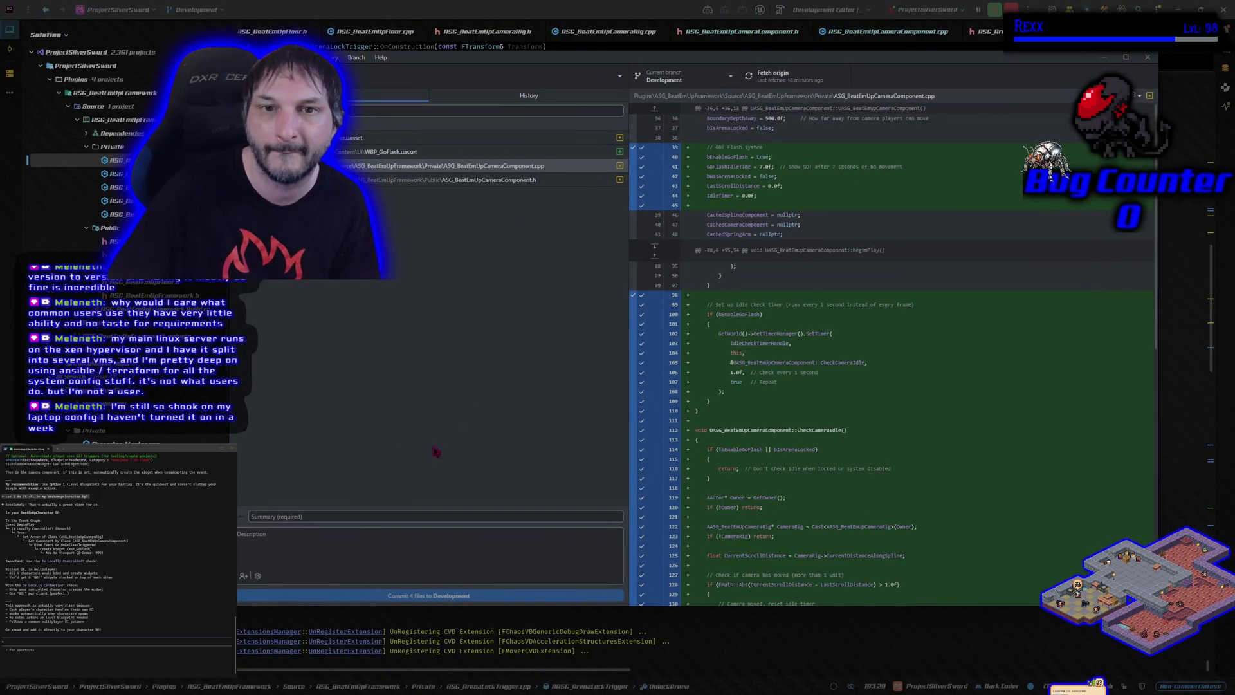
text(Go Flash S)
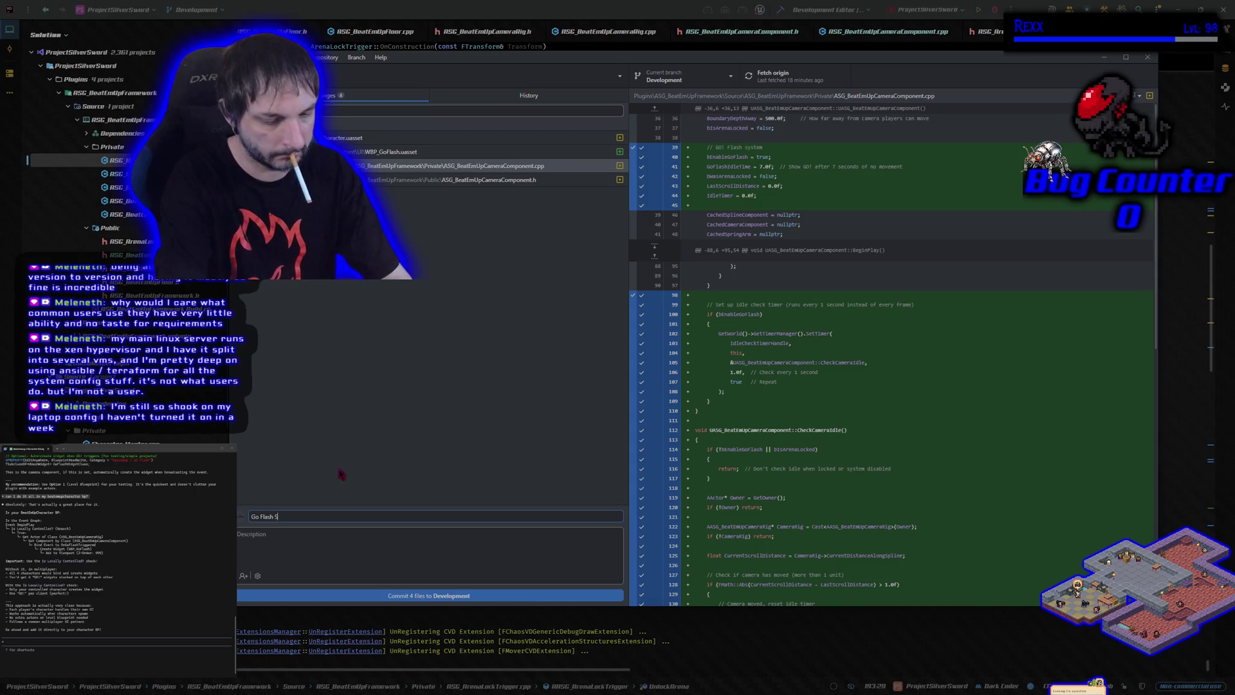
text( tem Implemented and example set up in the example level.)
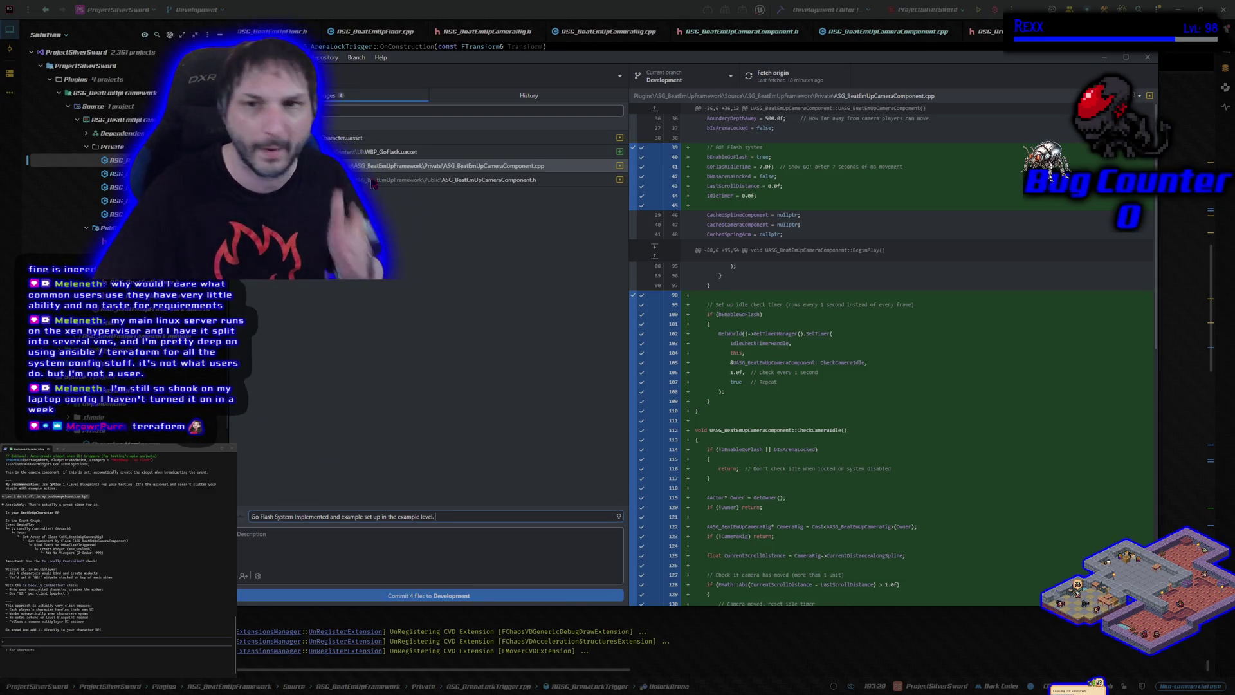
click(959, 35)
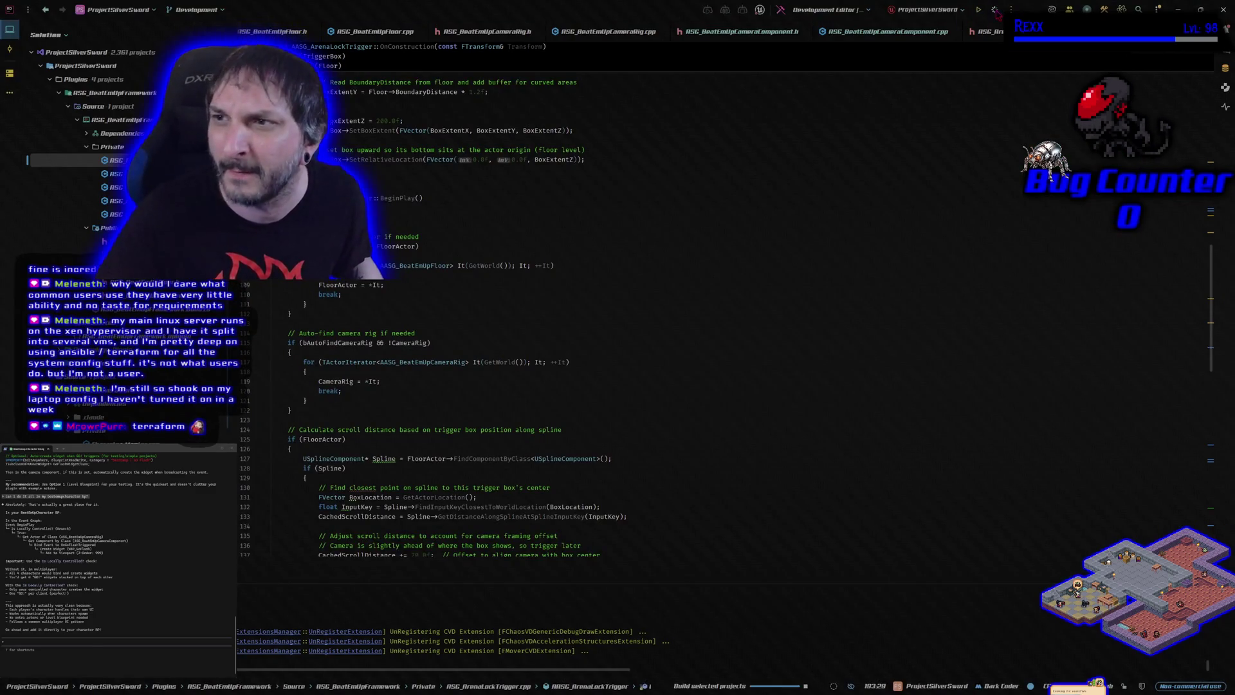
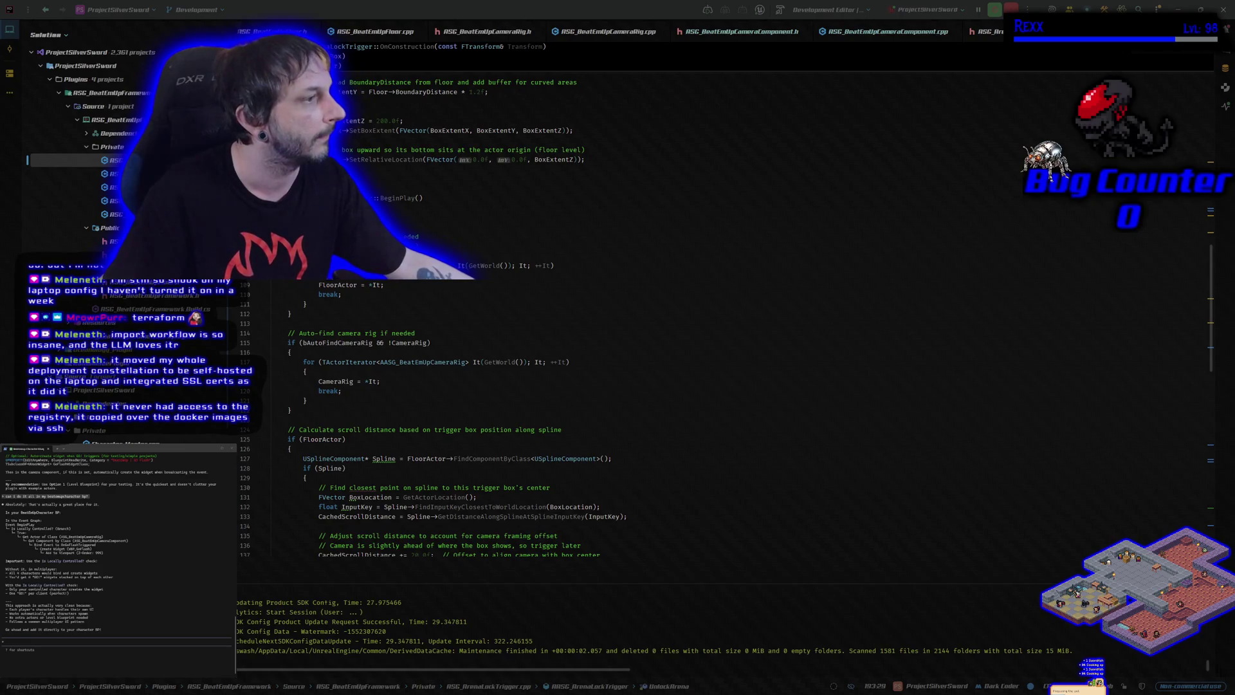
- Browse the ASG_SpawnSystem plugin's Source and Public header folders, then close the file browser
key(super+e)
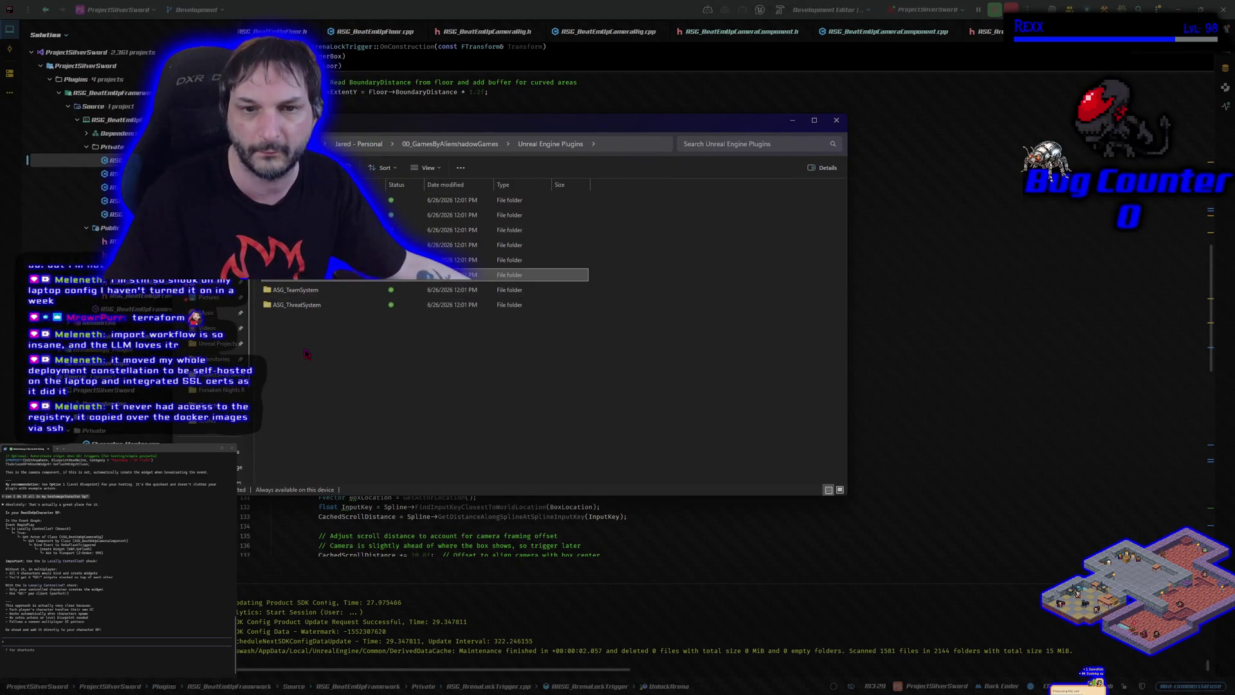
double_click(309, 274)
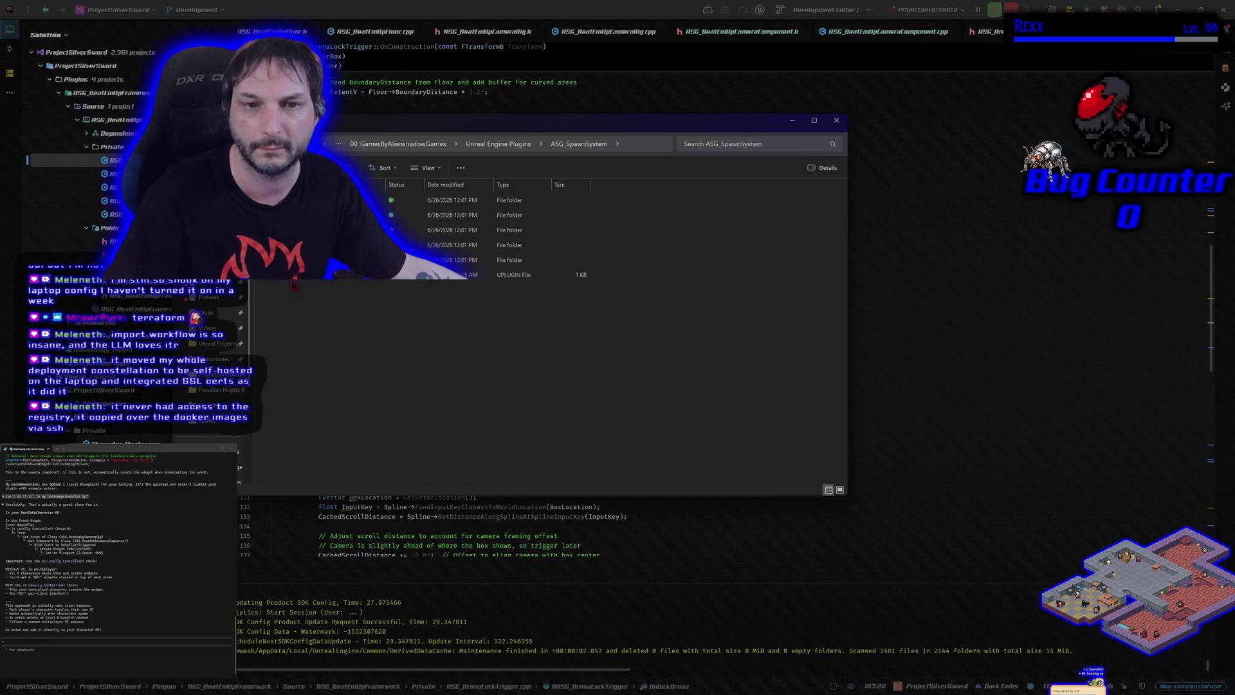
double_click(360, 259)
double_click(360, 200)
double_click(360, 215)
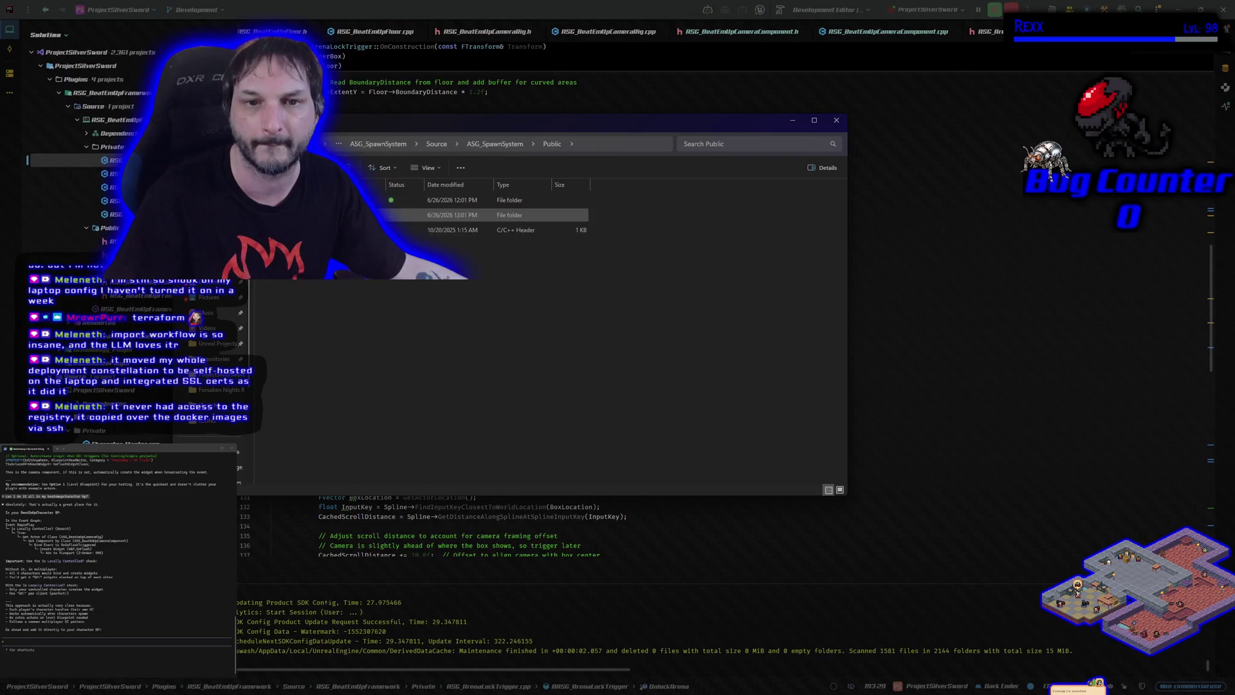
double_click(361, 200)
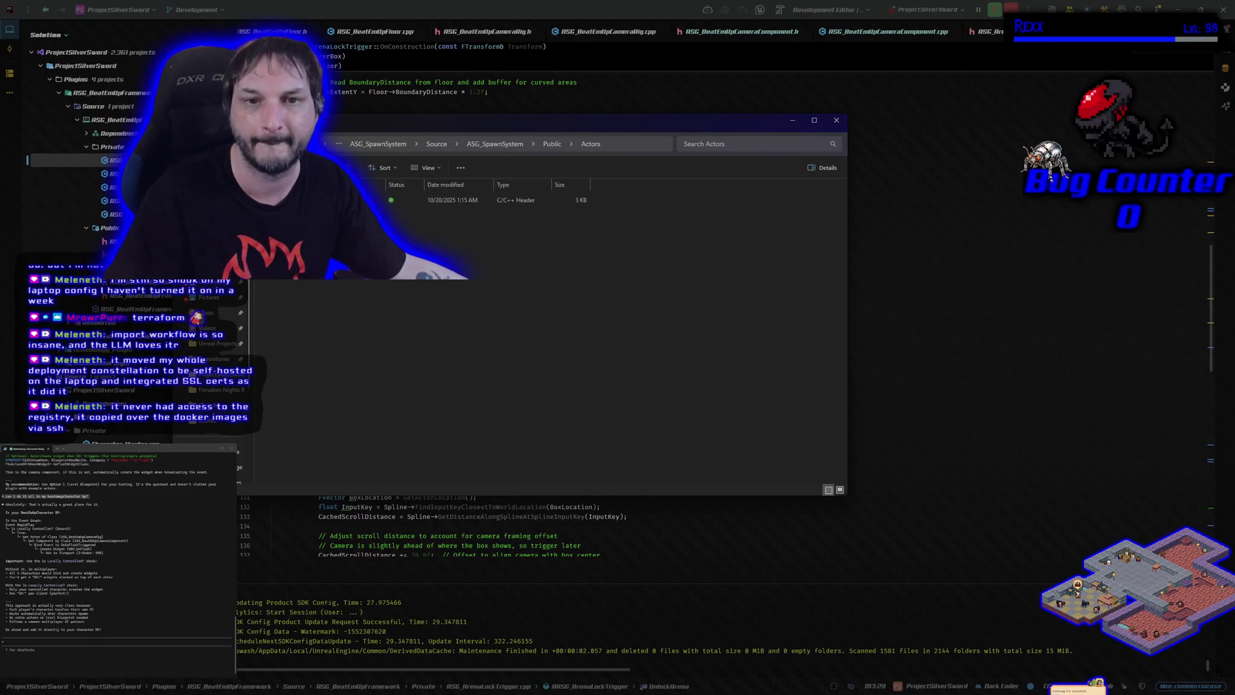
key(alt+Left)
double_click(360, 215)
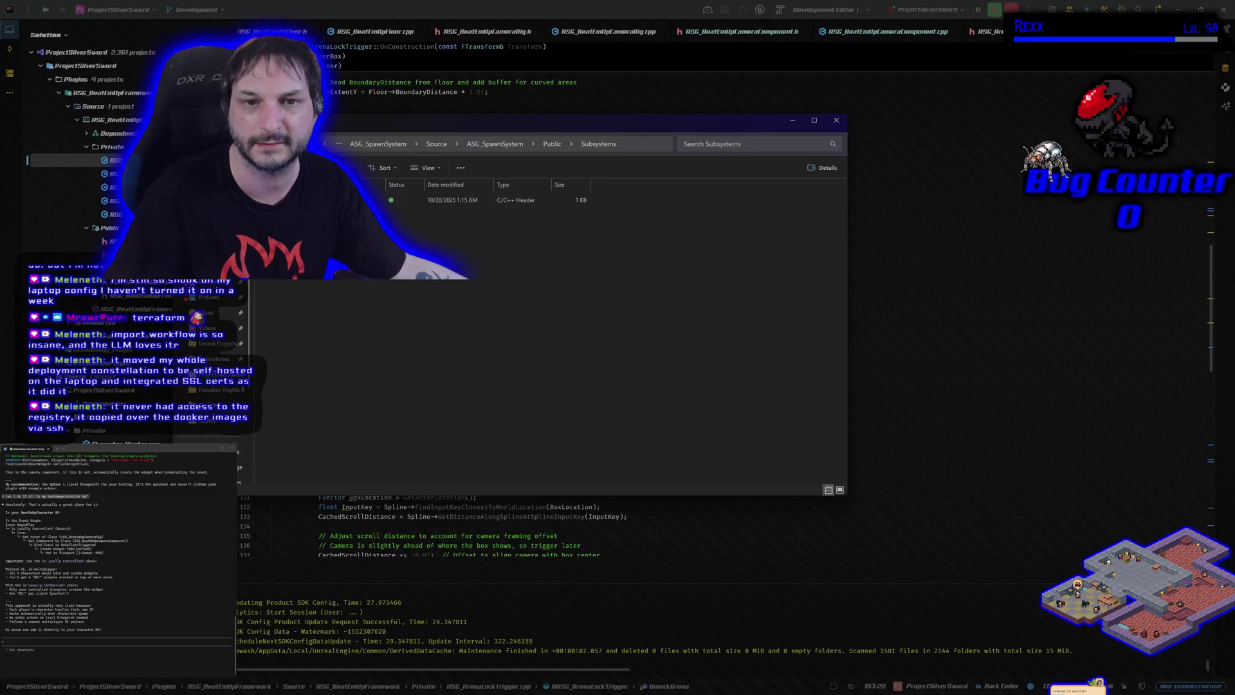
key(alt+Left)
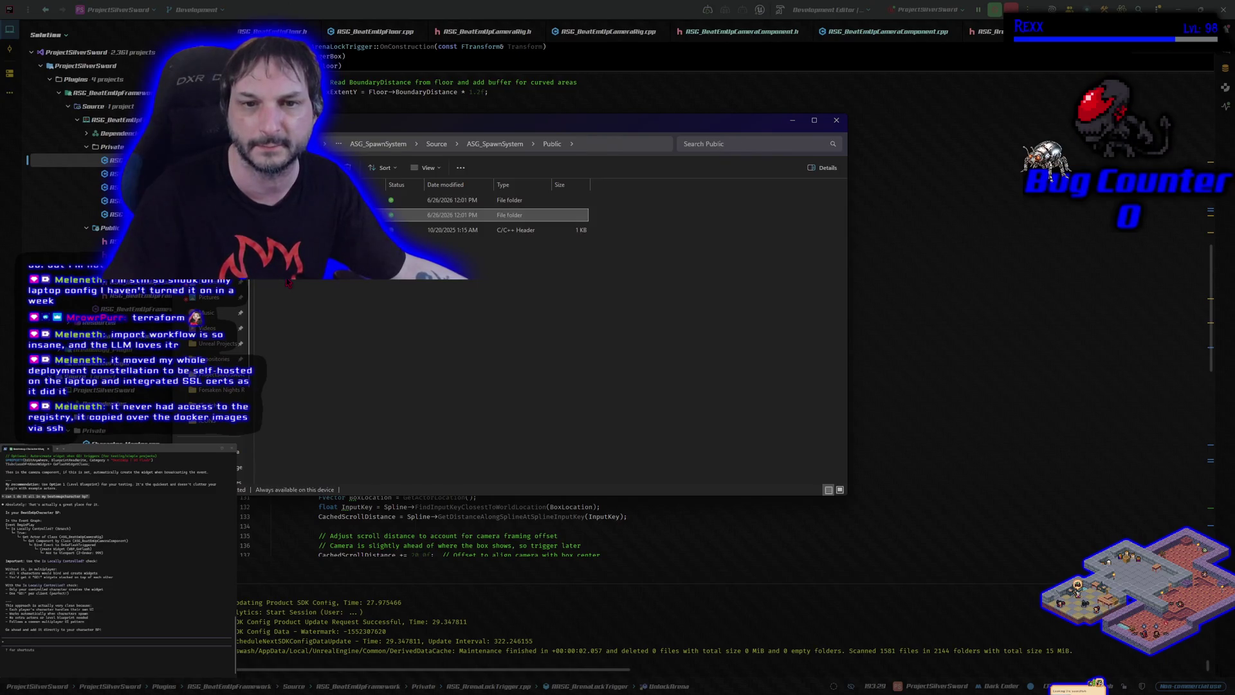
key(alt+Left)
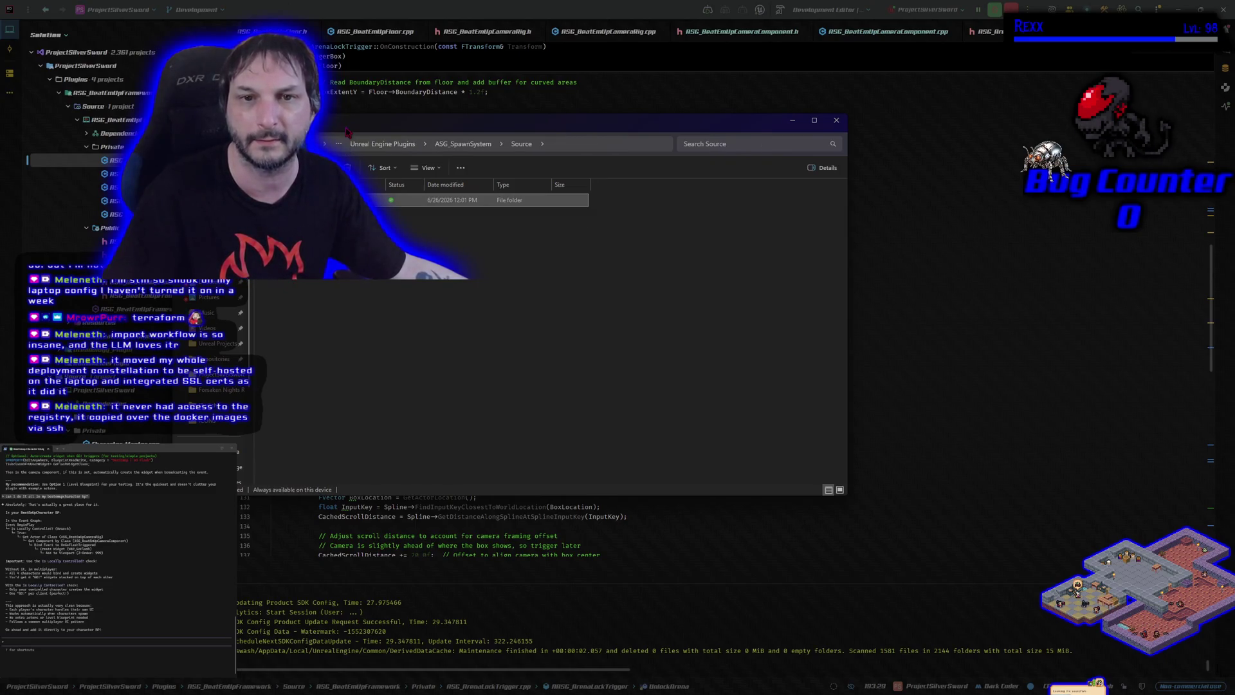
key(alt+F4)
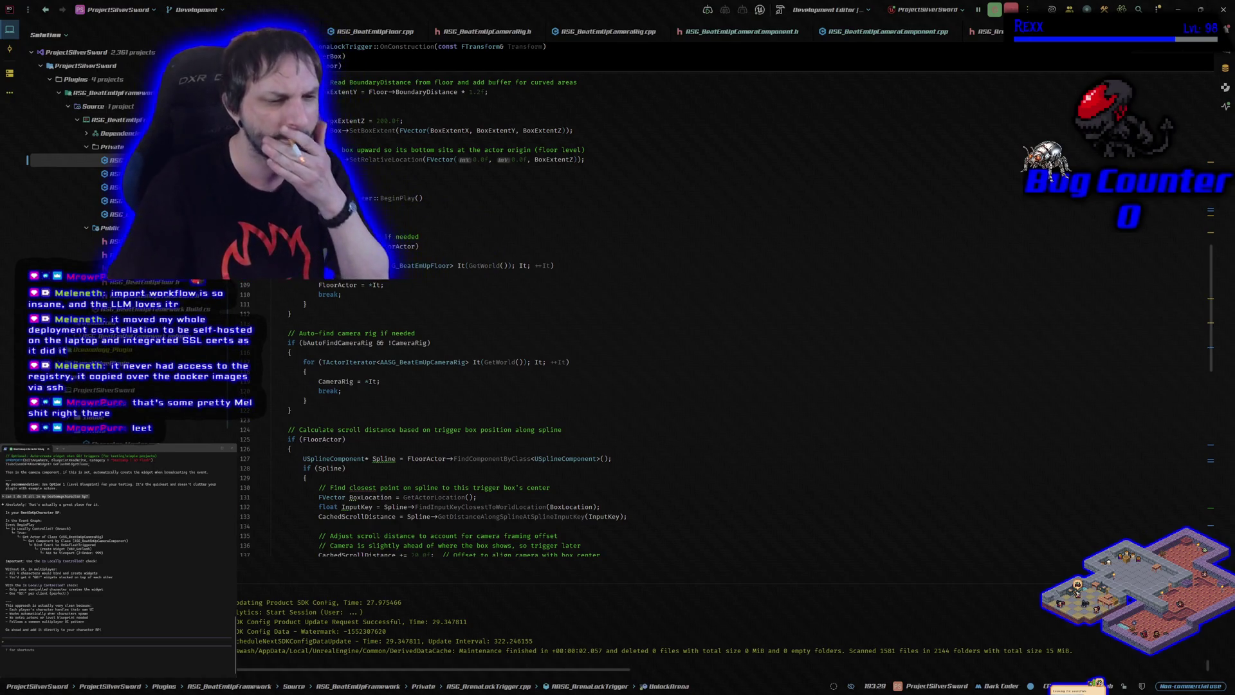
- Wrap the GO Flash System widget nodes in BeatEmUpCharacter's event graph in a titled comment
click(6, 642)
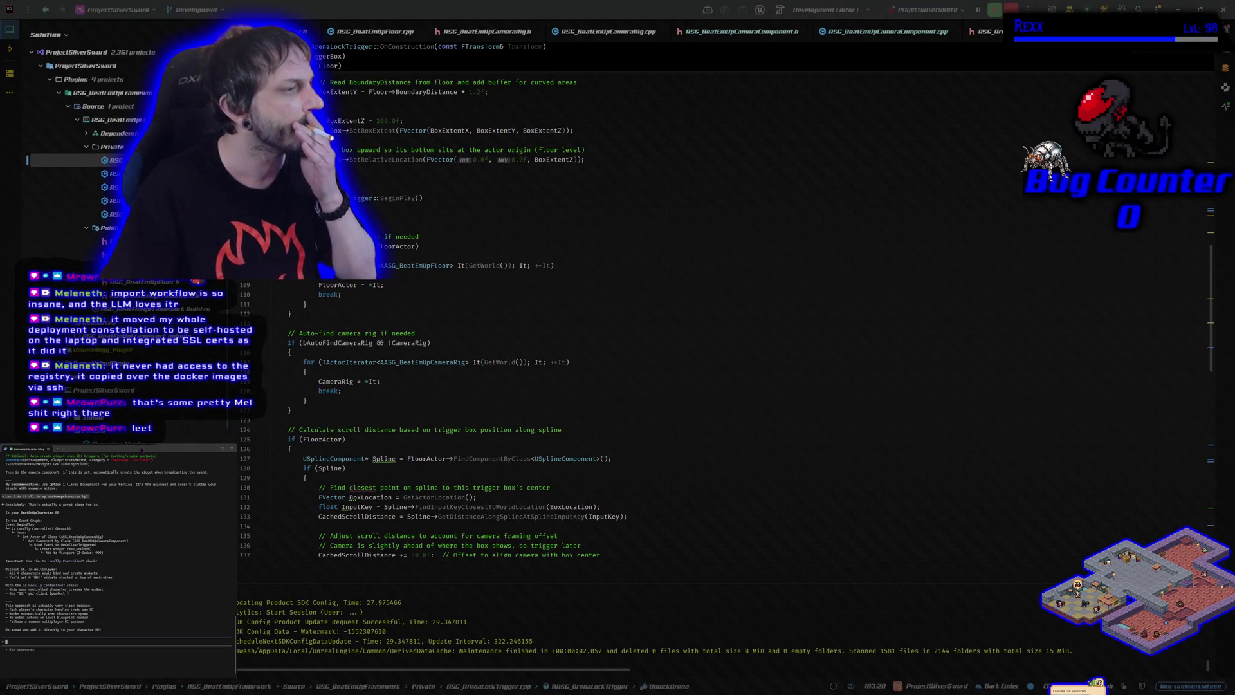
key(alt+Tab)
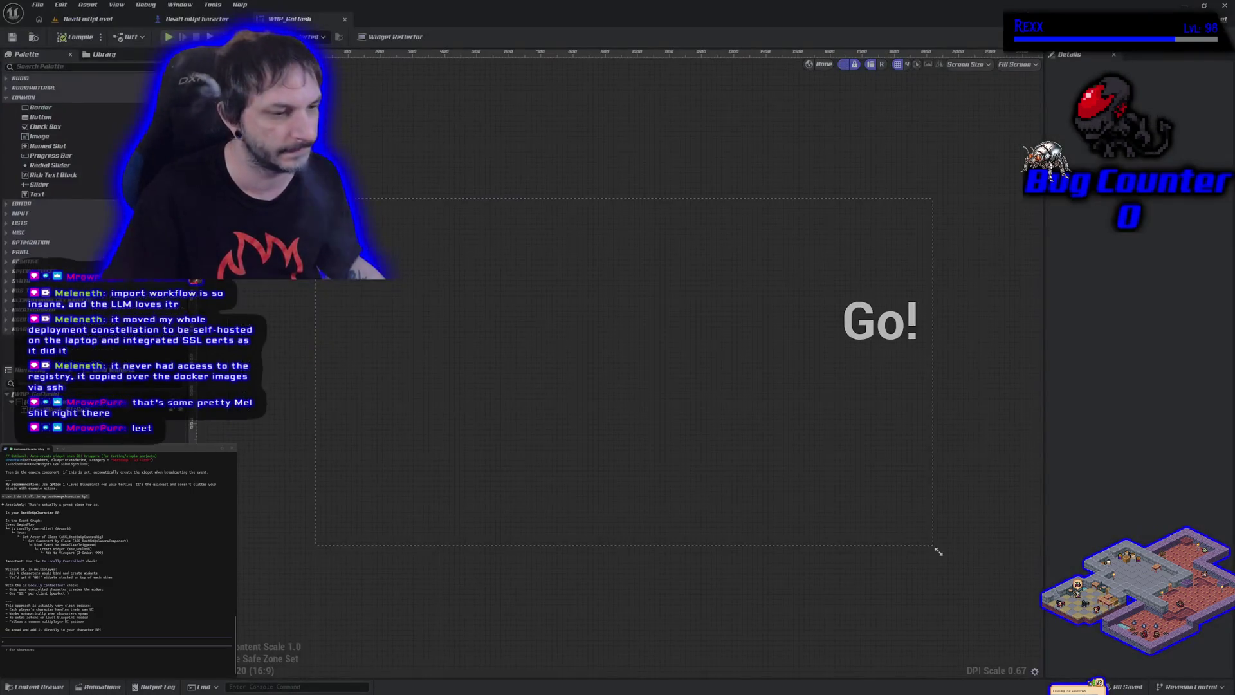
click(184, 21)
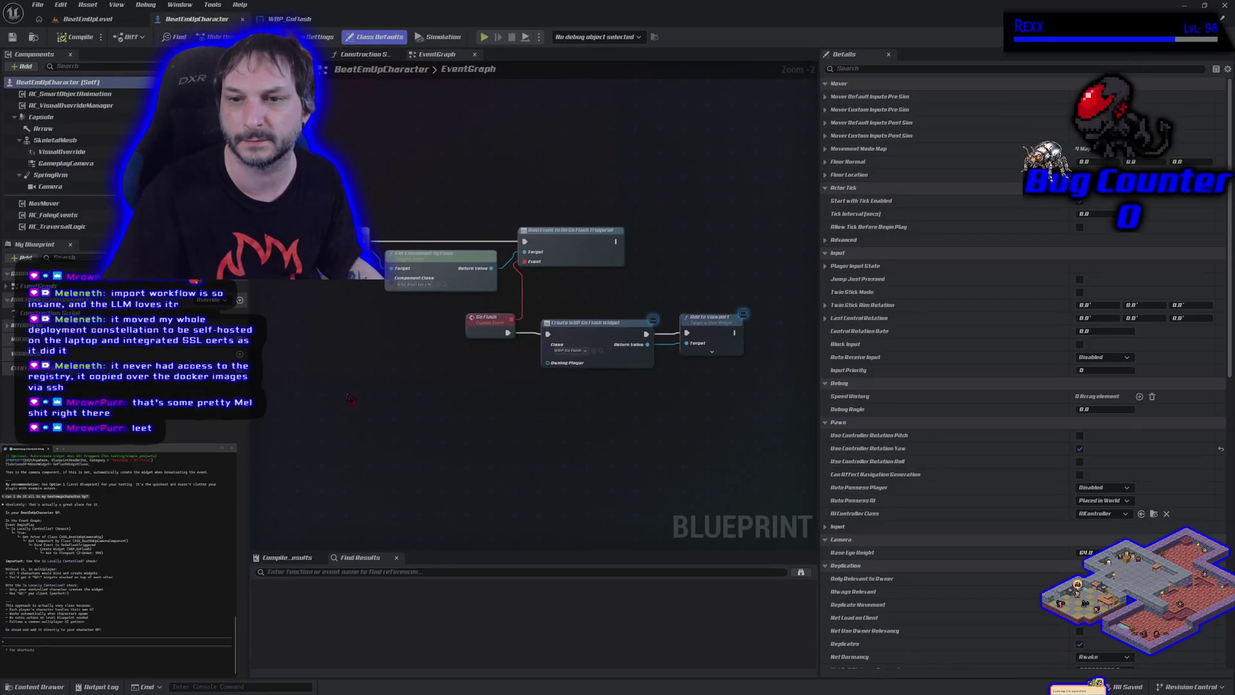
scroll(386, 402, down, 1)
mouse_move(386, 402)
mouse_down()
mouse_move(519, 383)
mouse_move(566, 412)
mouse_up()
scroll(397, 228, down, 1)
mouse_move(397, 229)
mouse_down()
mouse_move(788, 393)
mouse_move(812, 417)
mouse_move(791, 420)
mouse_up()
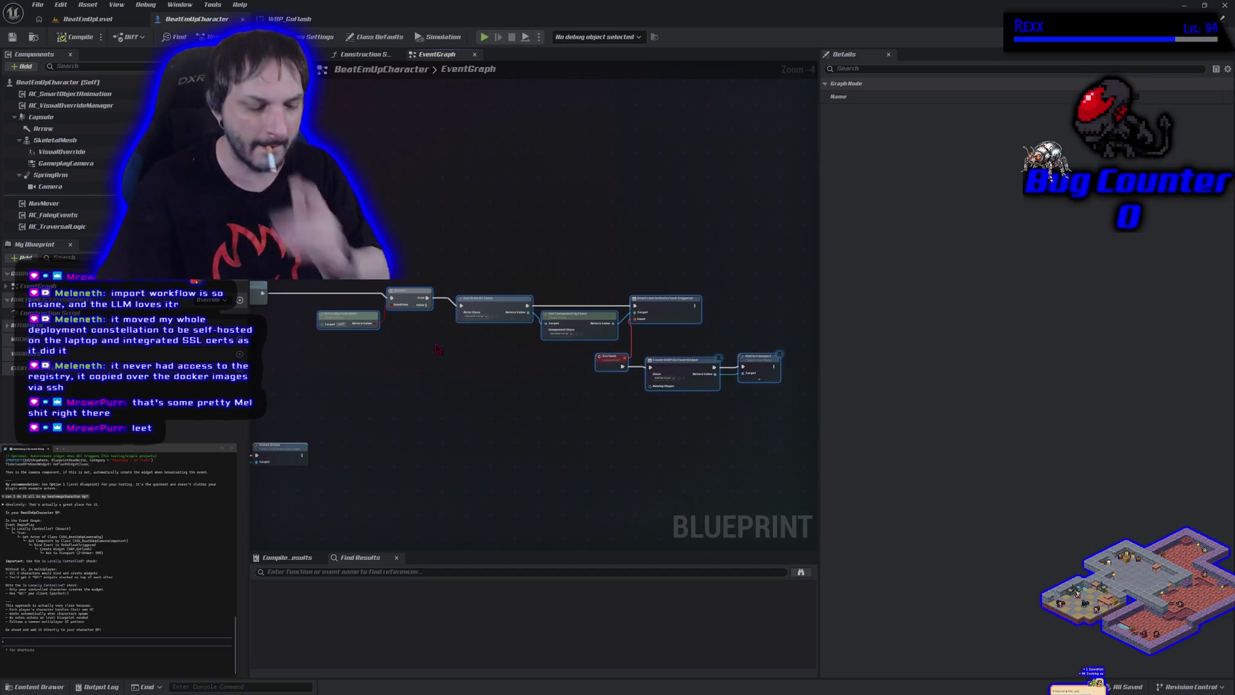
key(c)
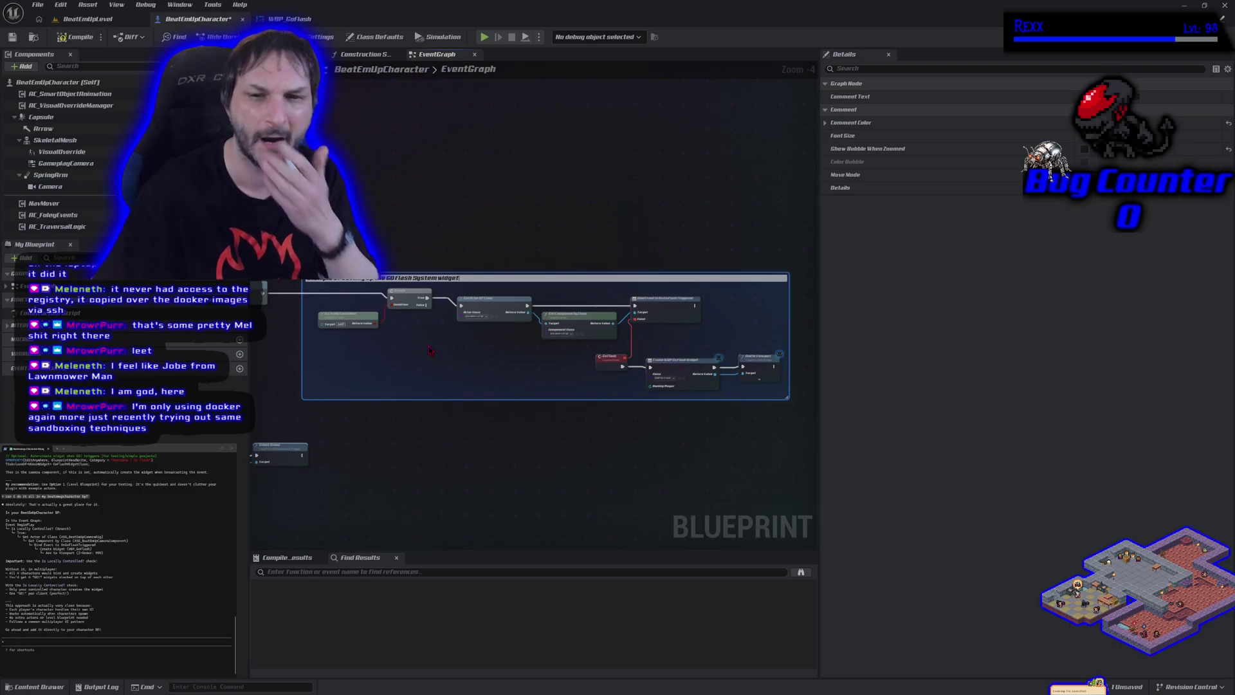
click(79, 41)
- Compile, give the comment a zoomed-out bubble and yellow colour, and save the blueprint
click(12, 37)
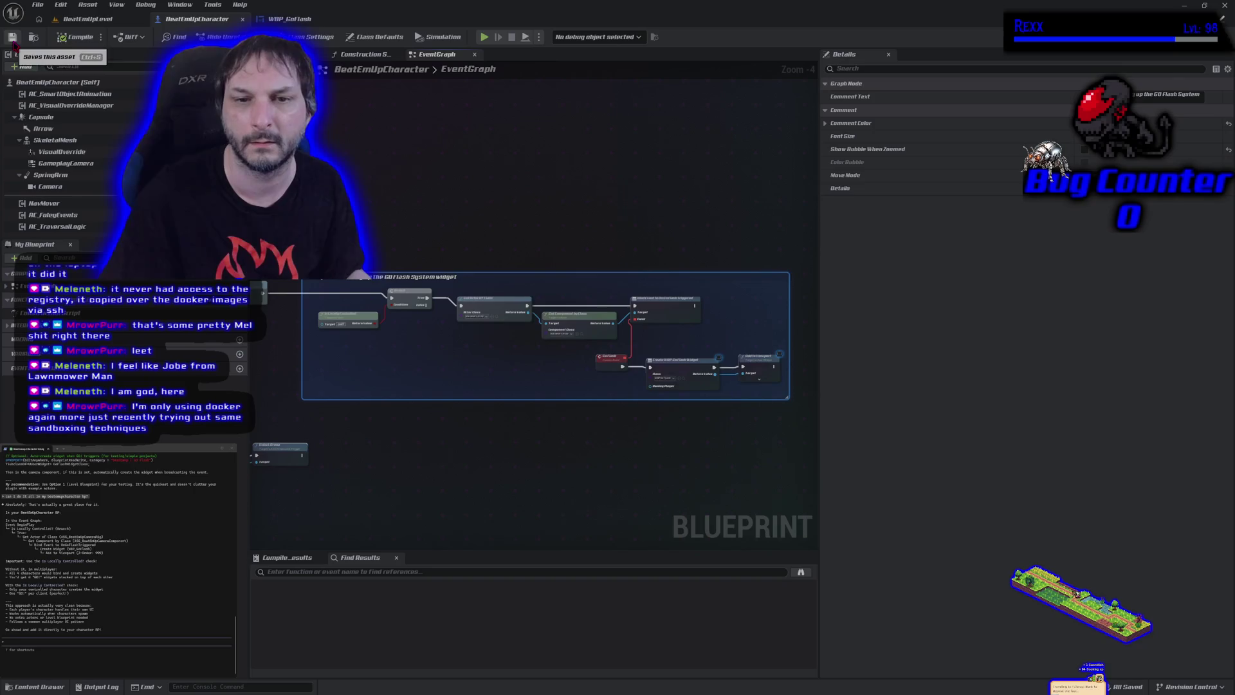
click(1085, 149)
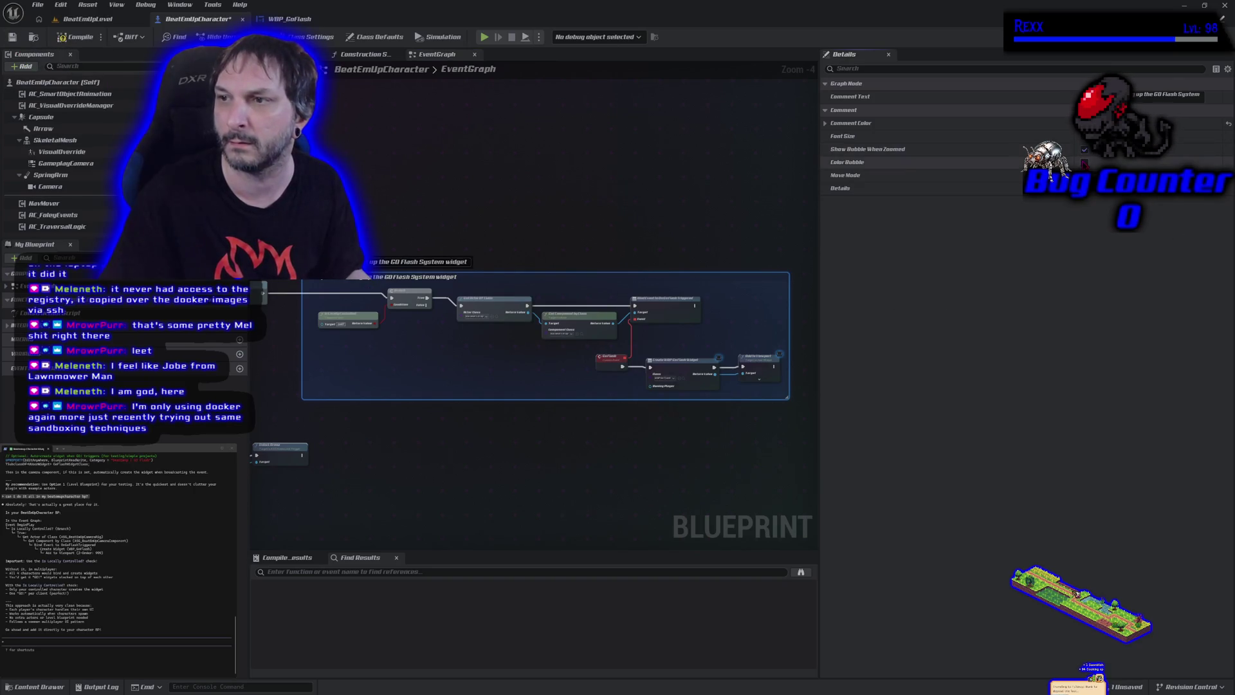
click(1094, 123)
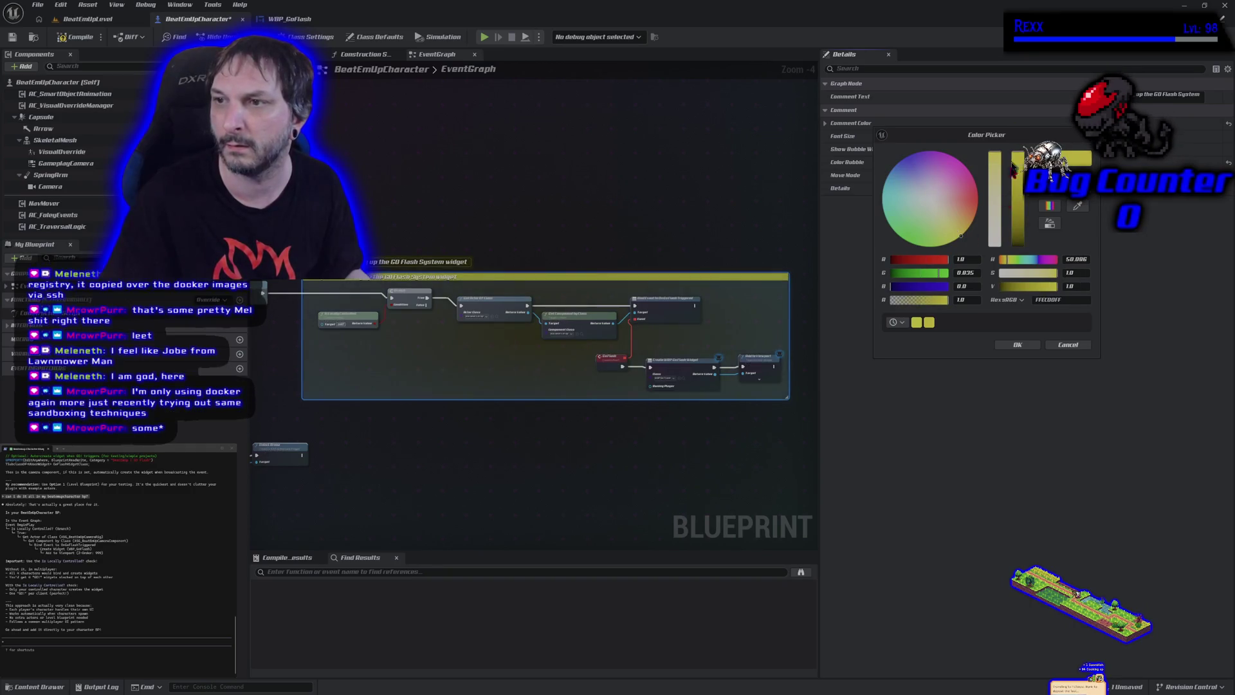
click(1020, 345)
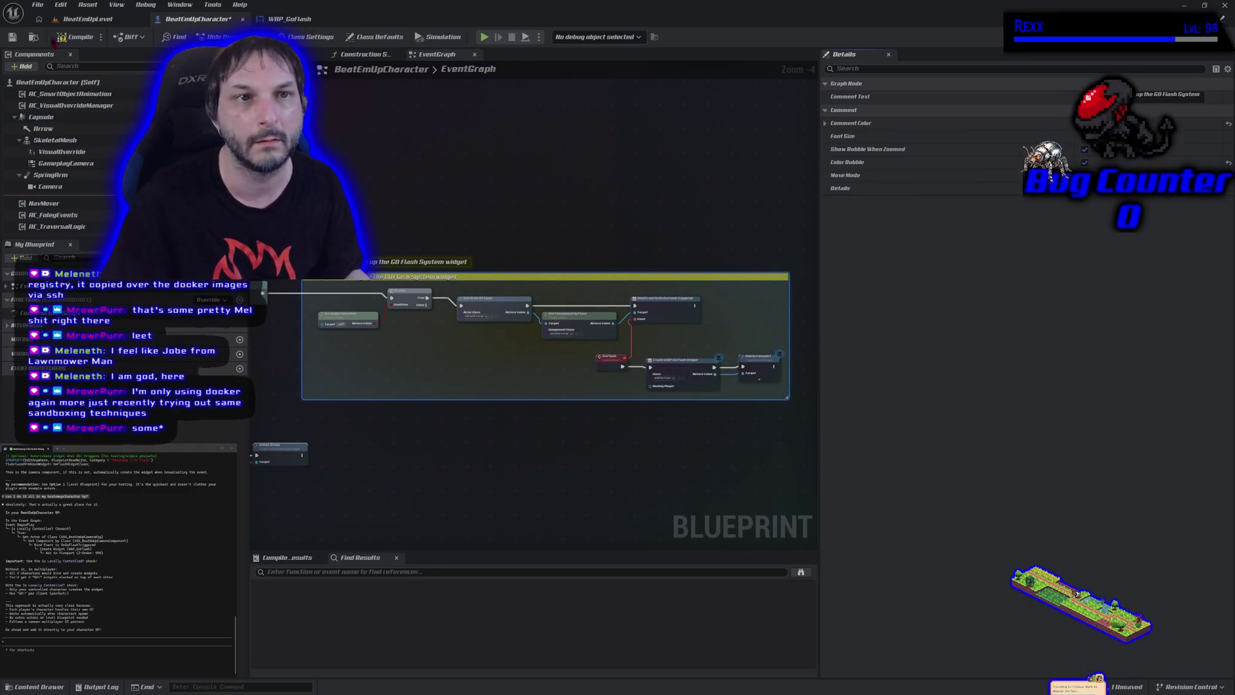
click(12, 37)
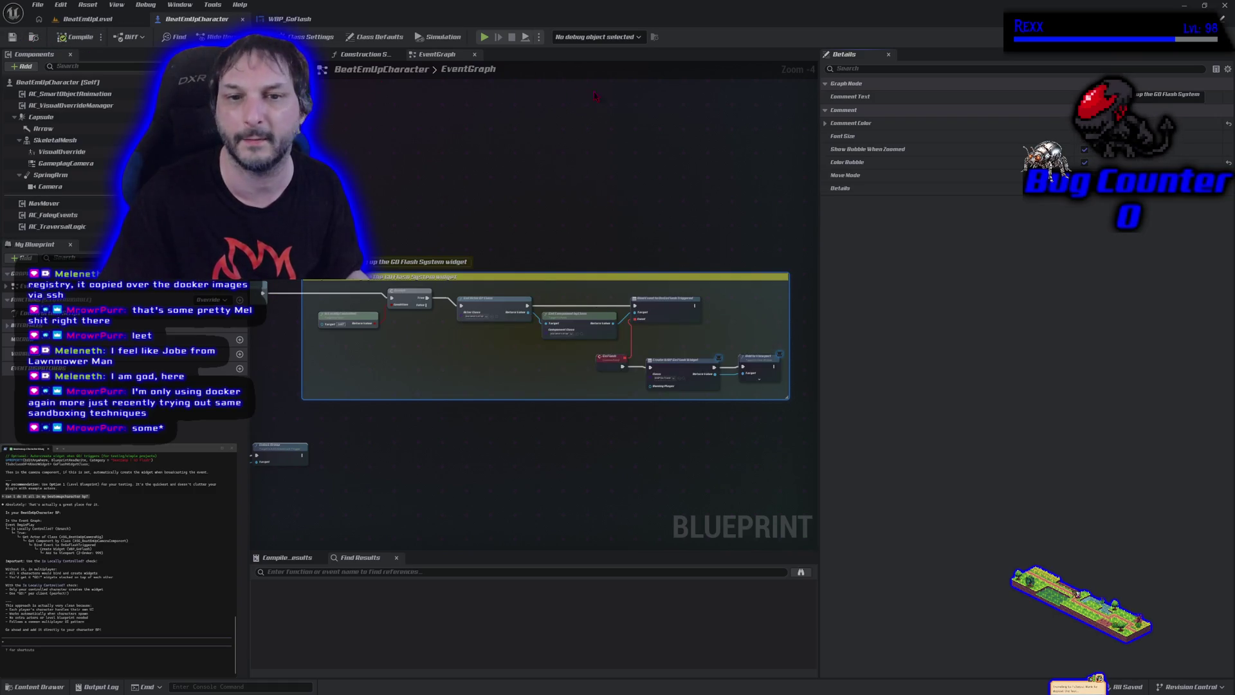
scroll(683, 142, down, 1)
- Wrap the three key-press testing nodes in an 'Example for arena unlock testing' comment
scroll(579, 360, up, 3)
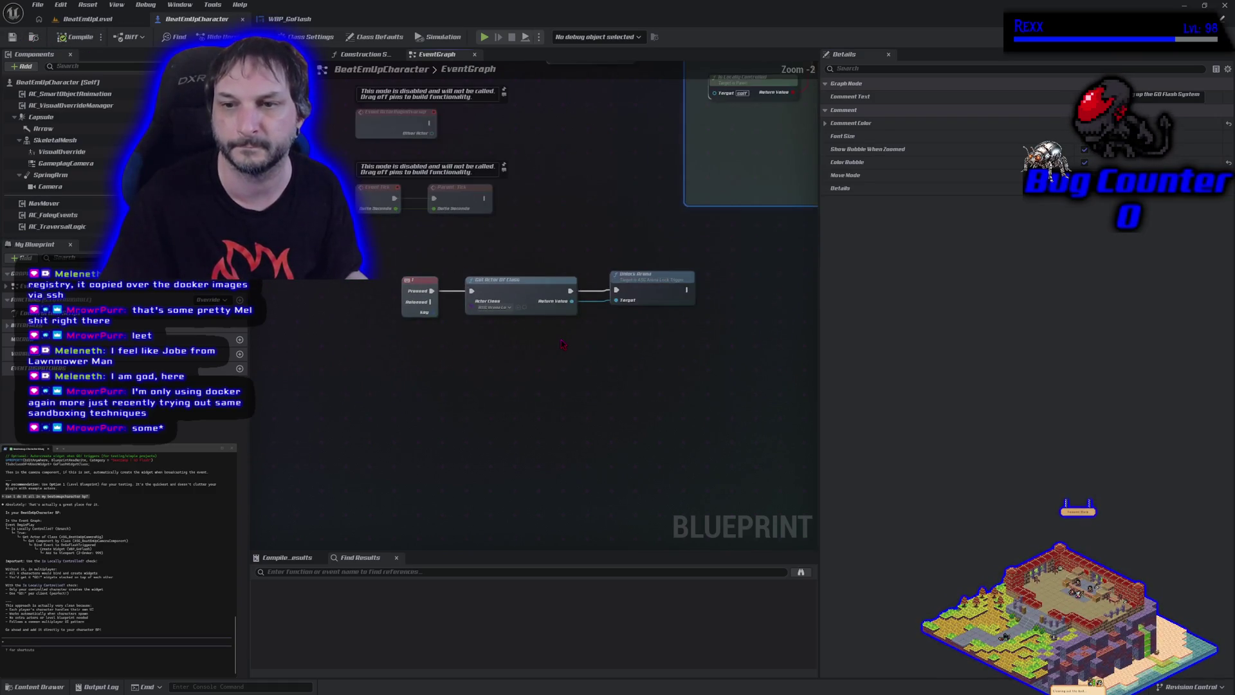
drag(558, 340, 476, 347)
drag(309, 275, 619, 330)
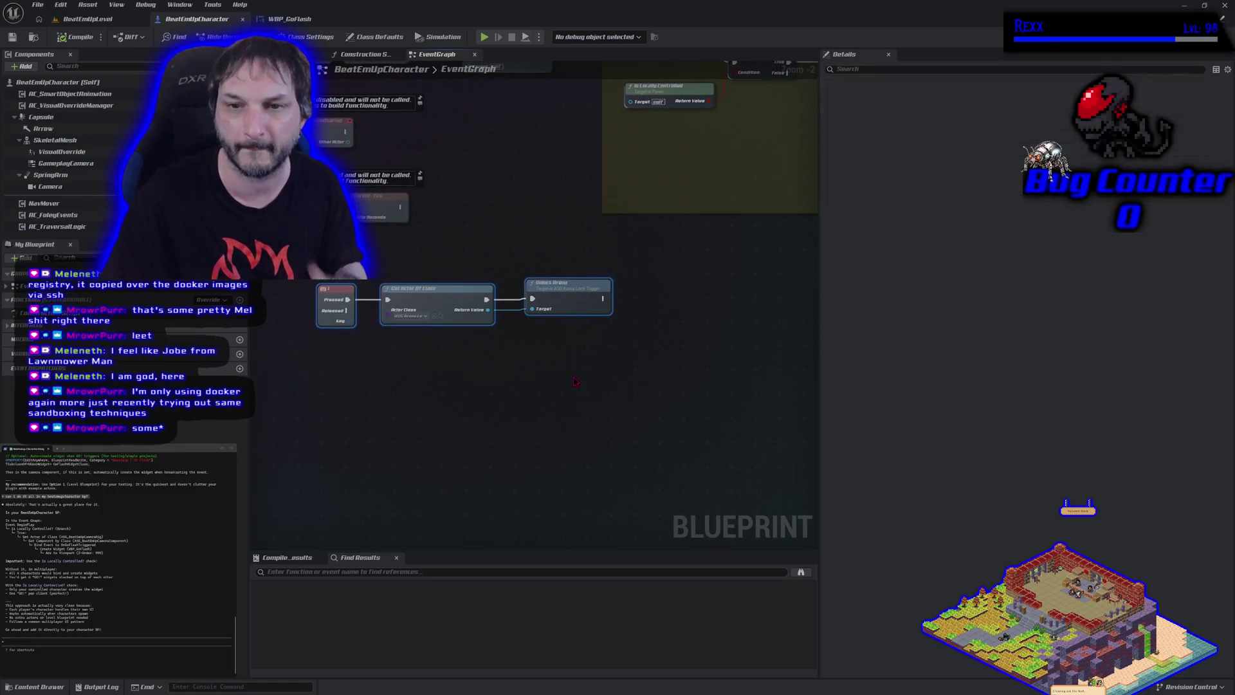
key(c)
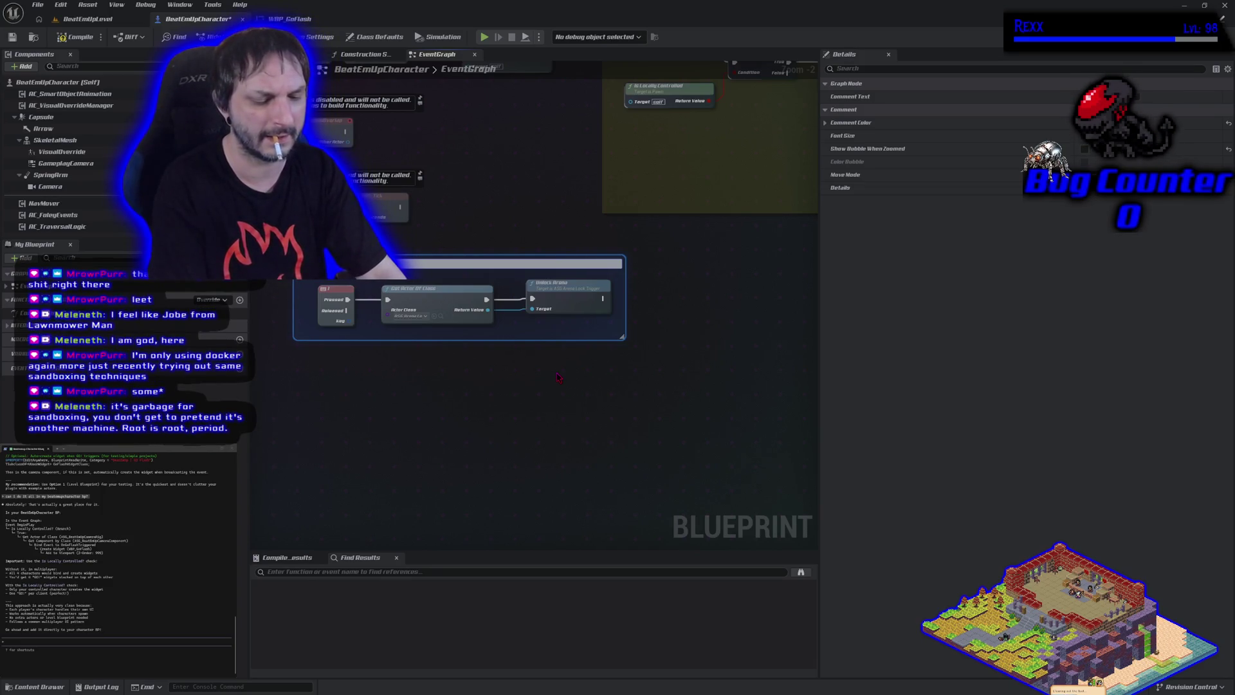
text(f)
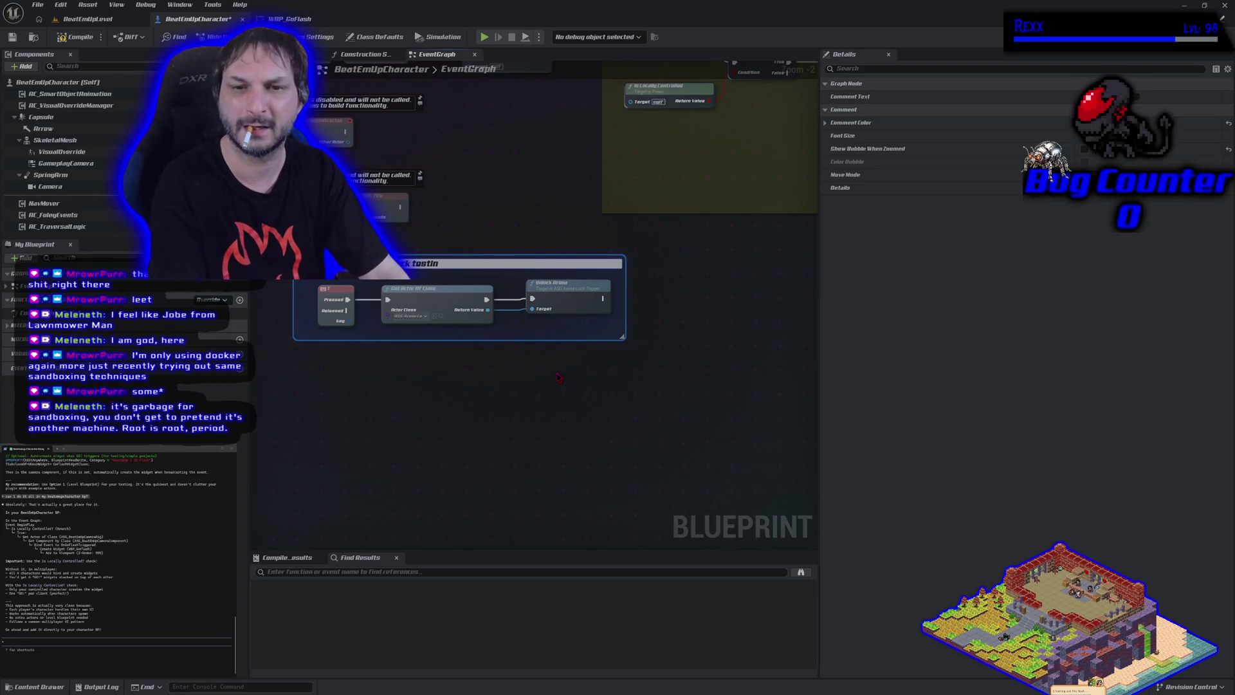
key(Return)
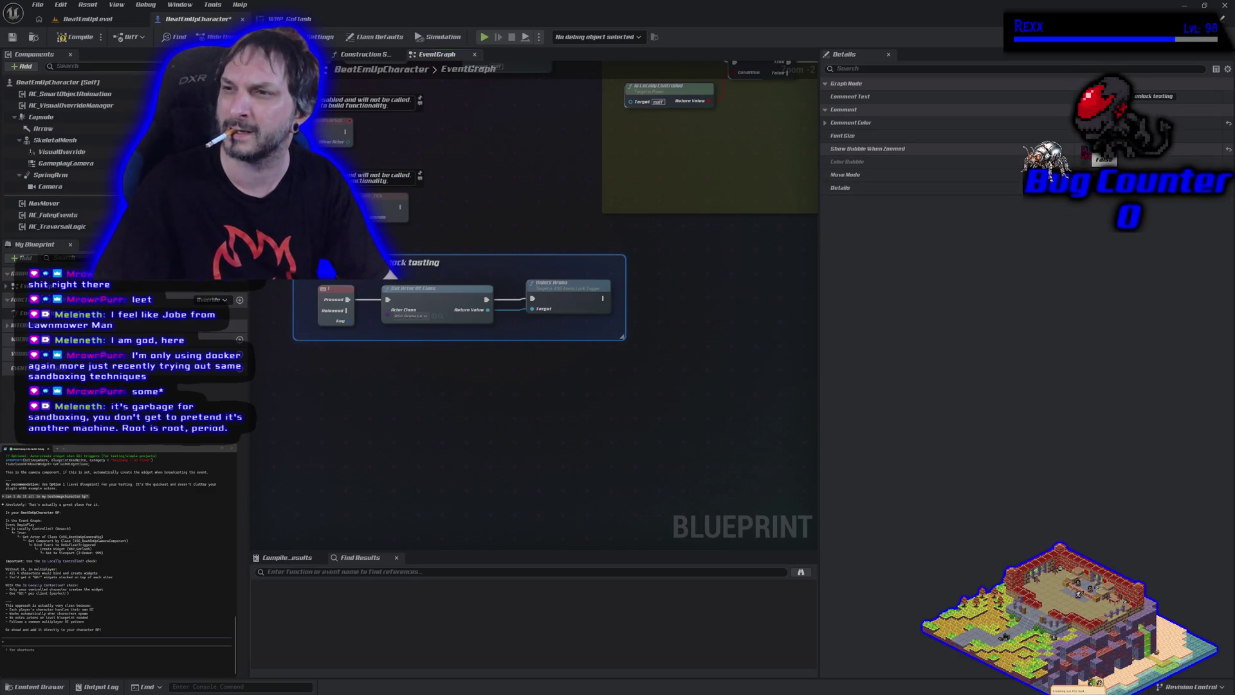
- Make that comment yellow with a coloured bubble, shift it right, and compile the Blueprint
click(1084, 149)
click(1085, 161)
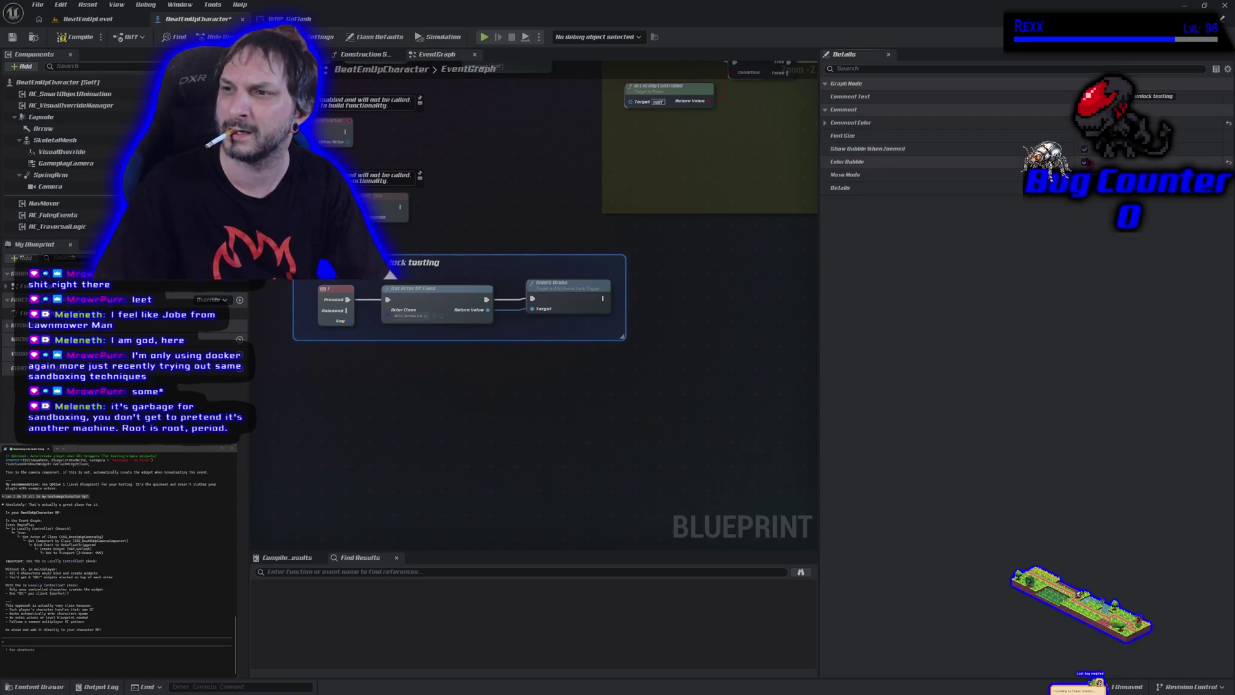
click(1090, 123)
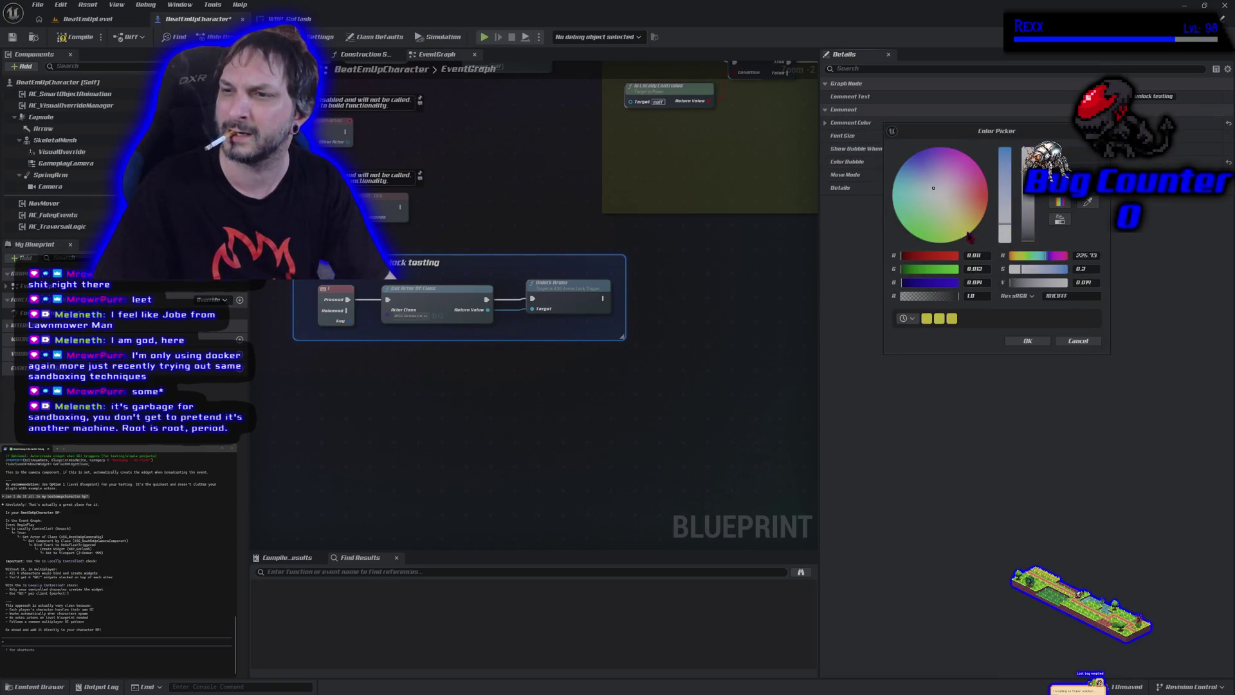
click(971, 232)
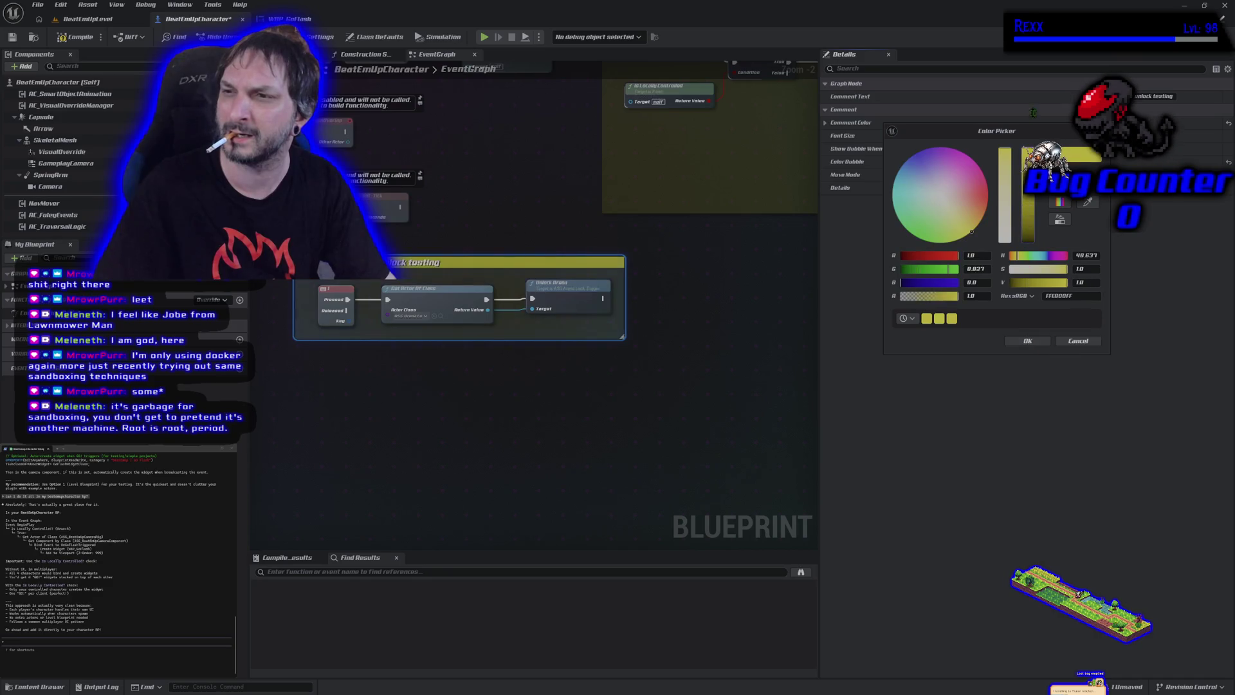
click(1028, 341)
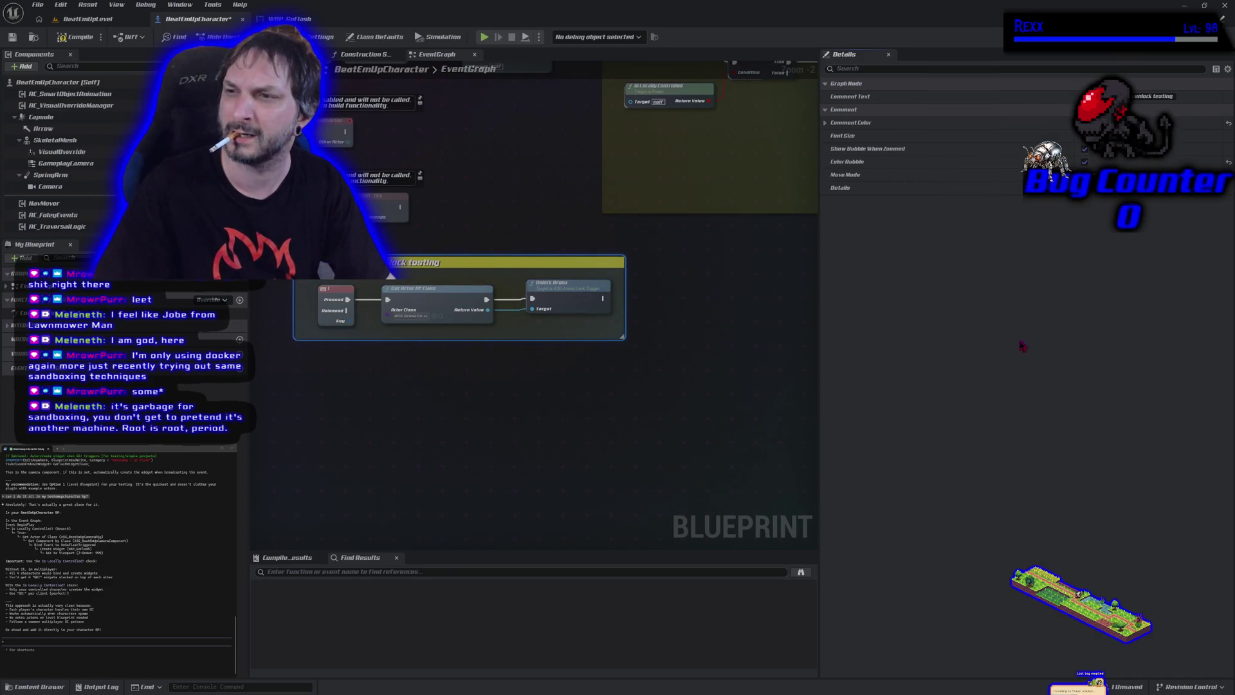
scroll(595, 401, down, 3)
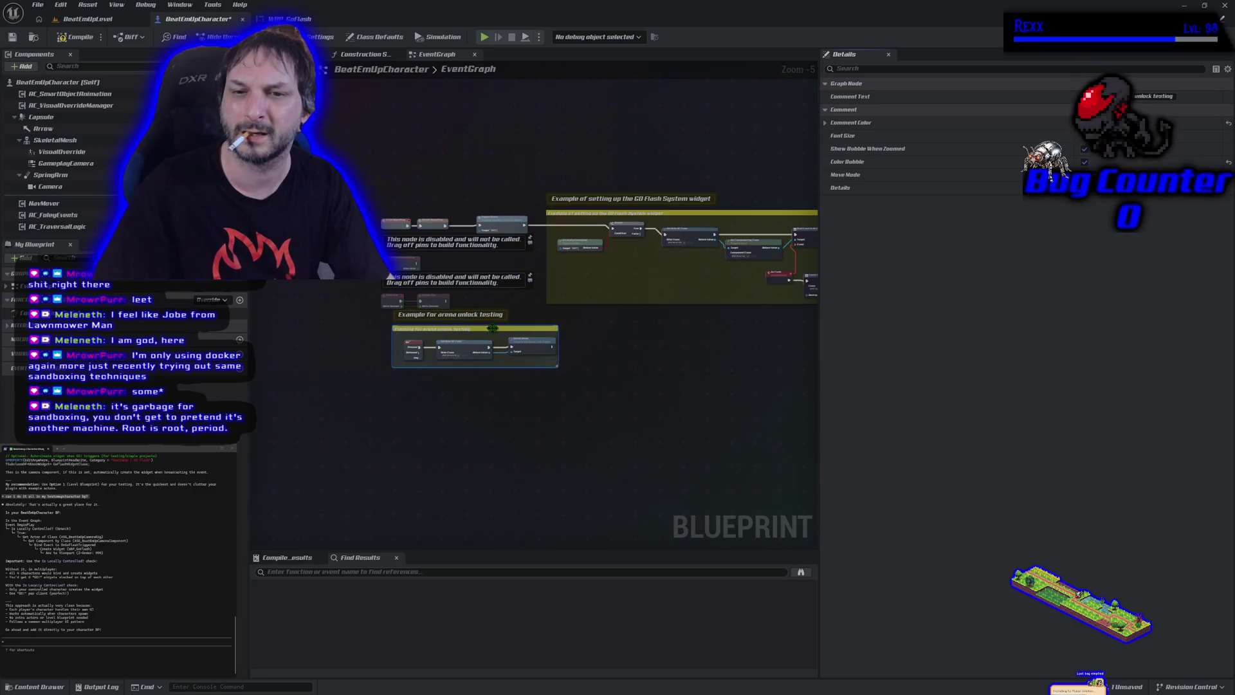
drag(548, 336, 652, 336)
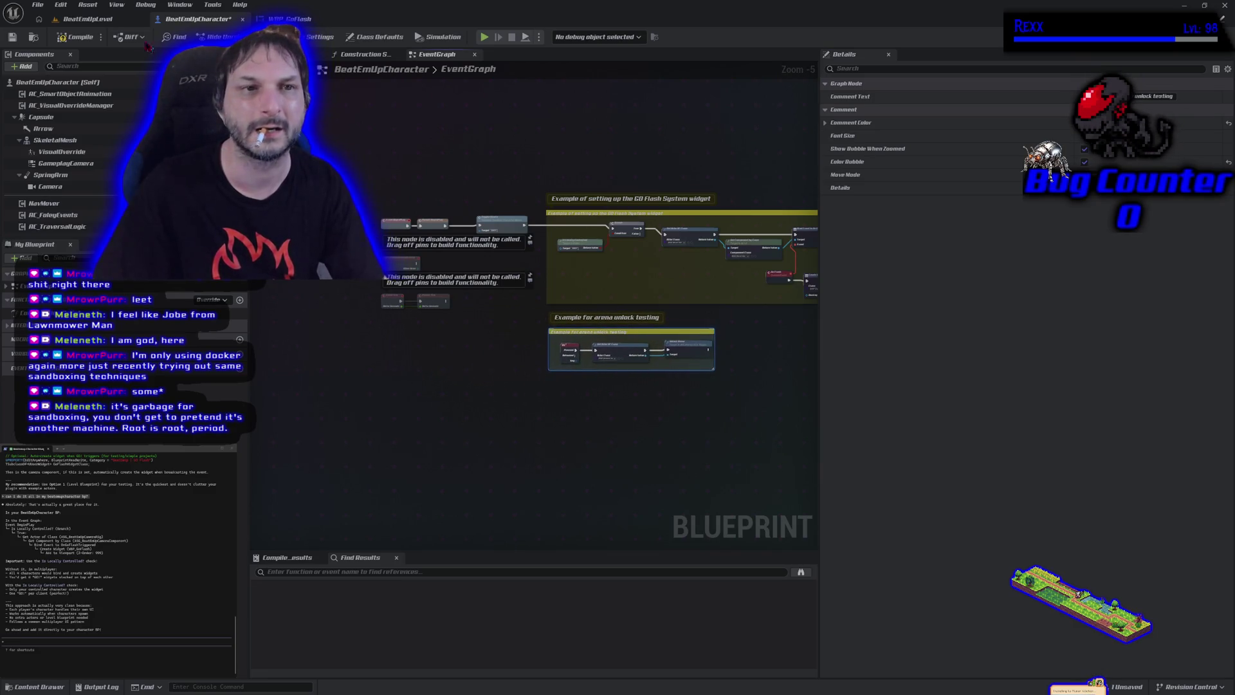
click(64, 38)
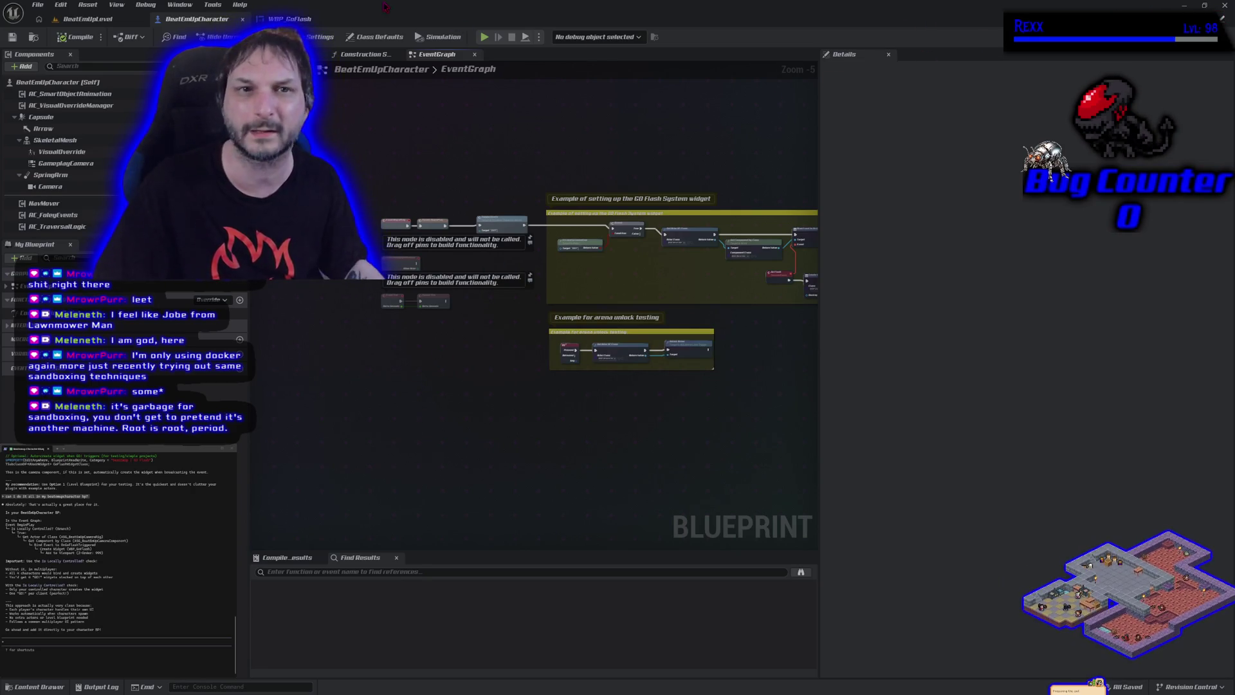
- Cycle through the open windows to reach the four-file Go Flash System commit summary
key(alt+p)
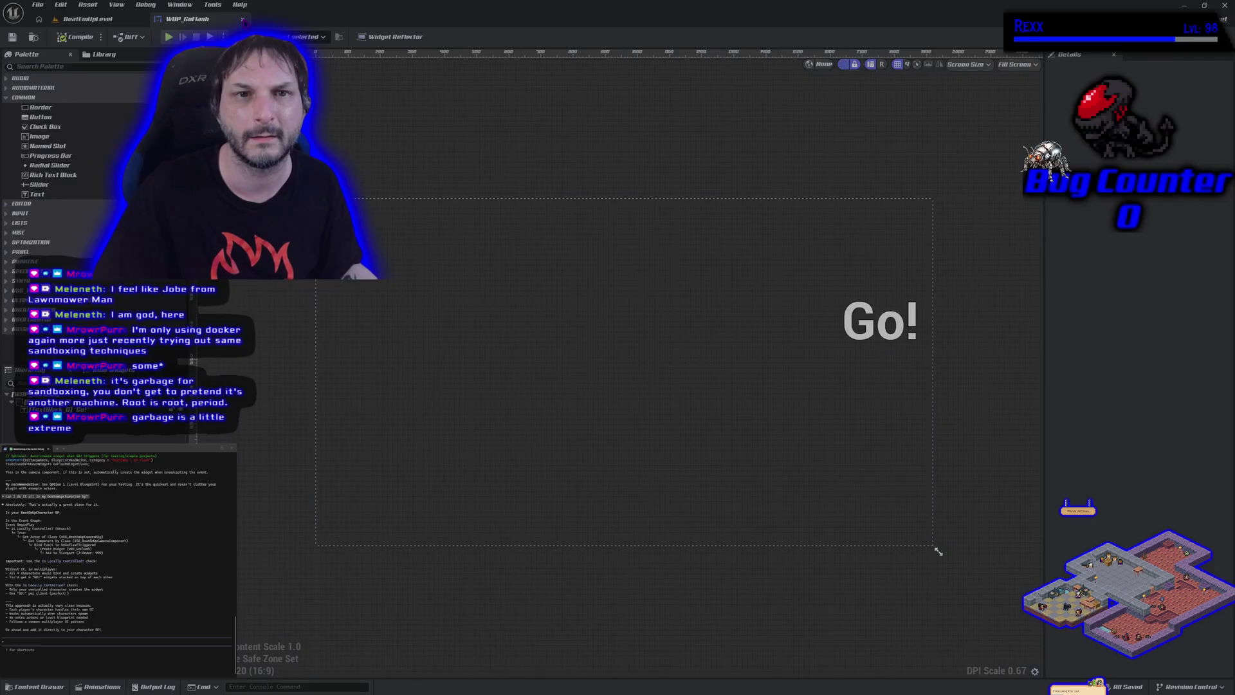
key(alt+Tab)
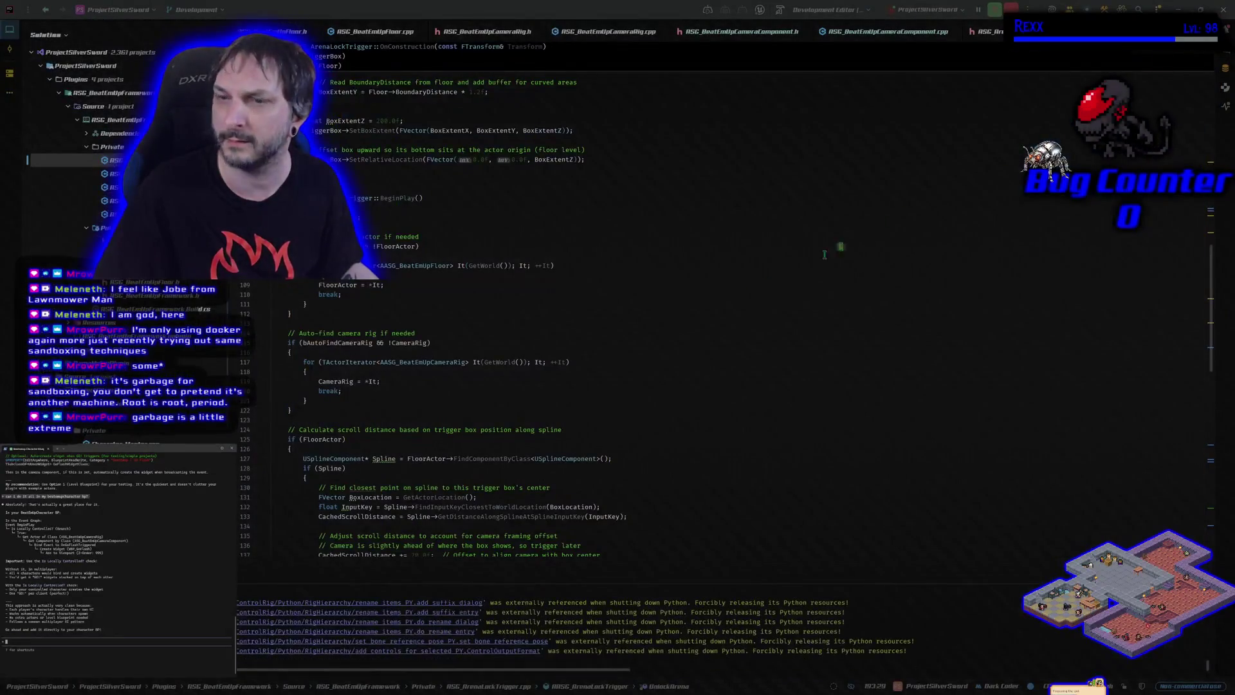
key(alt+Tab)
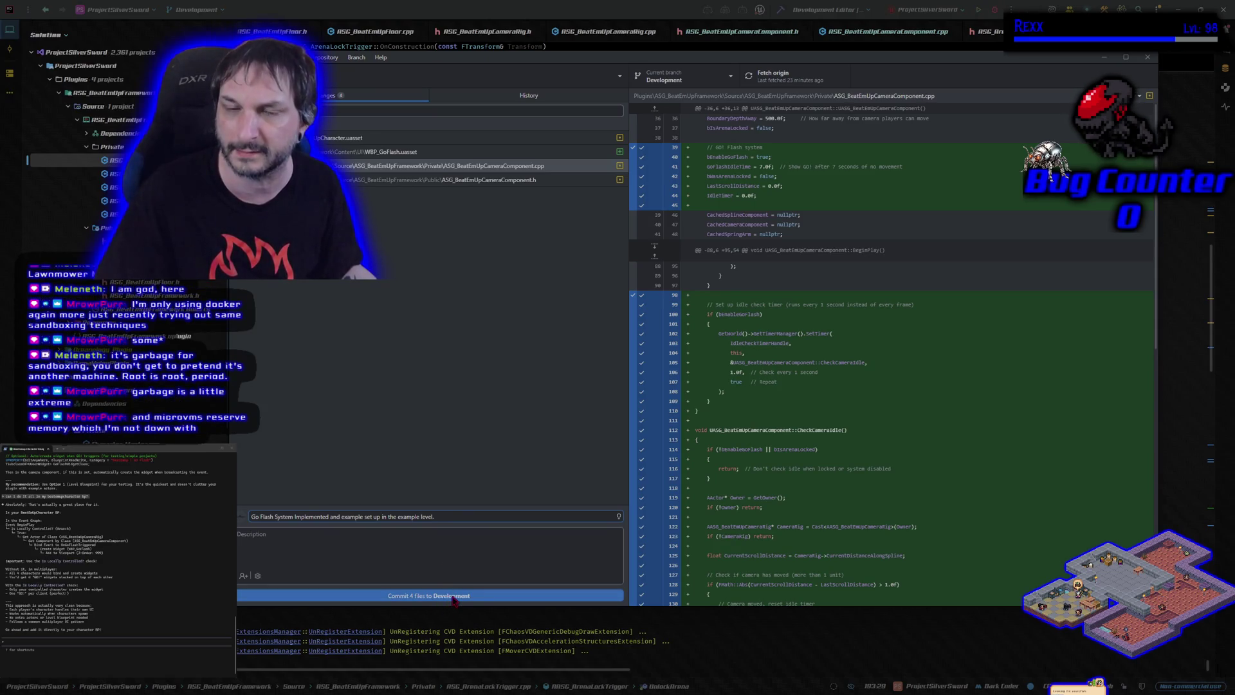
- Commit the four changed files to Development, push to origin, and switch to main
click(452, 597)
click(1008, 185)
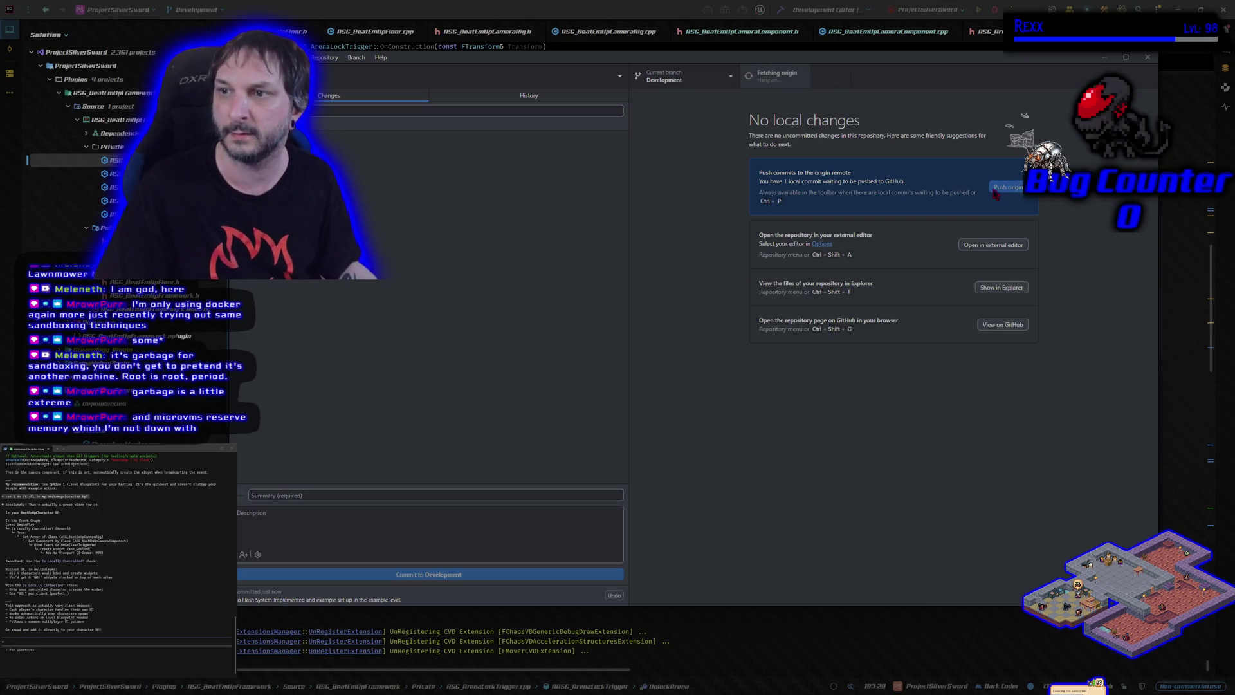
click(686, 76)
click(675, 151)
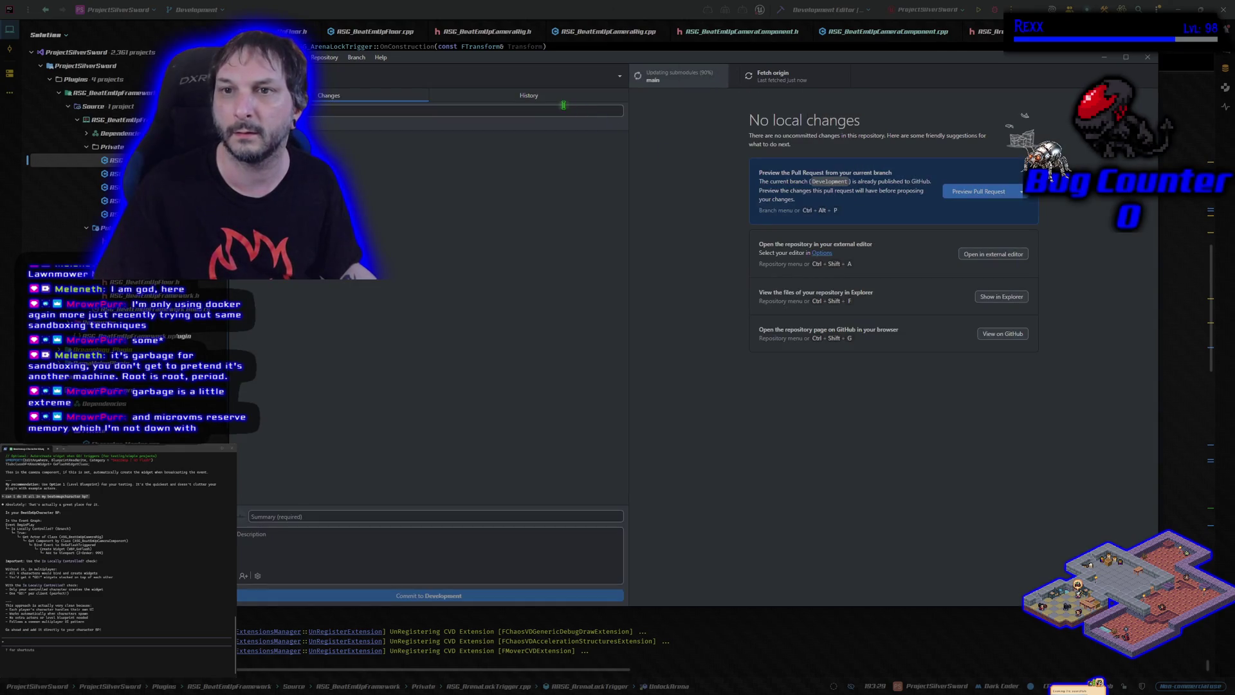
- Merge Development into main with a merge commit, push main, and return to Development
click(356, 57)
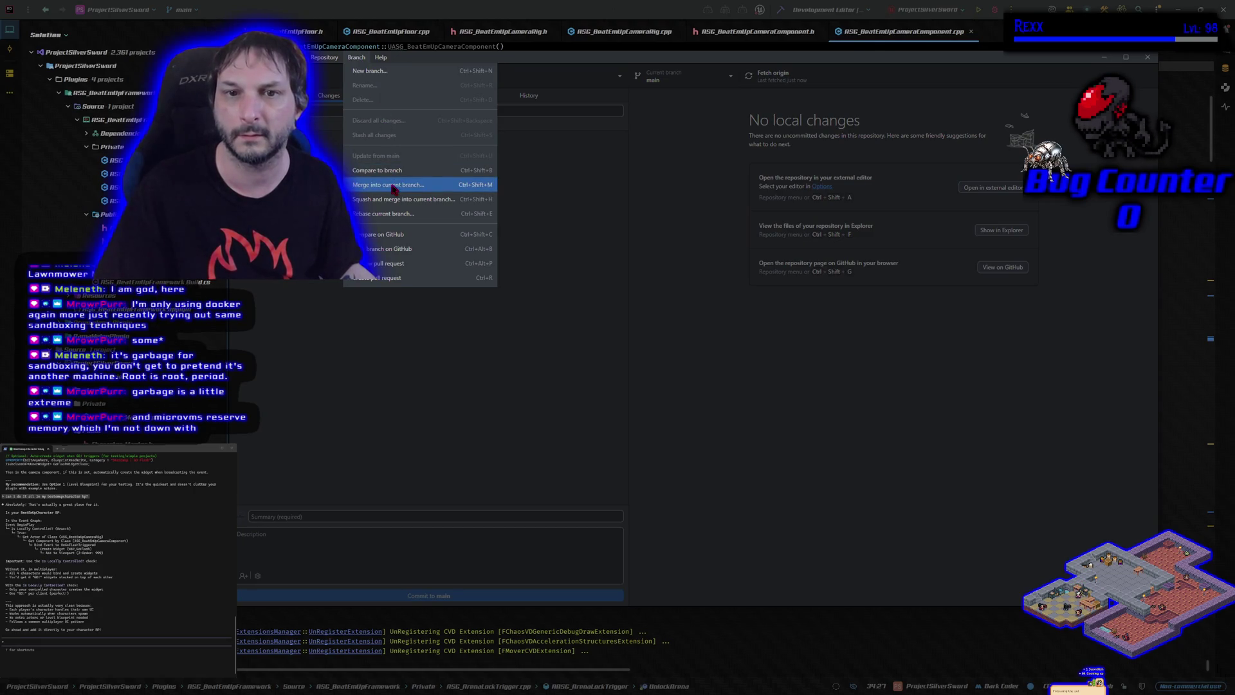
click(393, 187)
click(665, 310)
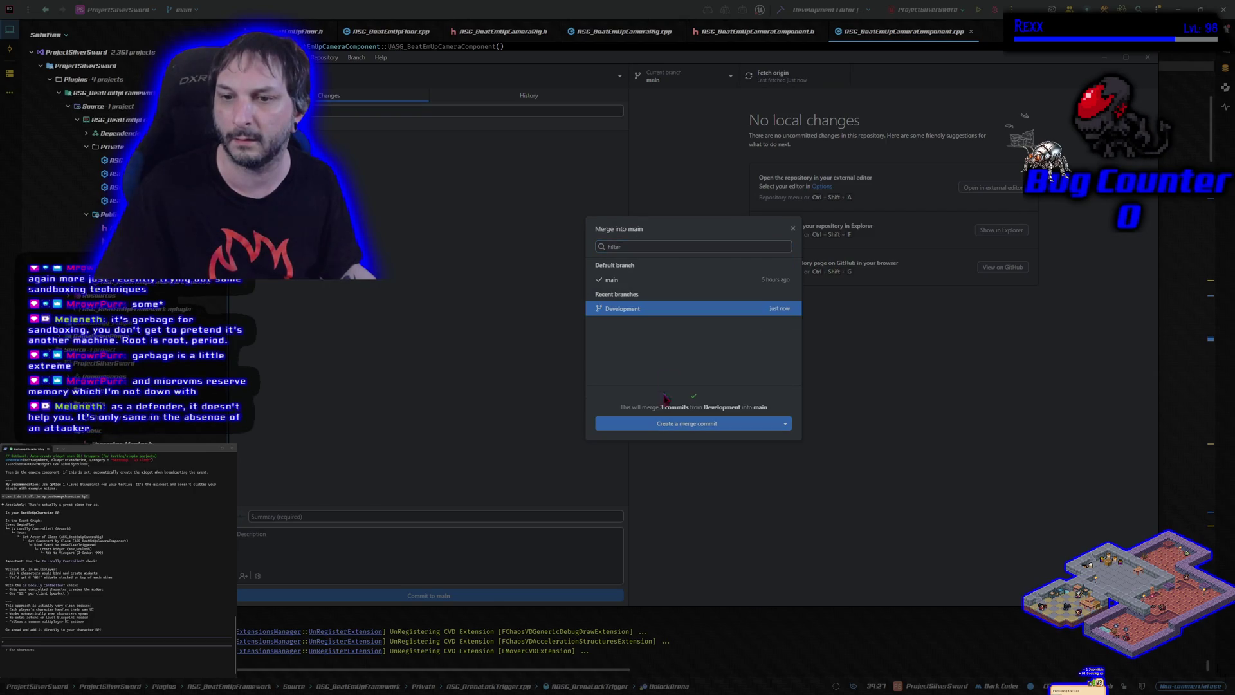
click(671, 427)
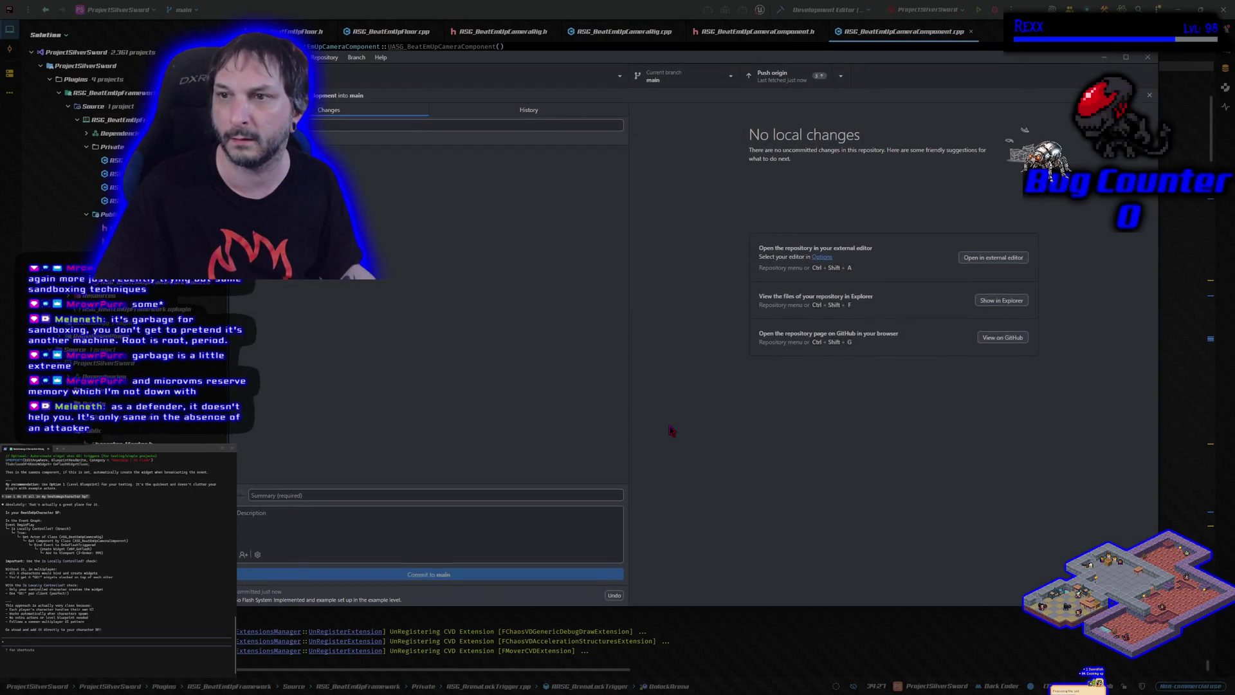
click(1018, 202)
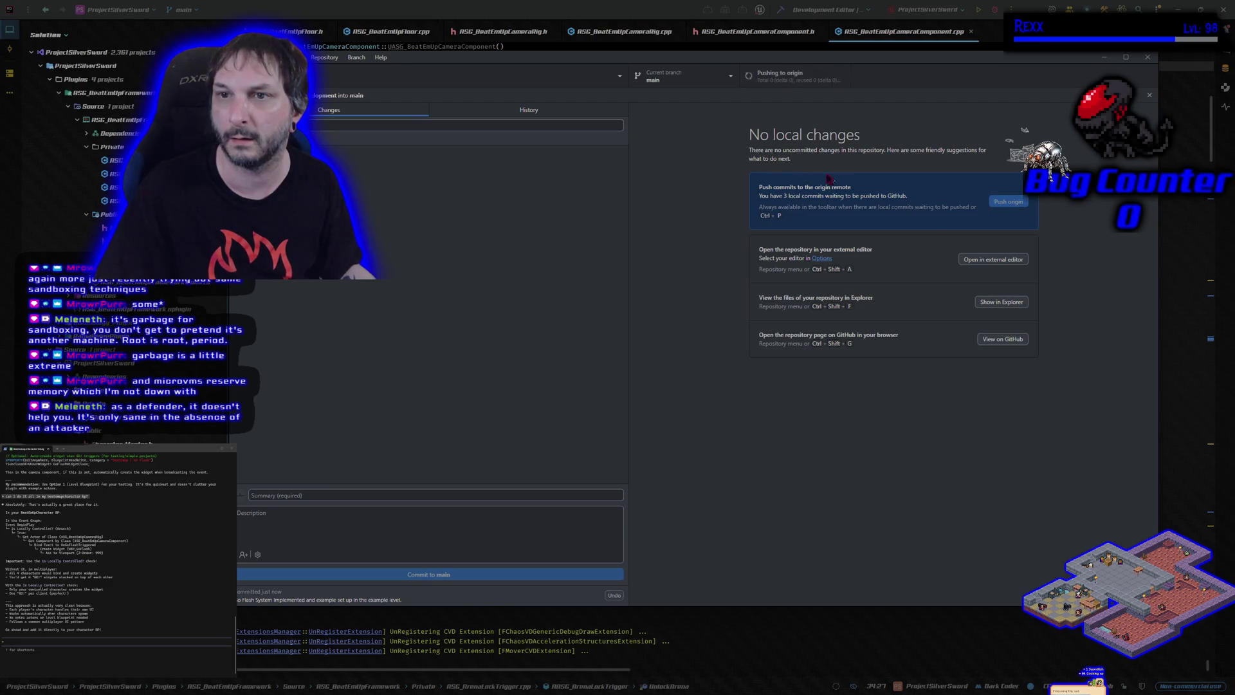
click(685, 76)
click(687, 173)
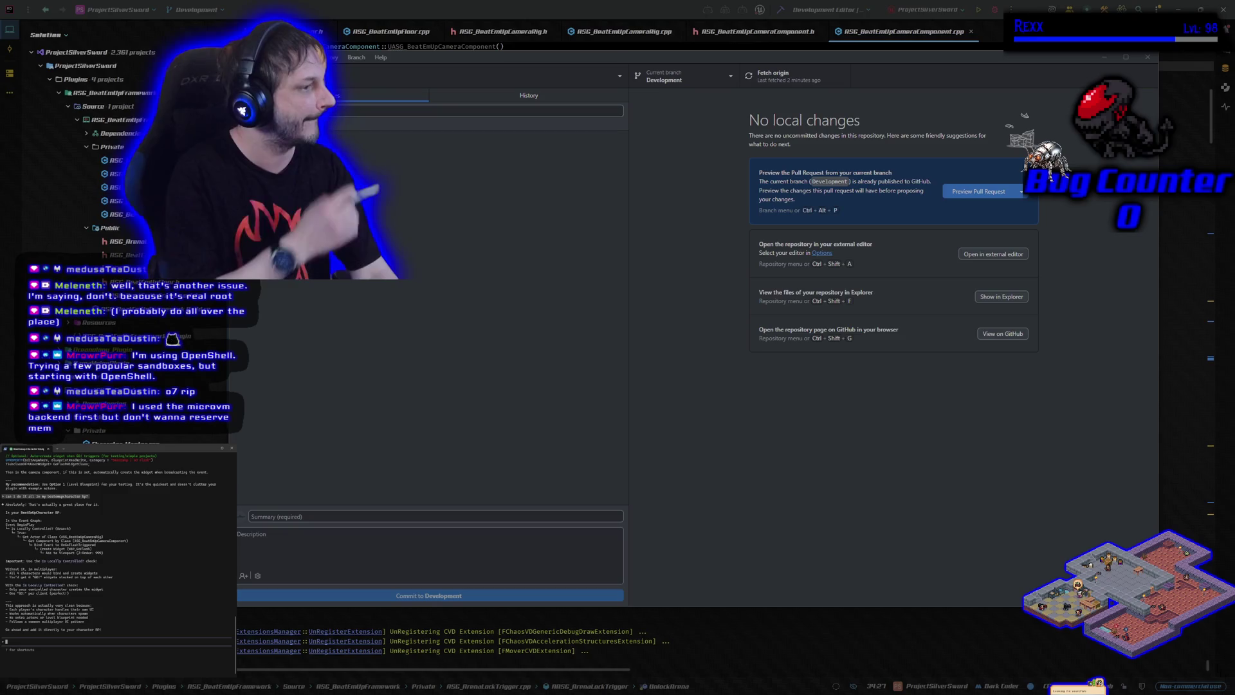
- Tell the AI assistant 'It works', minimize GitHub Desktop, and switch to the music player
text(It works)
key(Return)
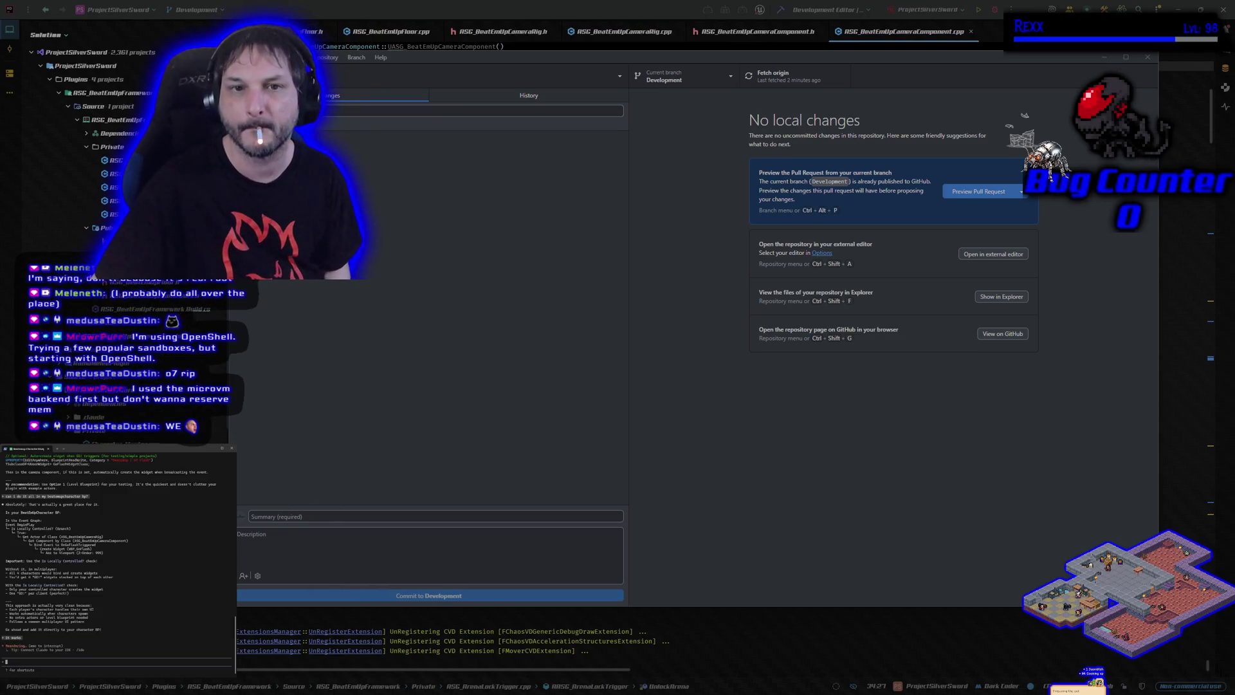
click(1105, 58)
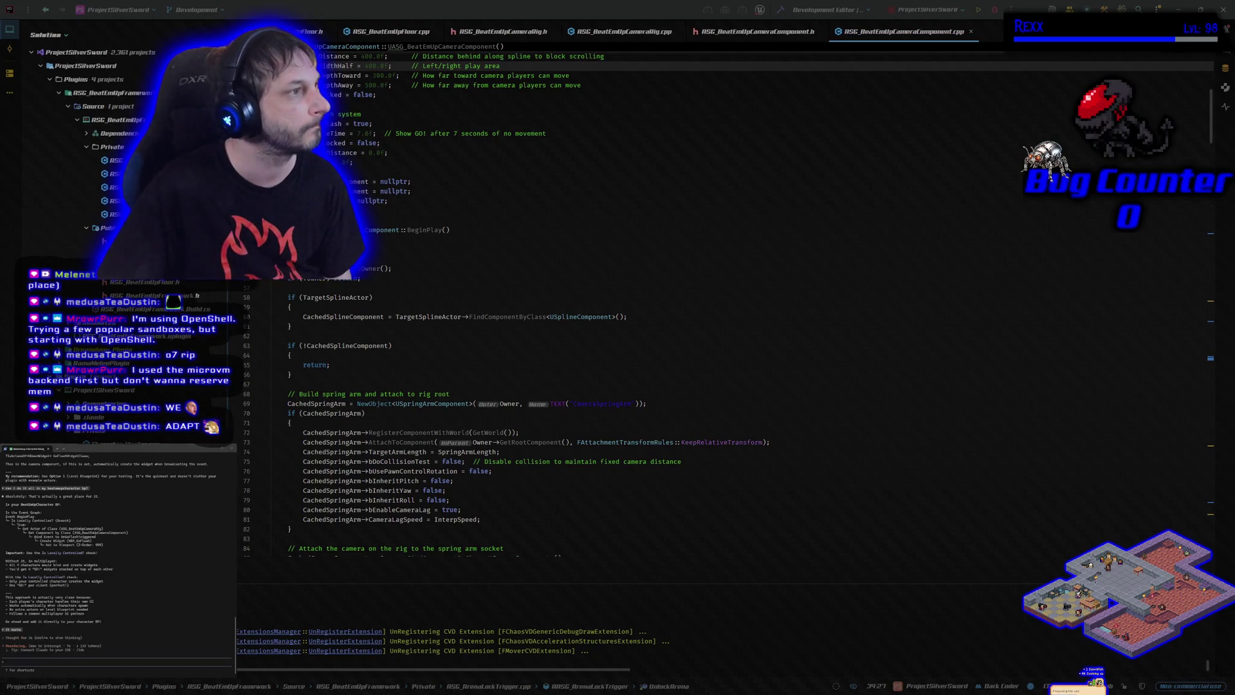
key(alt+Tab)
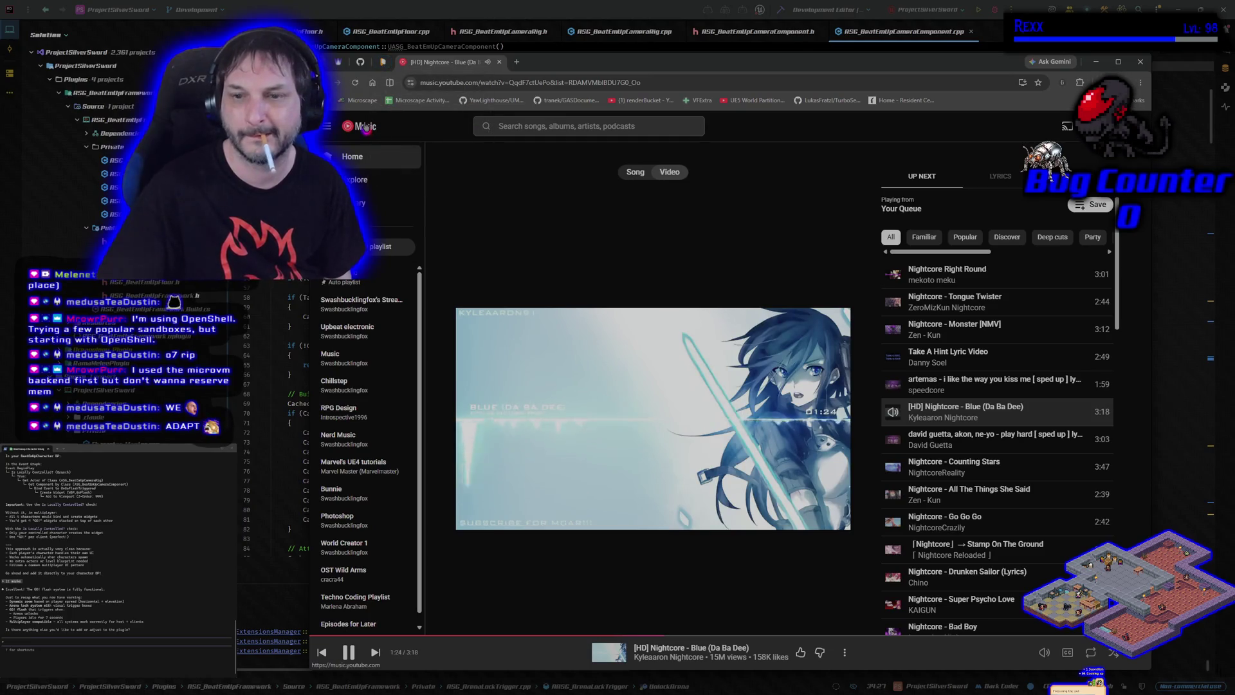
- Play Epic Sax Guy (Remix) from the Home page's Listen again carousel, then open HacknPlan
click(369, 156)
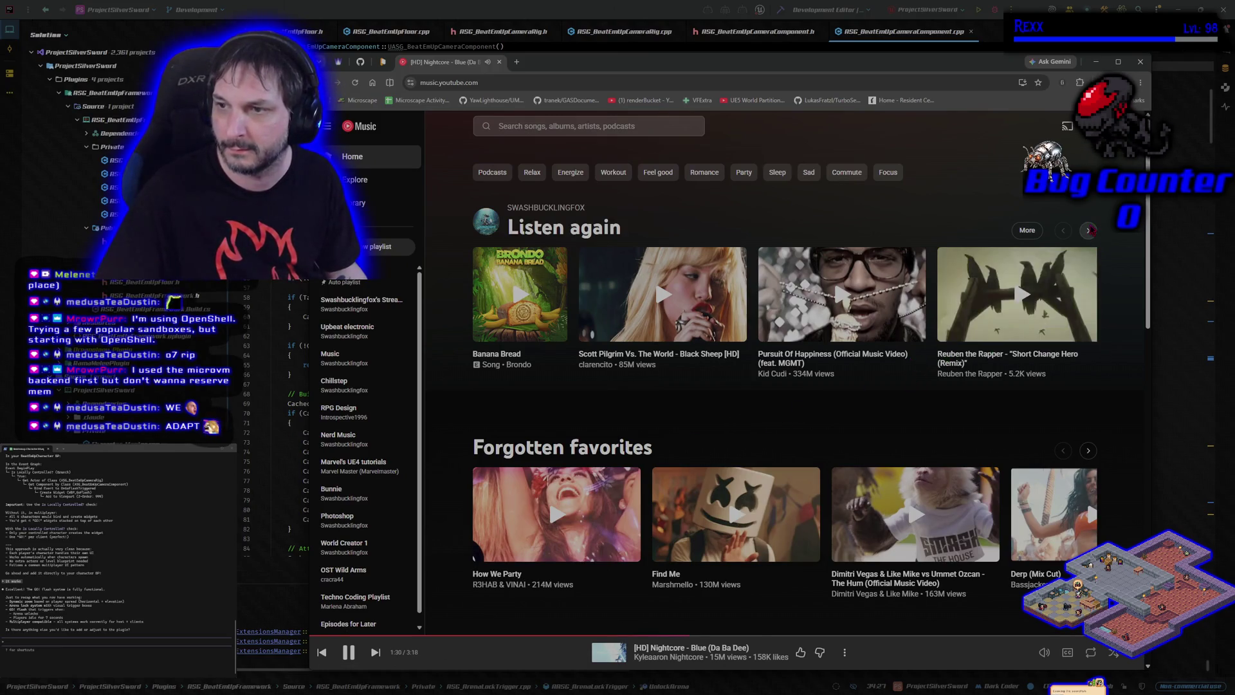
click(1089, 230)
click(1088, 230)
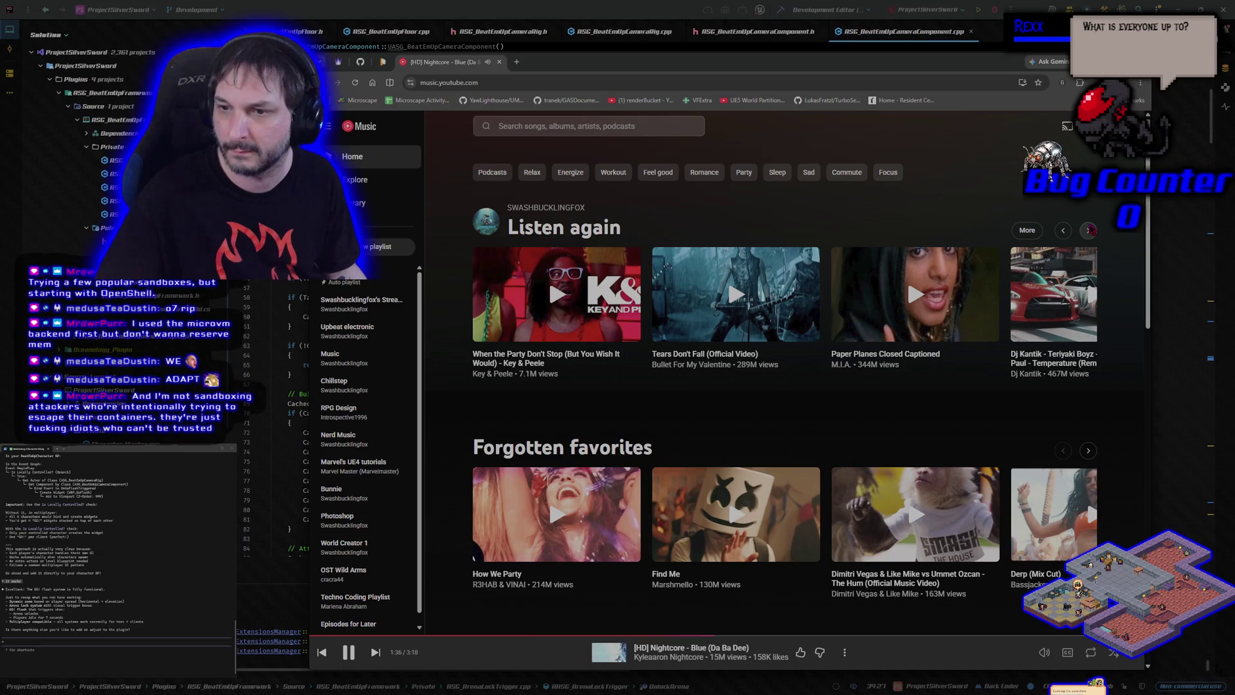
click(1089, 230)
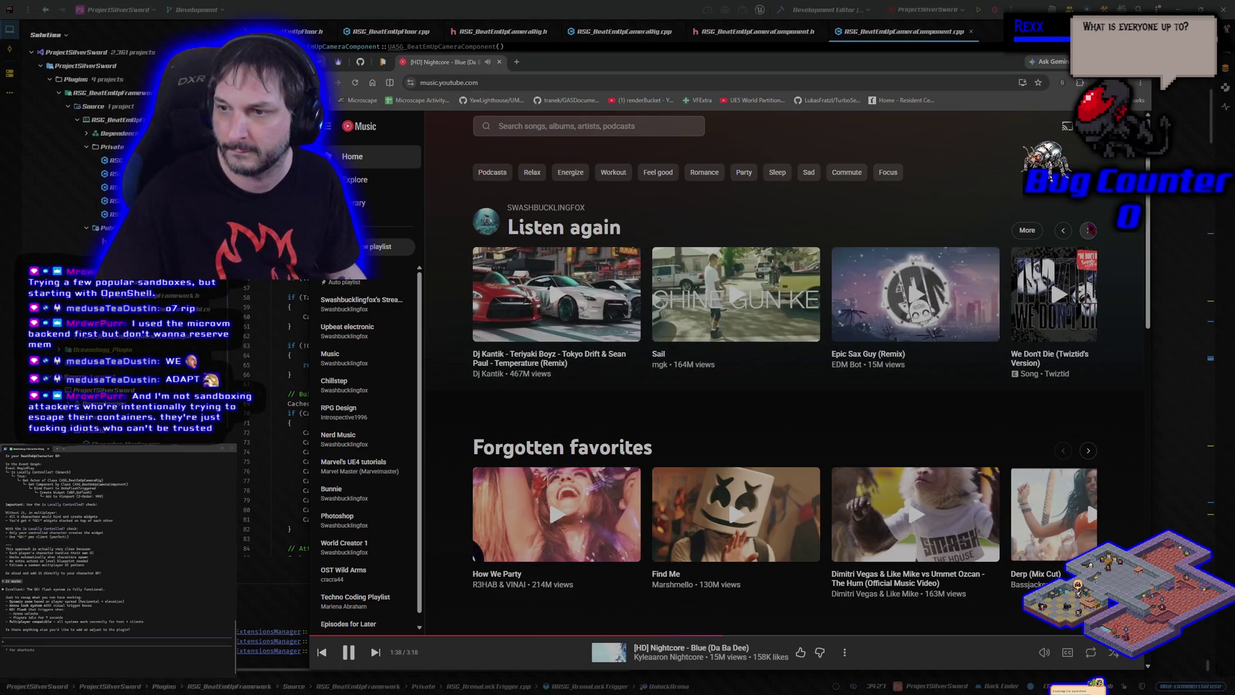
click(915, 293)
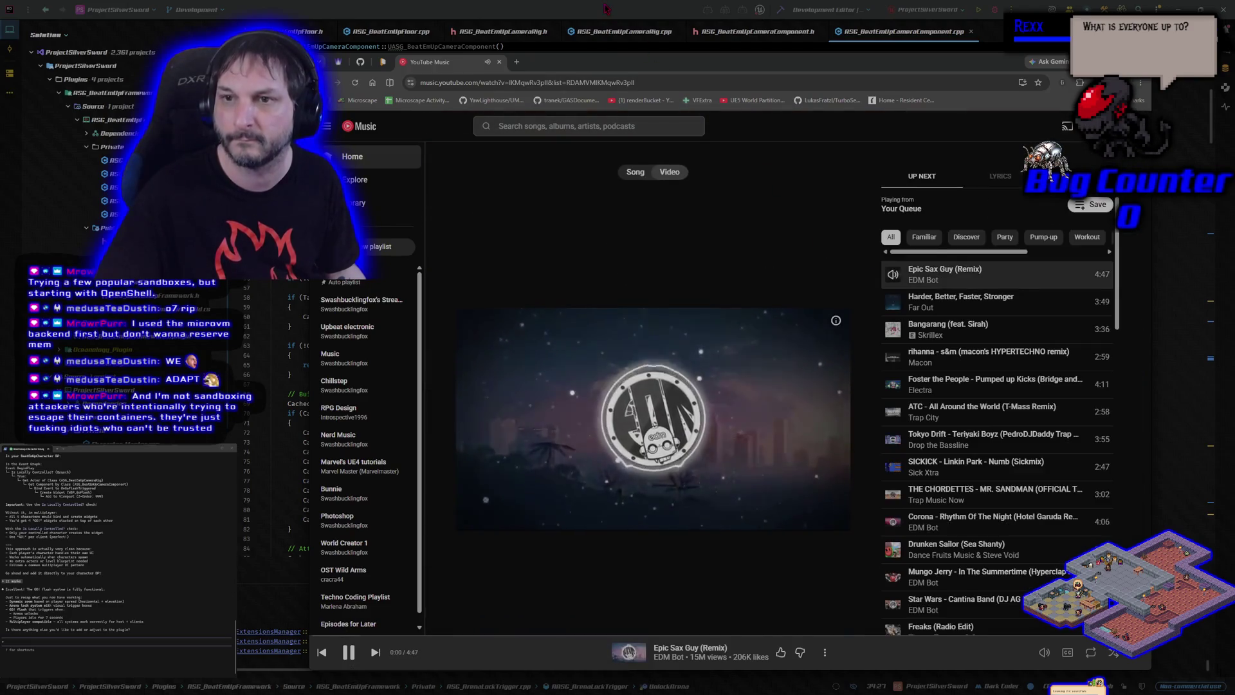
click(383, 62)
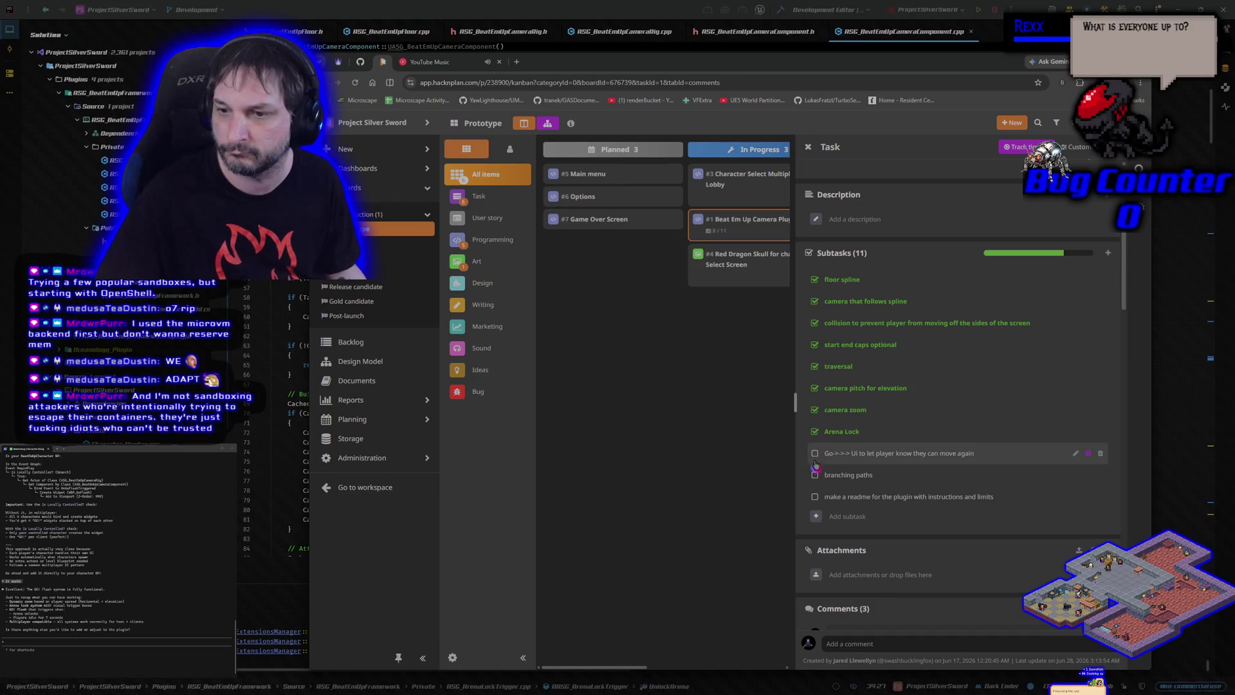
- Review the Beat Em Up Camera Plugin task in HacknPlan, then start Play-in-Editor on BeatEmUpLevel
click(755, 467)
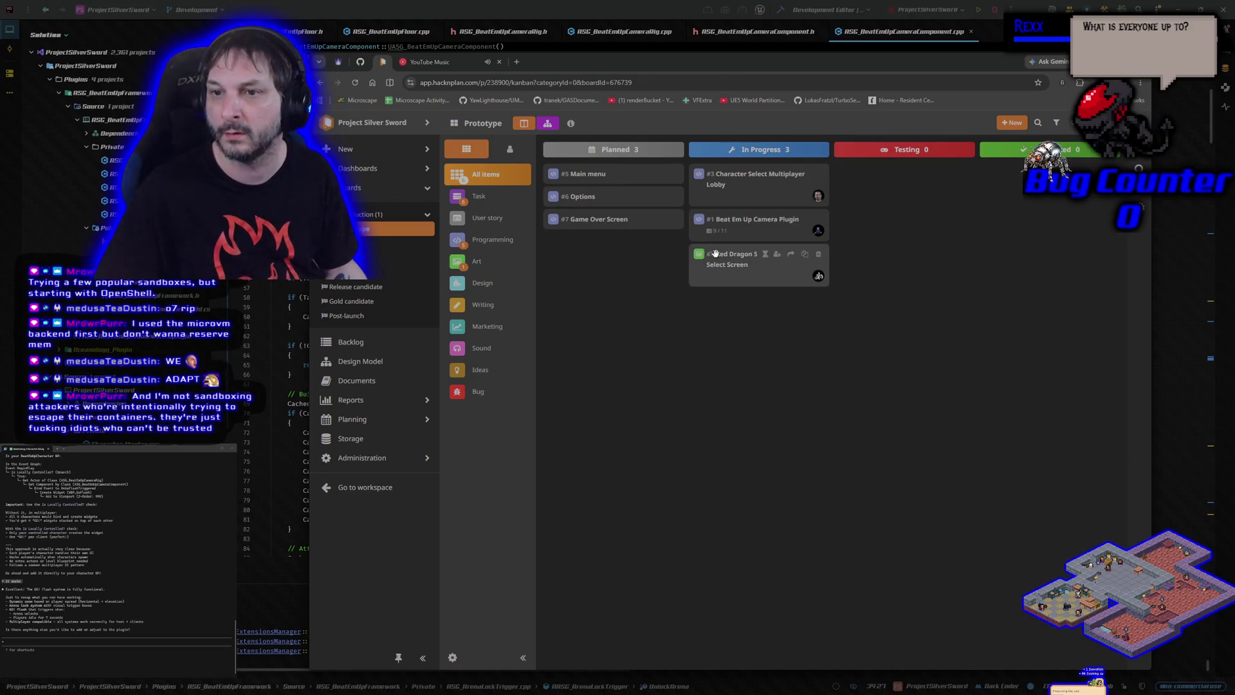
click(749, 220)
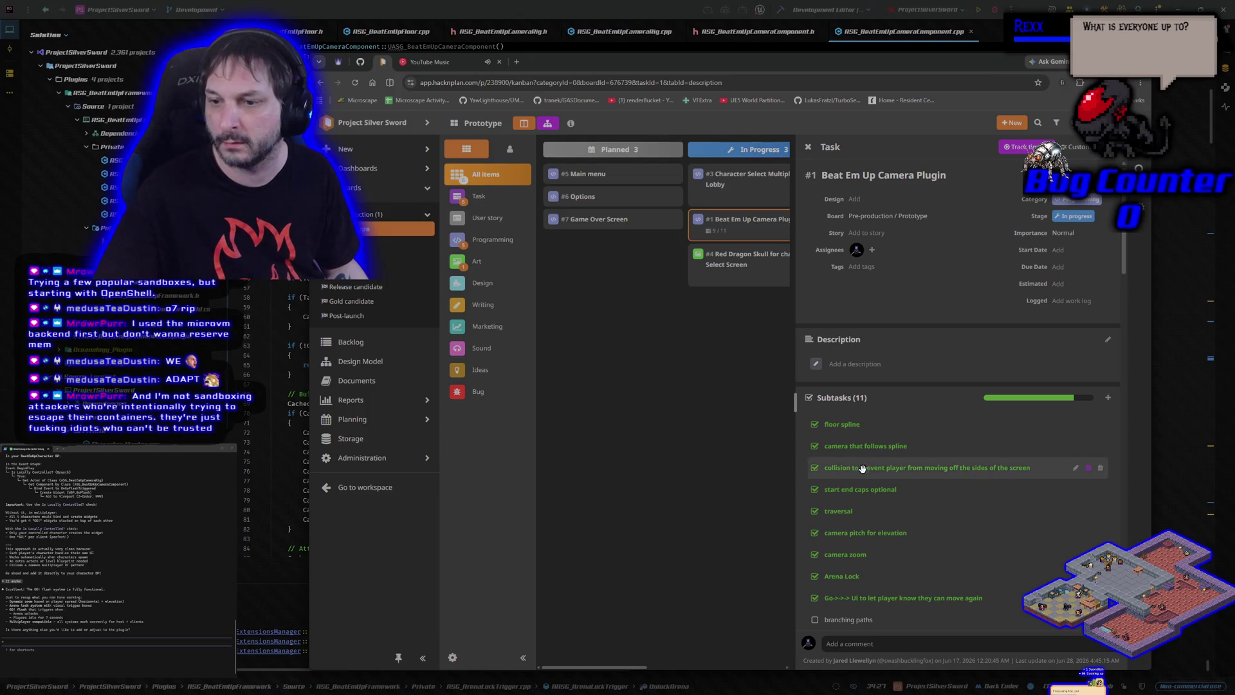
scroll(862, 468, down, 2)
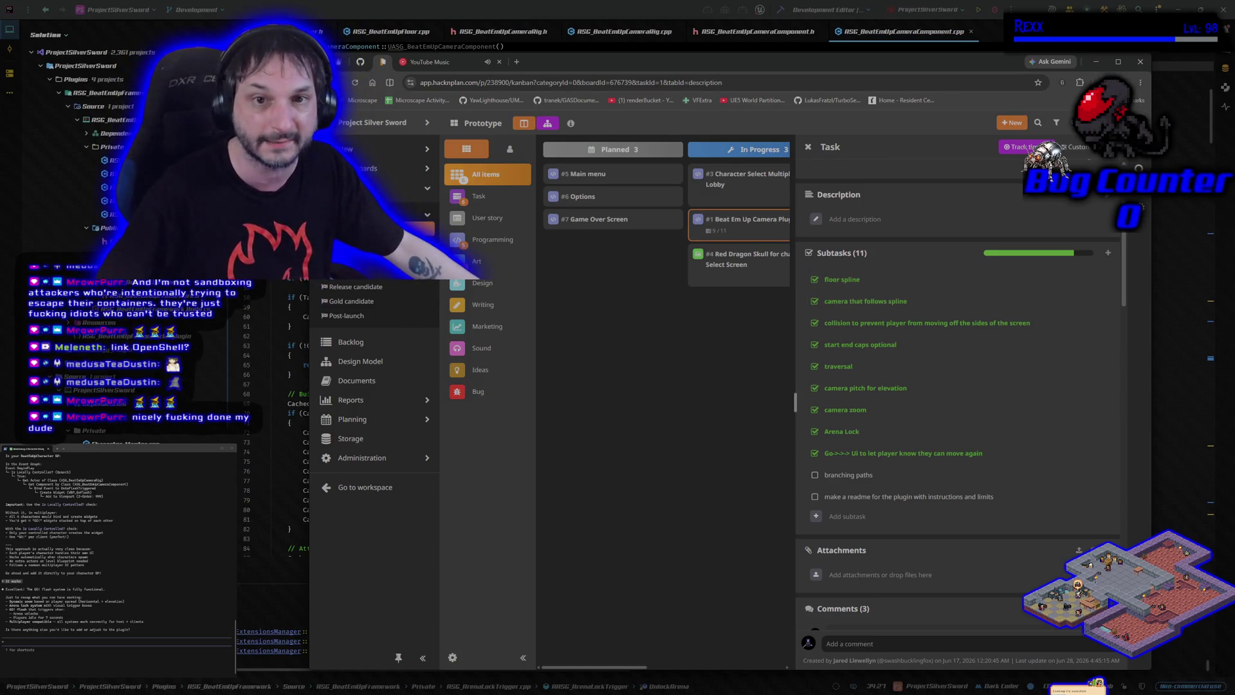
click(979, 13)
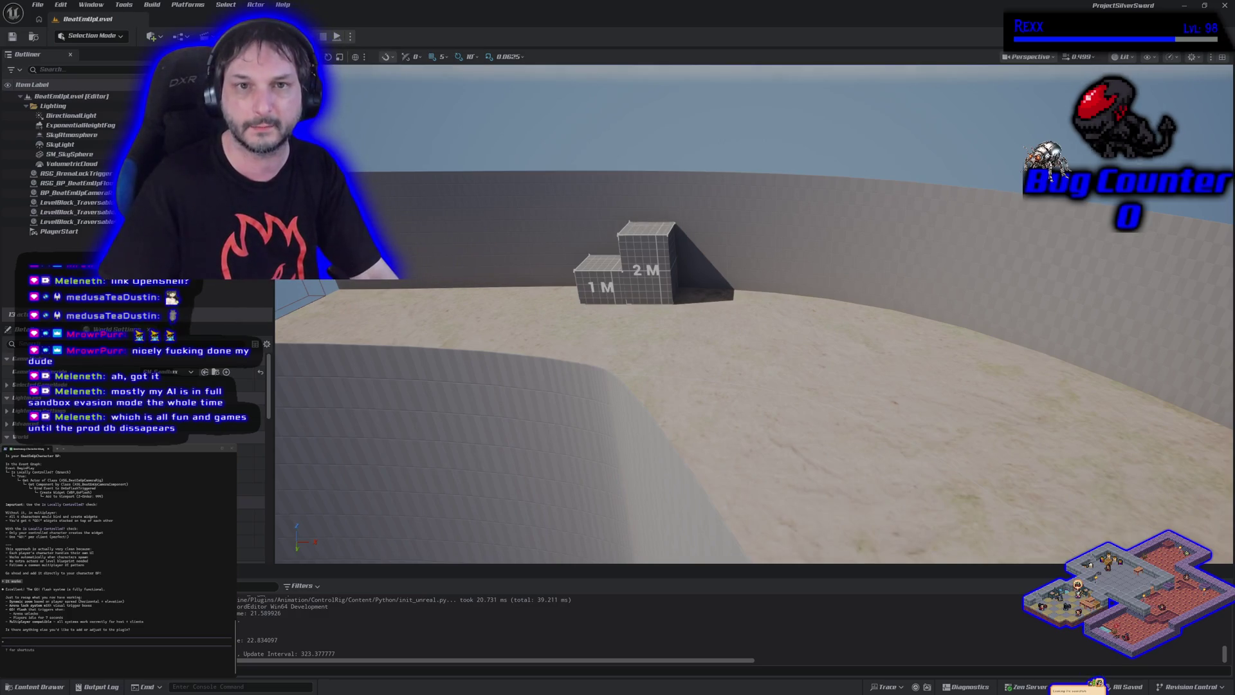
click(337, 37)
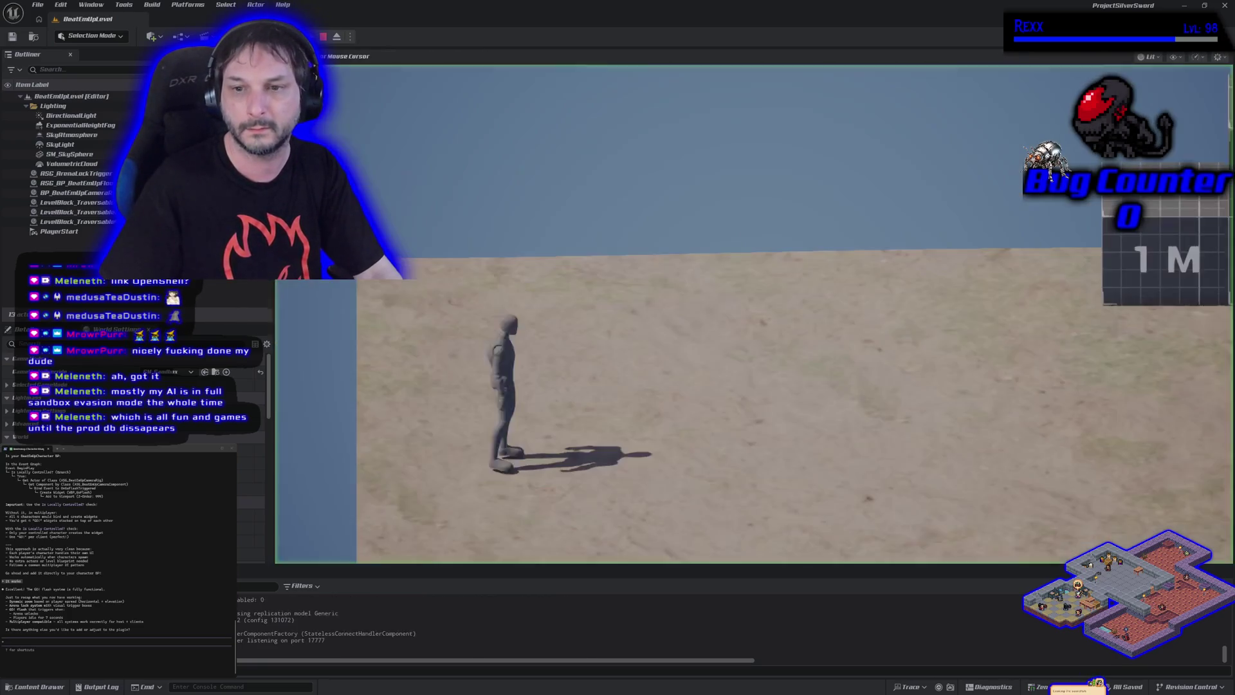
- End the play session with Esc and open the Play options dropdown
key(Escape)
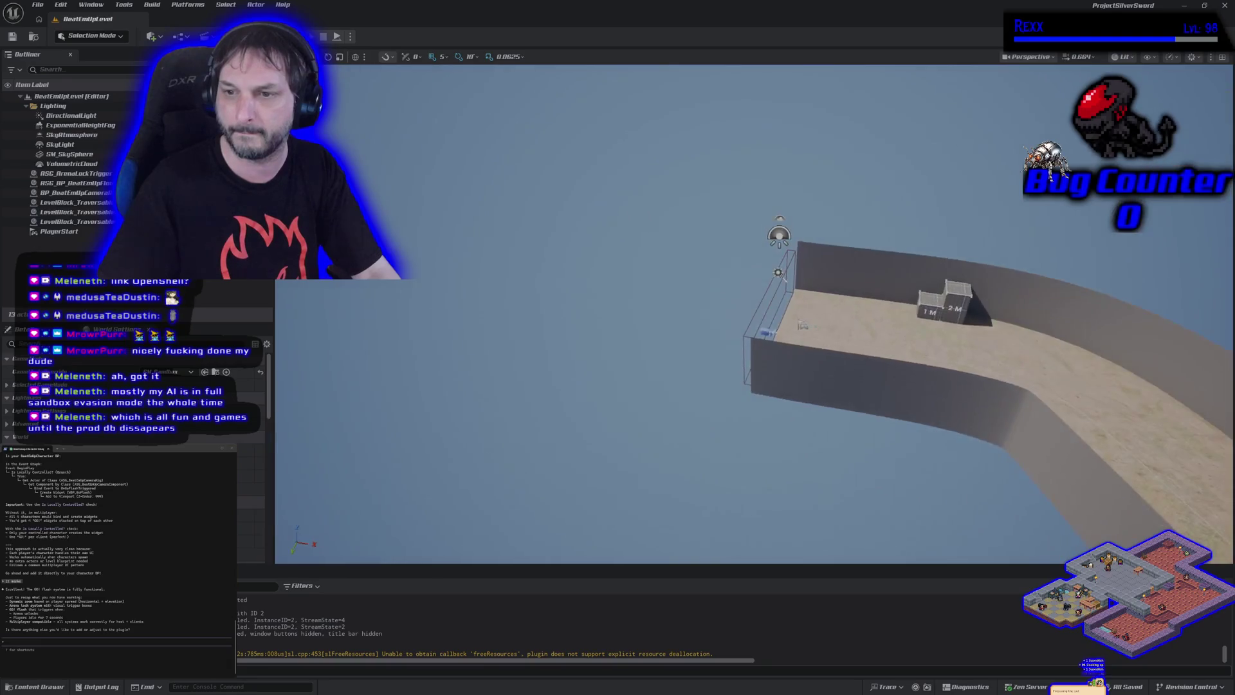
click(350, 36)
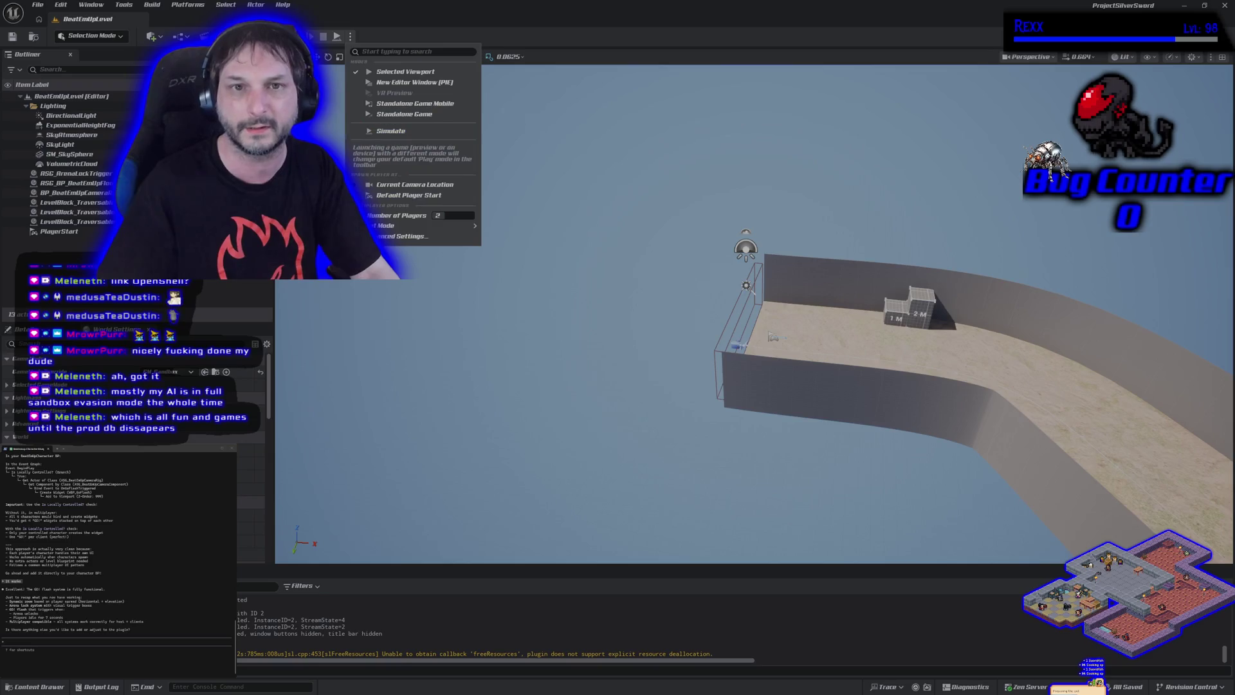
- Launch a two-player session and move the Client 1 preview window to the upper right
click(406, 71)
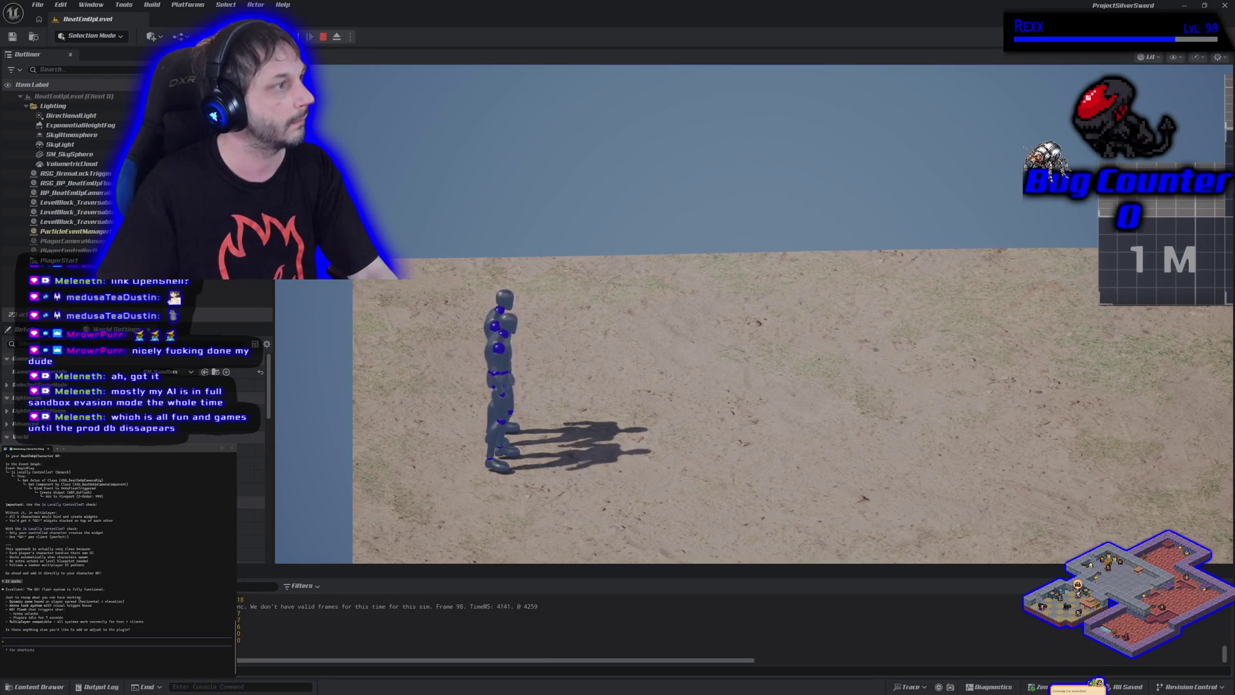
drag(416, 257, 822, 125)
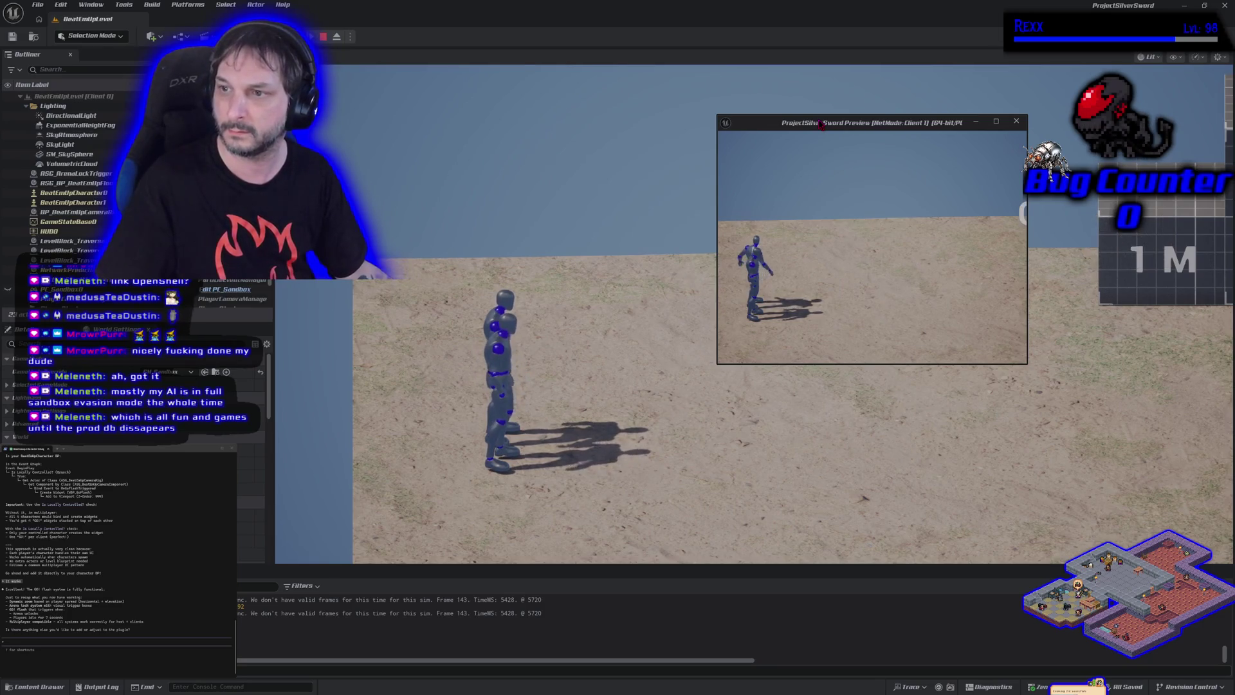
- Reposition and widen the client window, stop and restart play, then exit with Esc
mouse_move(849, 128)
mouse_down()
mouse_move(711, 130)
mouse_move(503, 70)
mouse_up()
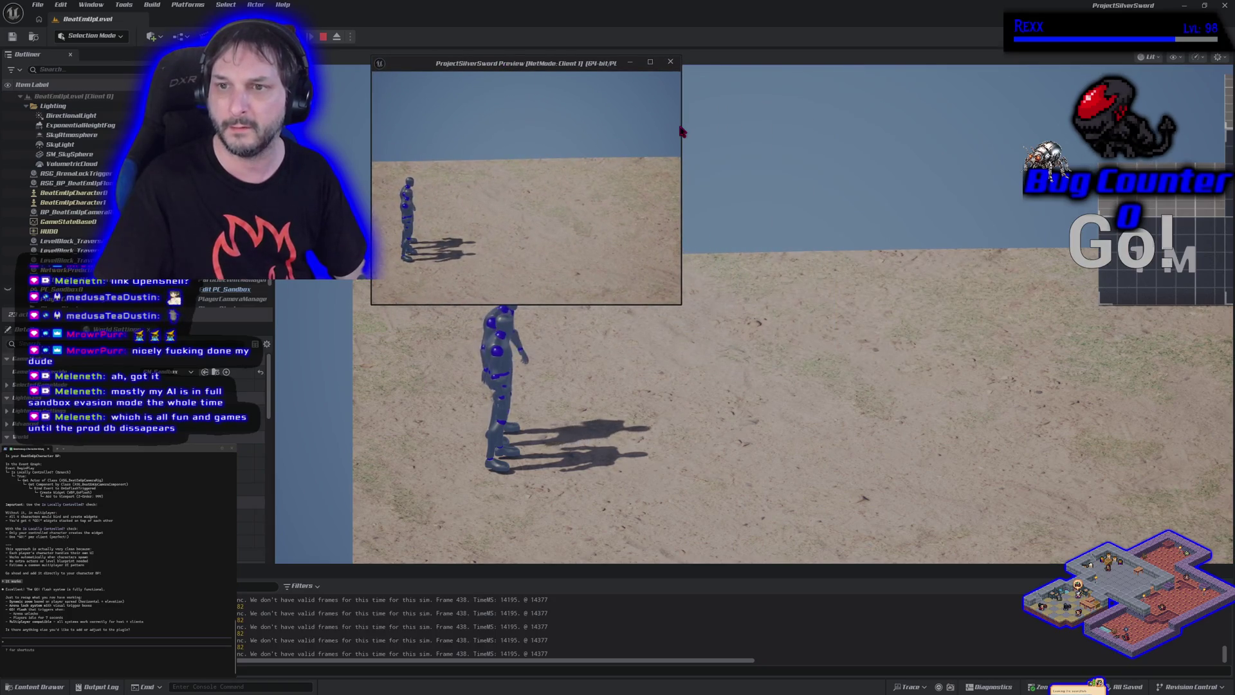
drag(683, 130, 838, 139)
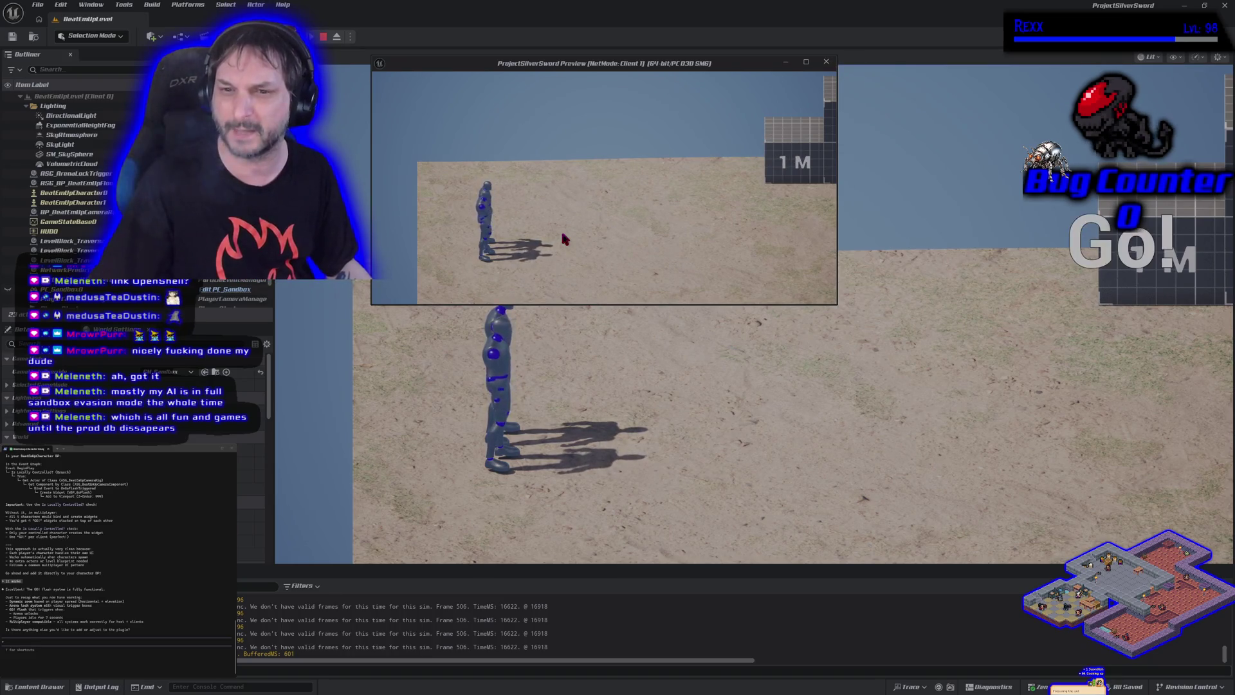
click(322, 36)
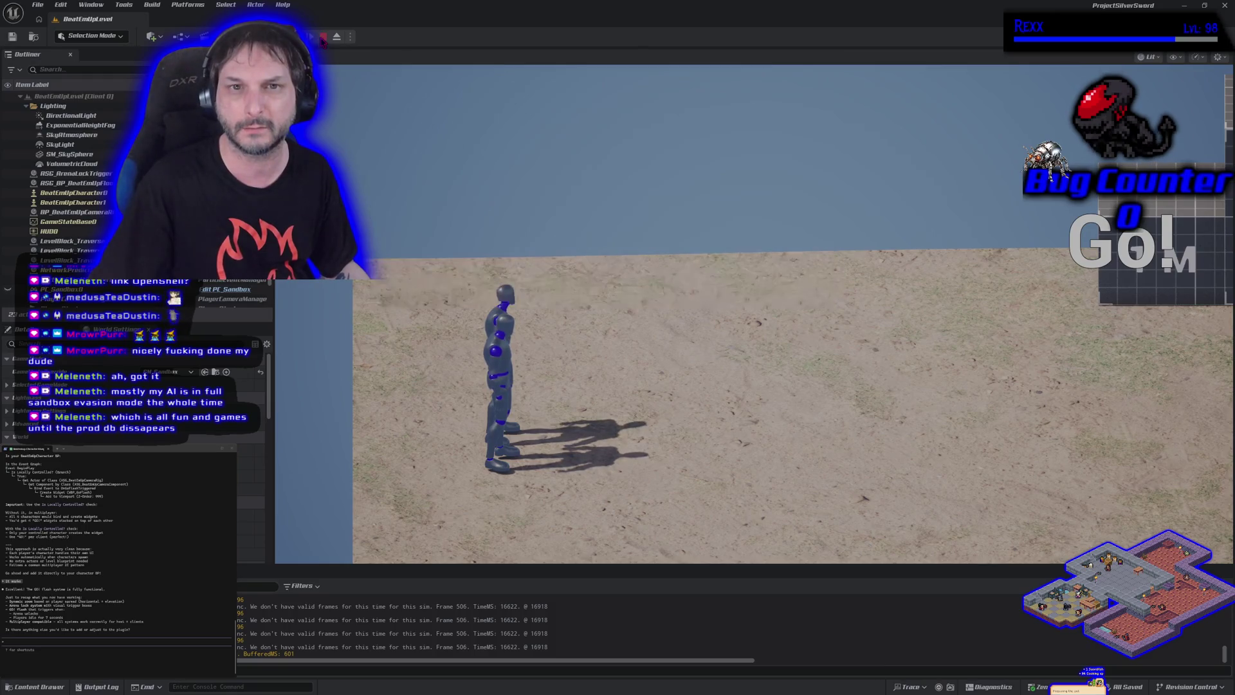
click(336, 36)
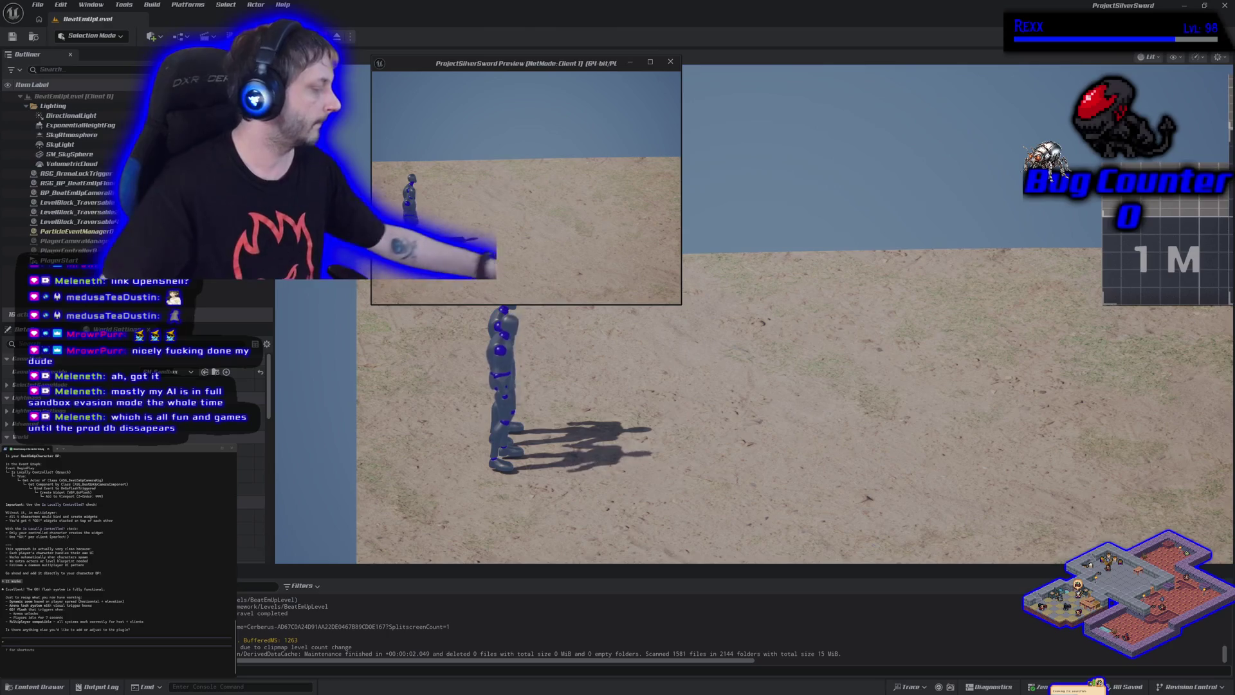
key(Escape)
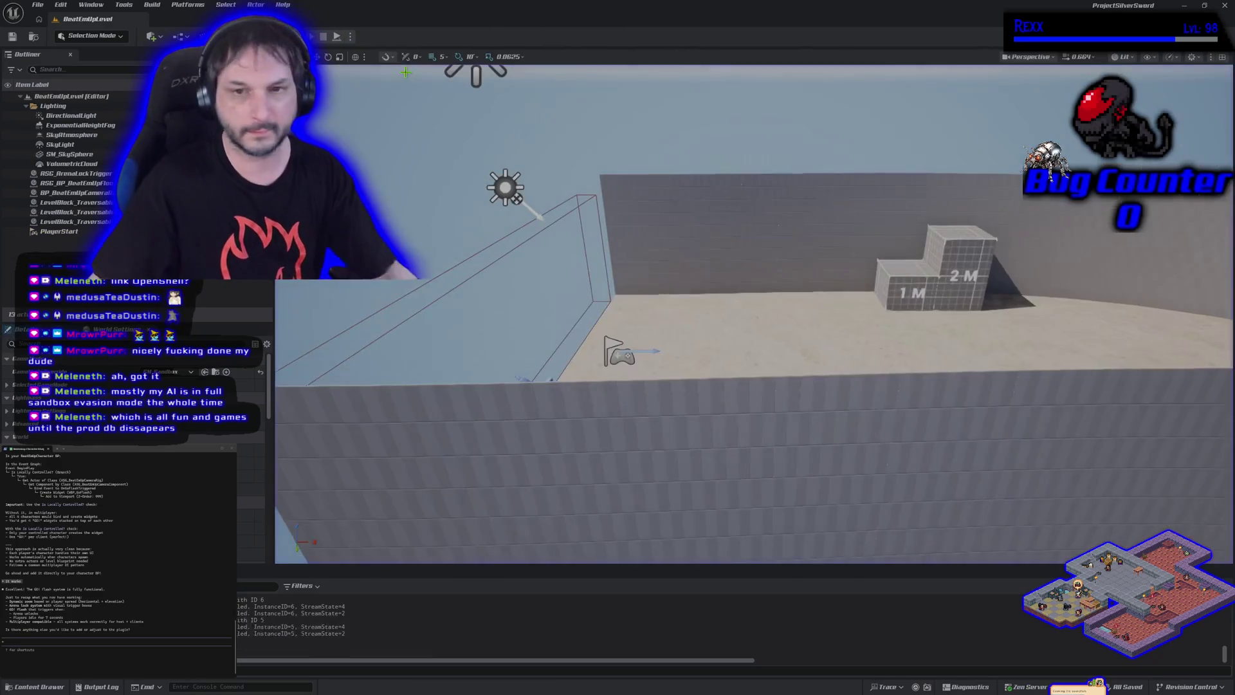
- After flying over the winding path, ask the assistant for paths to choose between, sometimes hiding a secret path
drag(612, 189, 613, 189)
drag(638, 295, 638, 294)
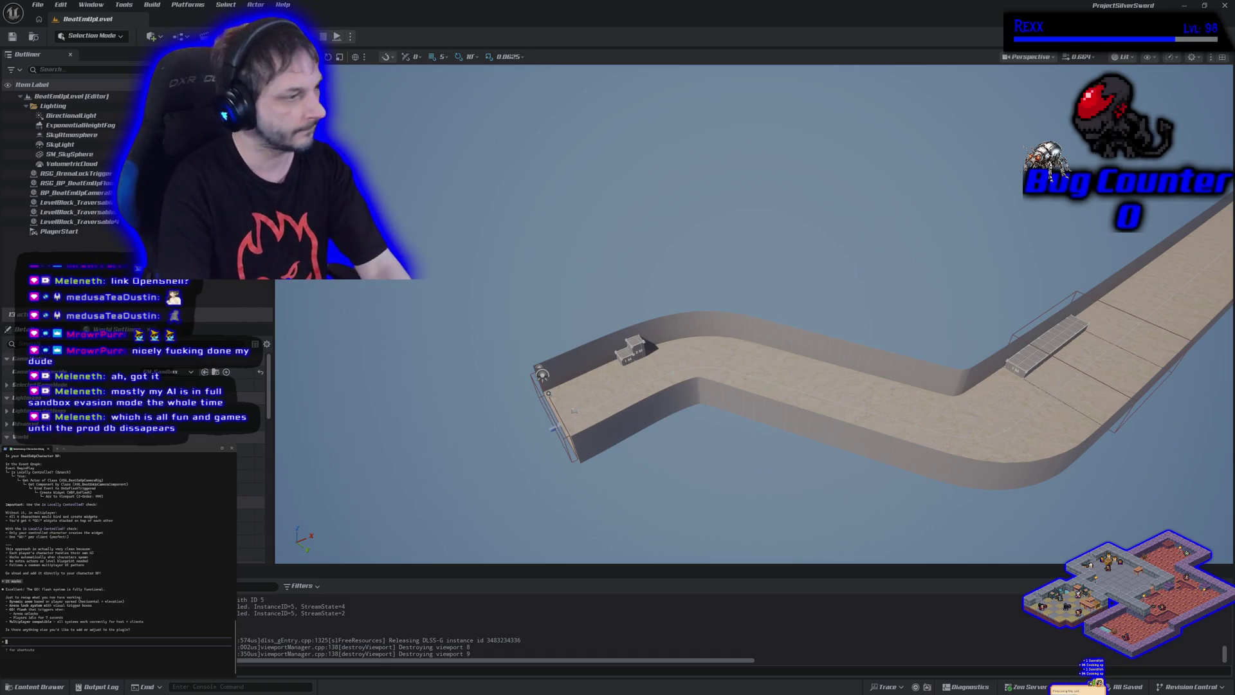
text(the)
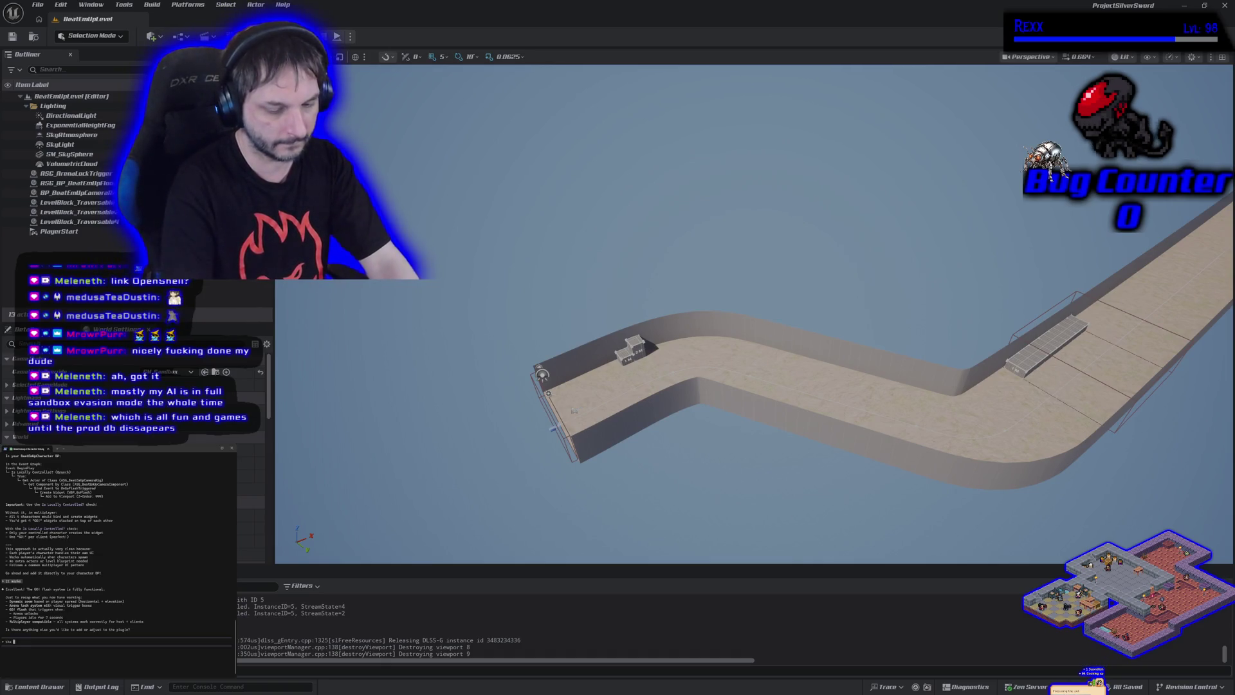
text( last thing on my left t)
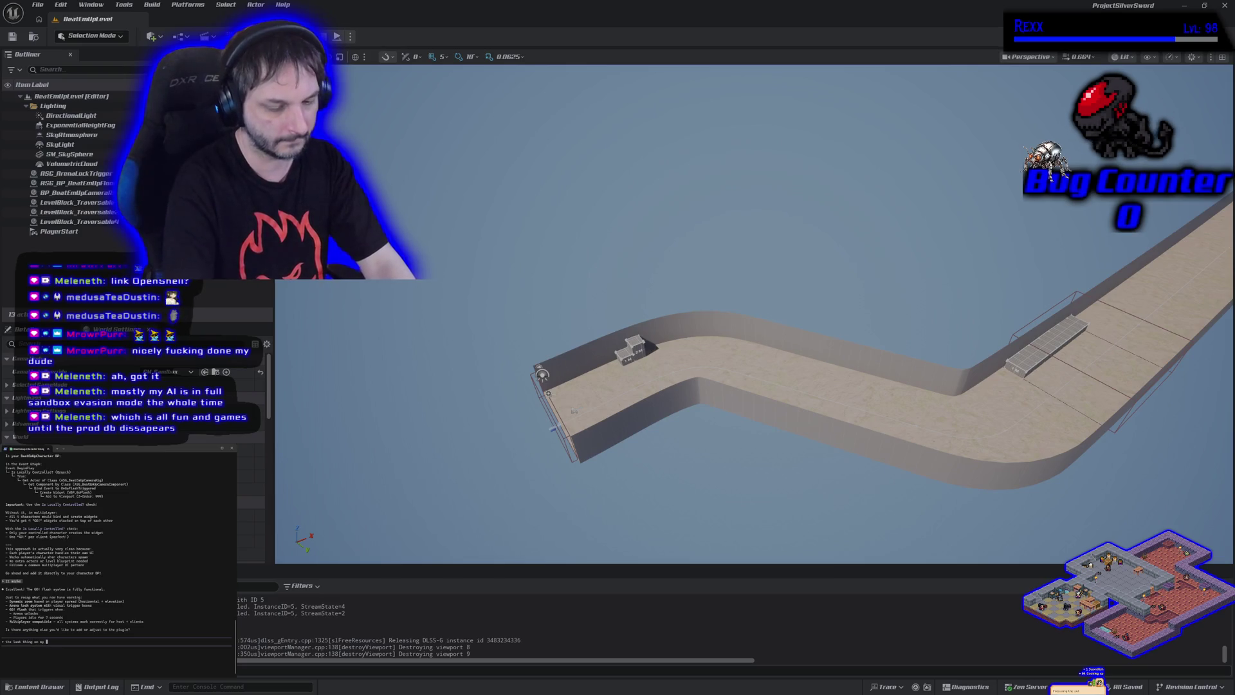
text(hat I want)
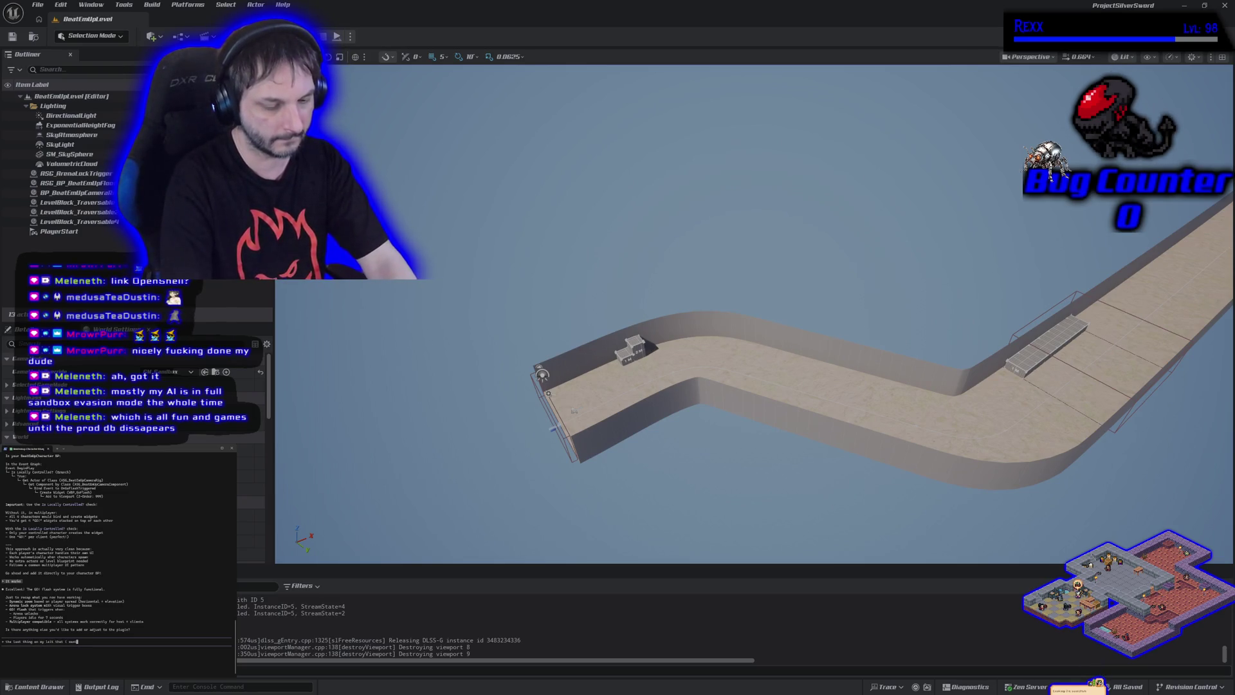
text(ed to look at was sett)
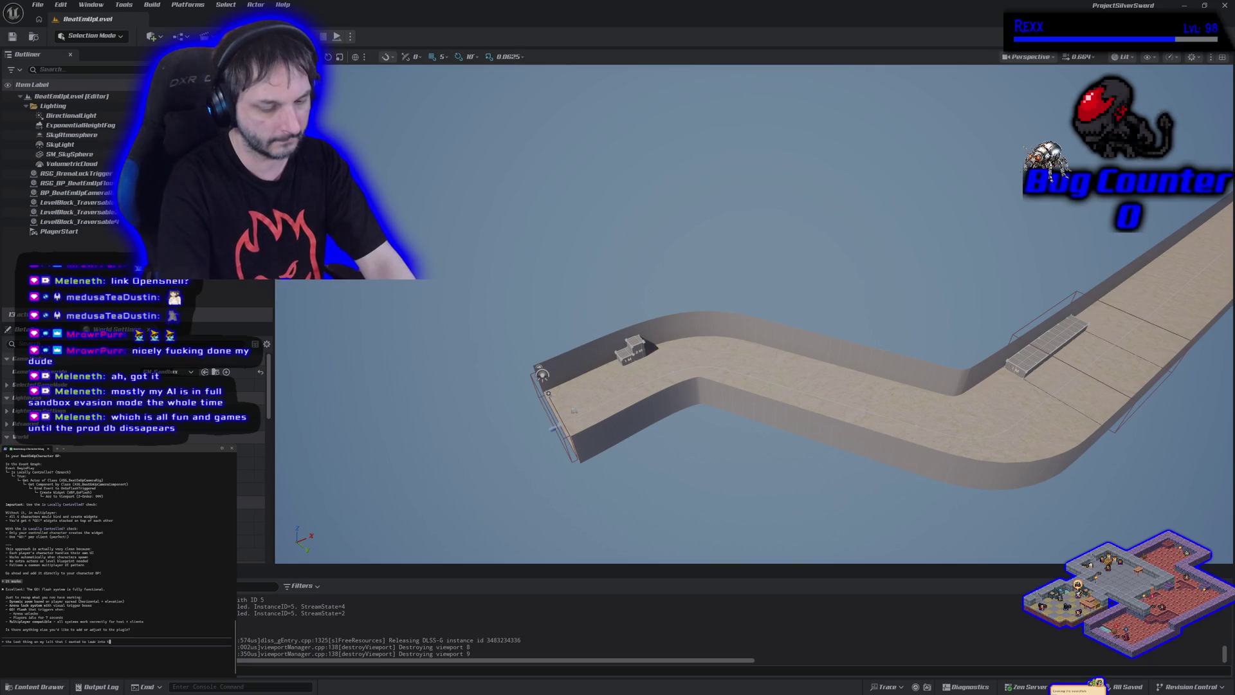
text(ing up branching paths,)
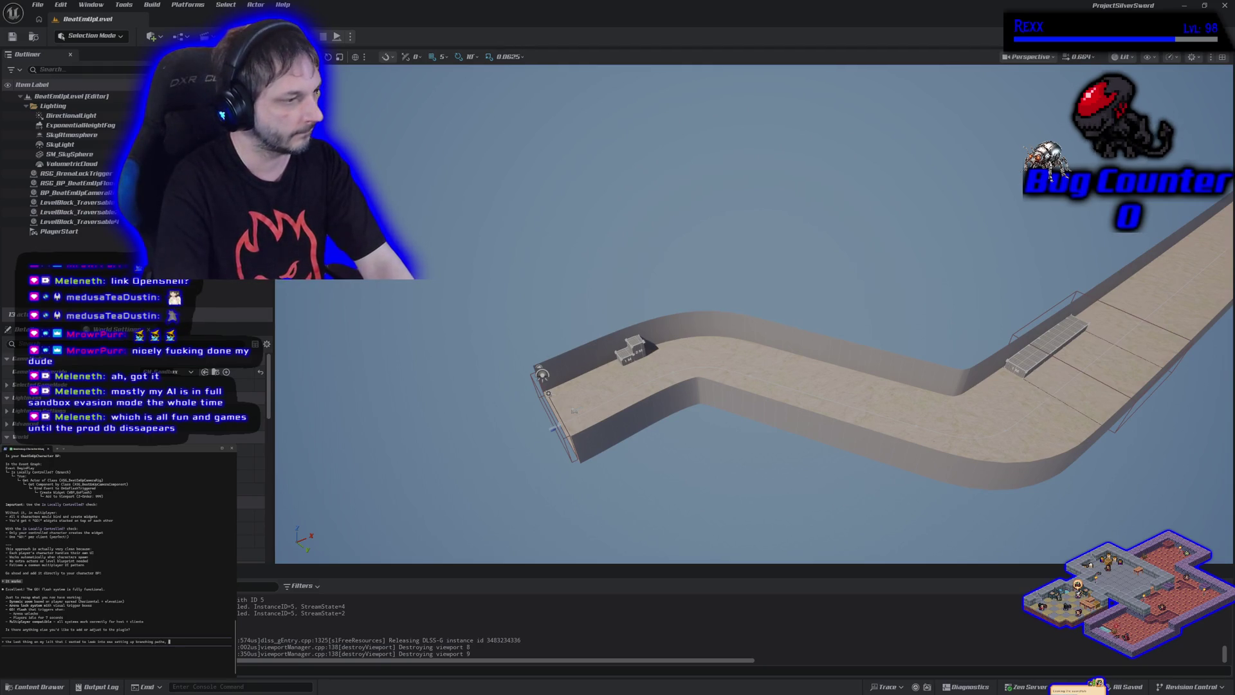
key(BackSpace)
key(BackSpace)
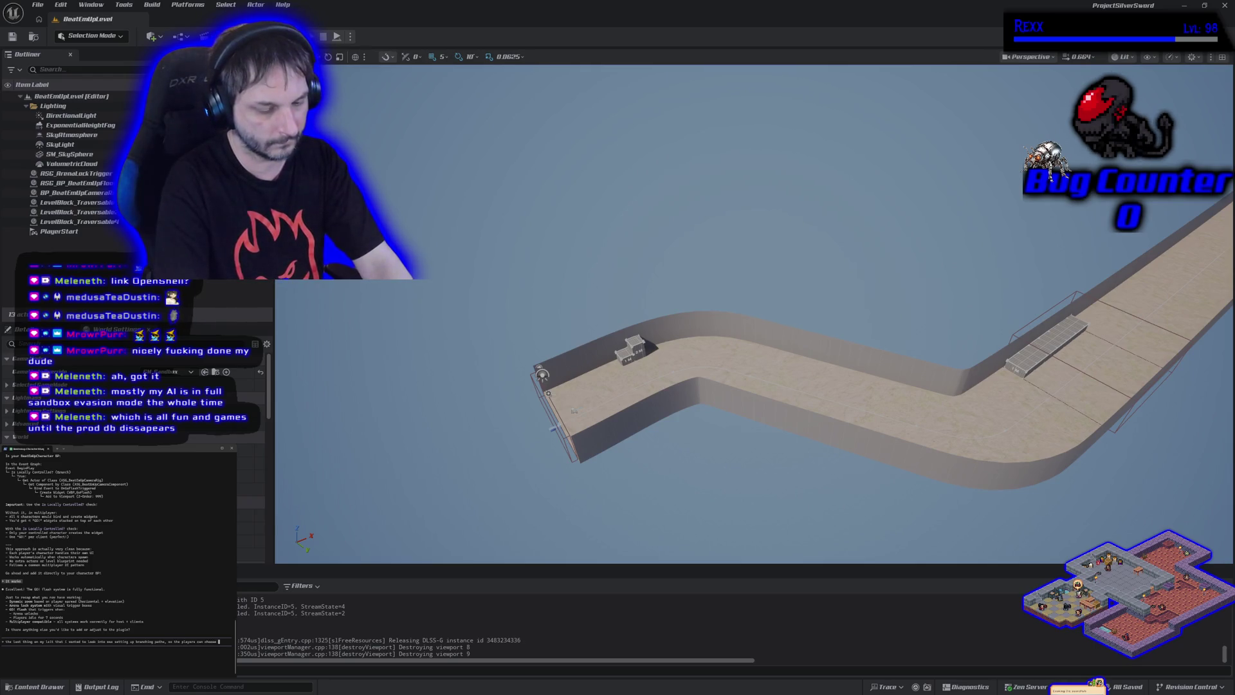
text(between)
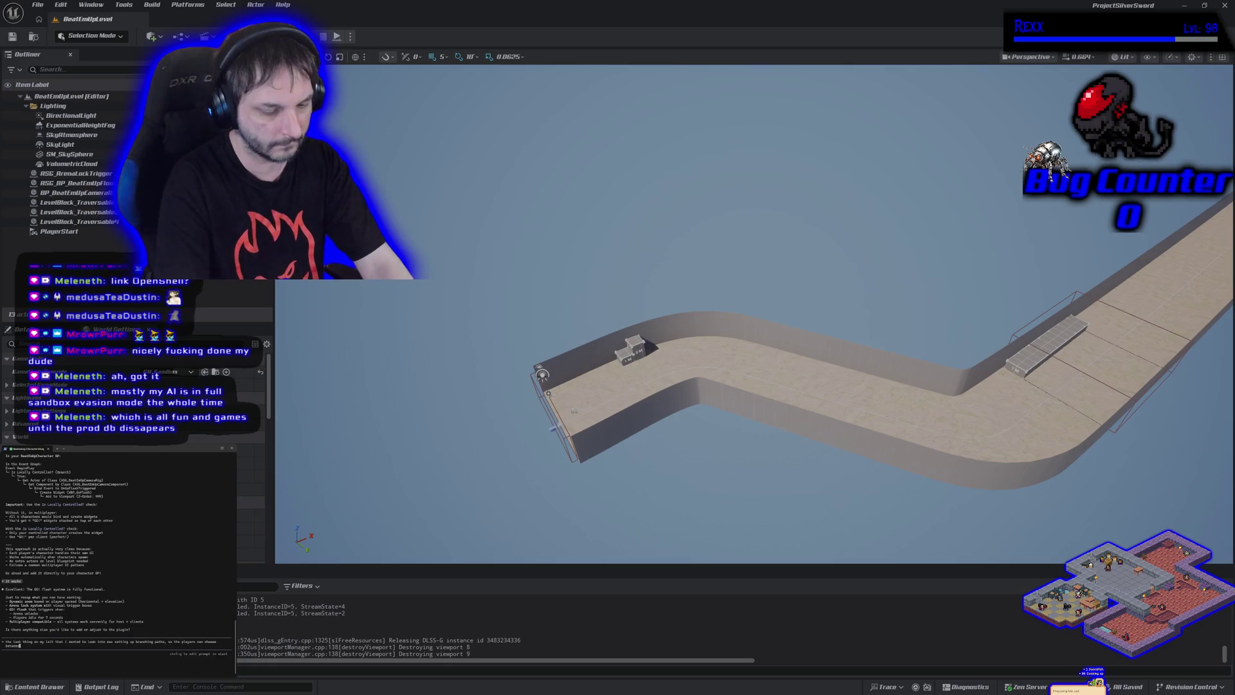
text( two paths,)
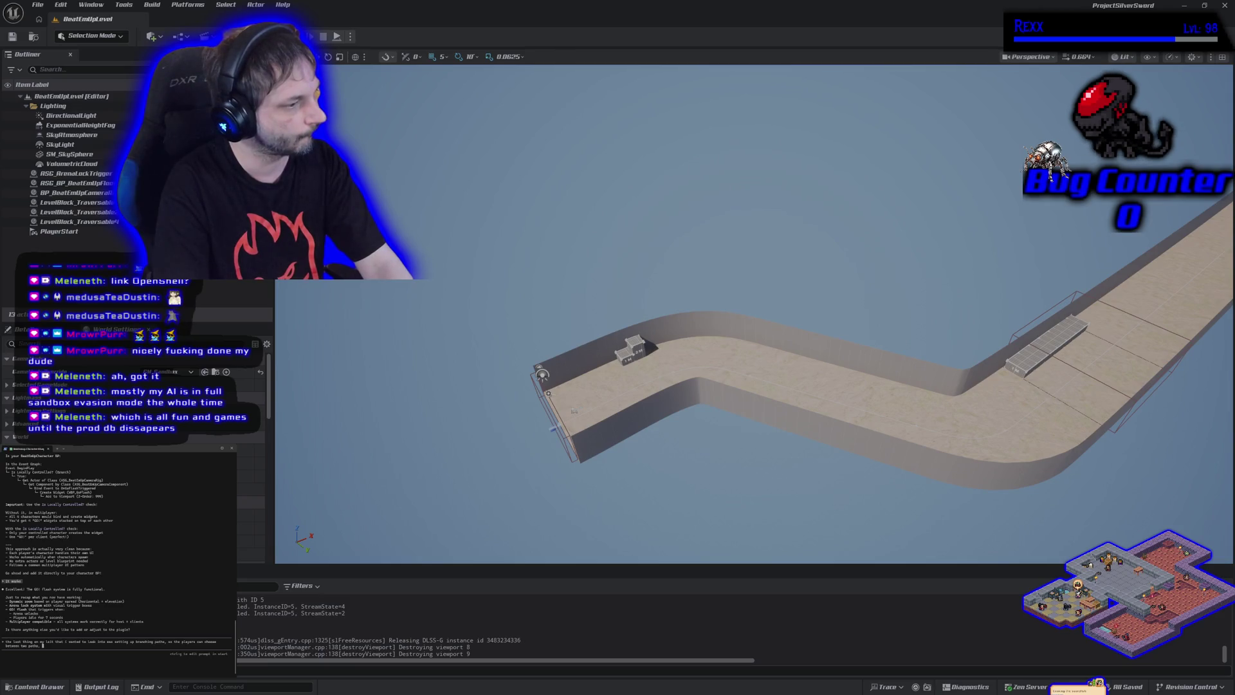
text(and in)
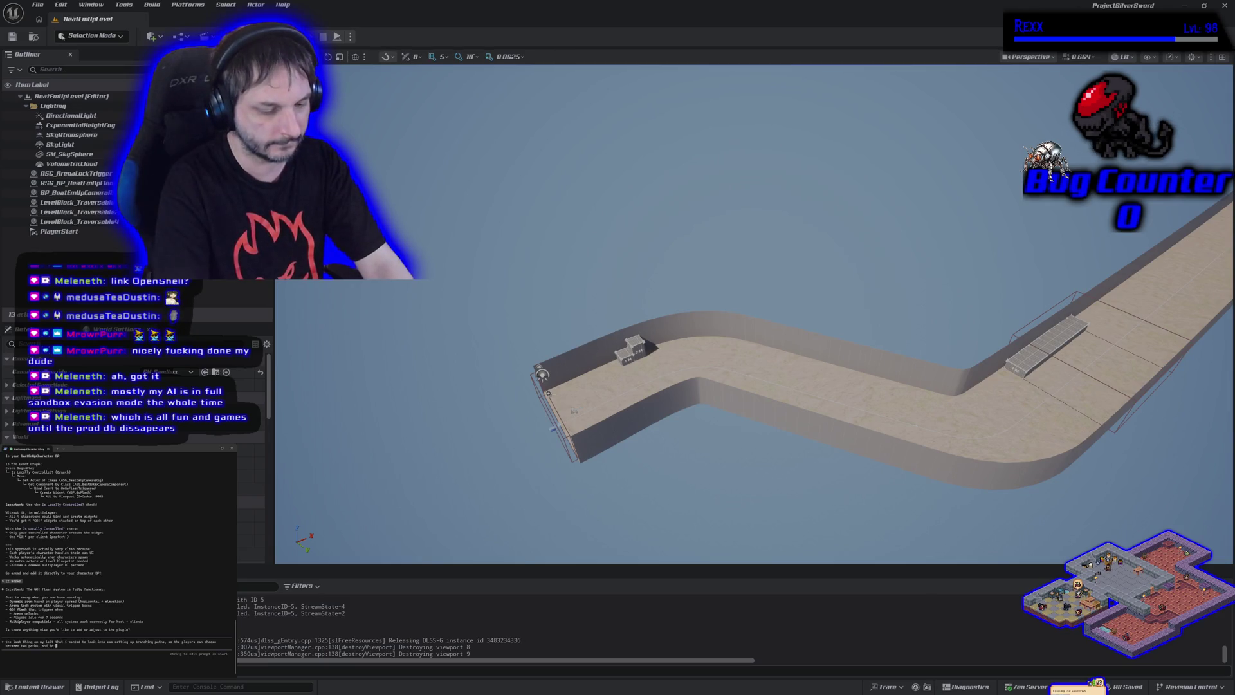
text( some cases maybe)
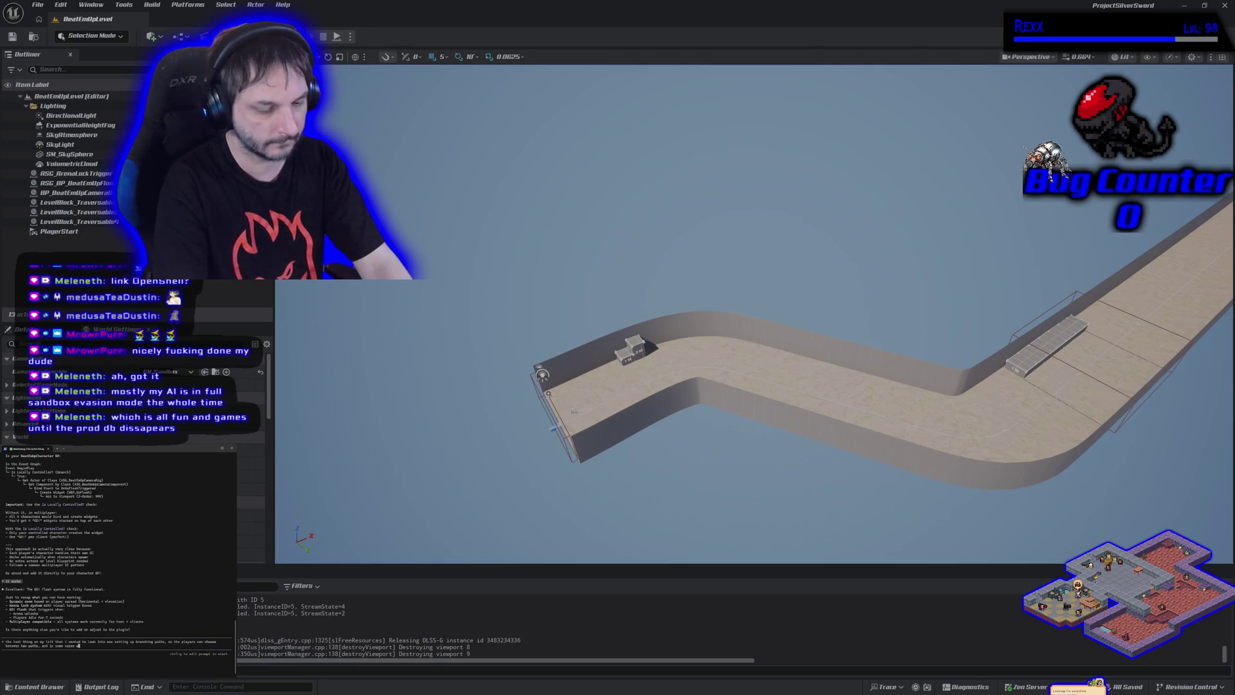
text( we can hide a path for a s)
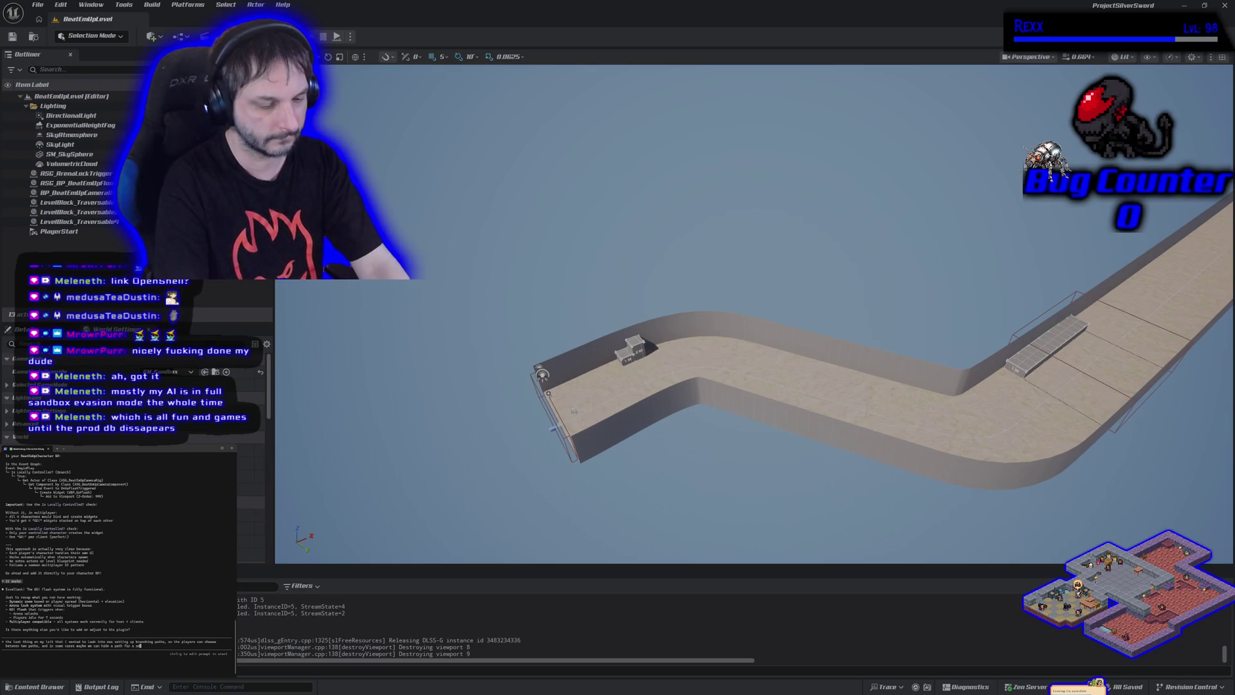
text(ecret path)
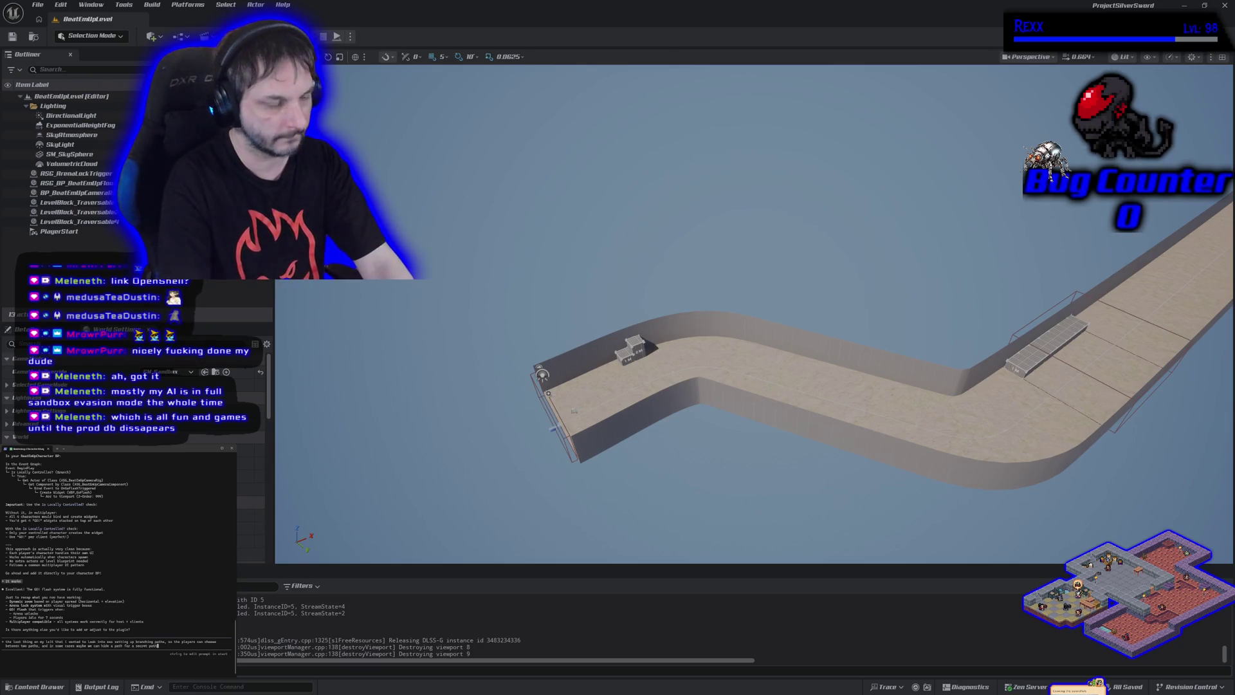
key(Return)
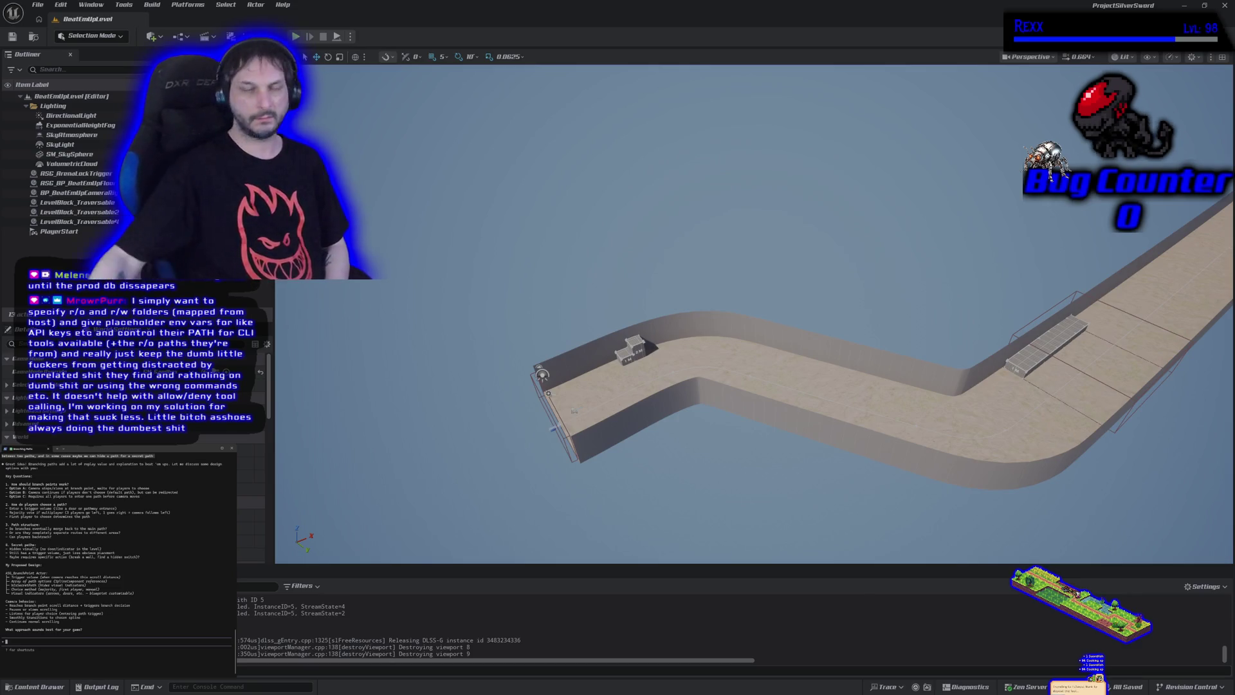
- Bring forward the Branching Paths terminal showing the assistant's questions and ASG_BranchPoint proposal
key(alt+Tab)
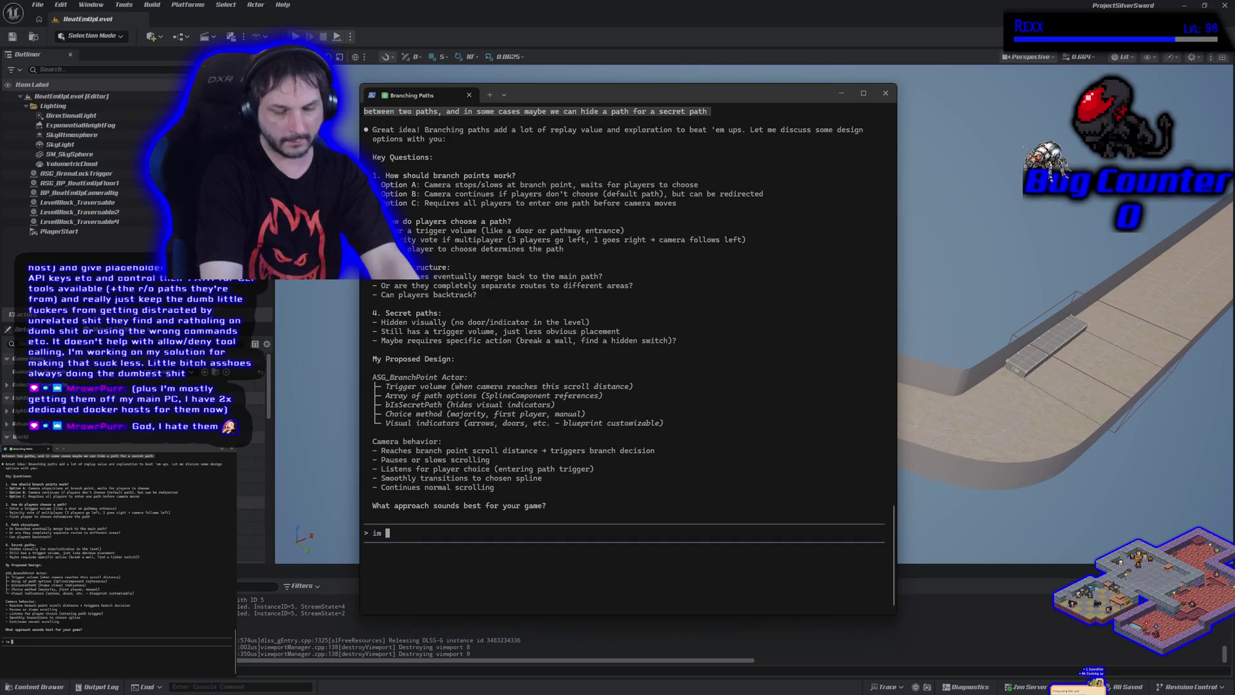
- Send the assistant the reply 'your way ahead of me rn'
text(yoyu)
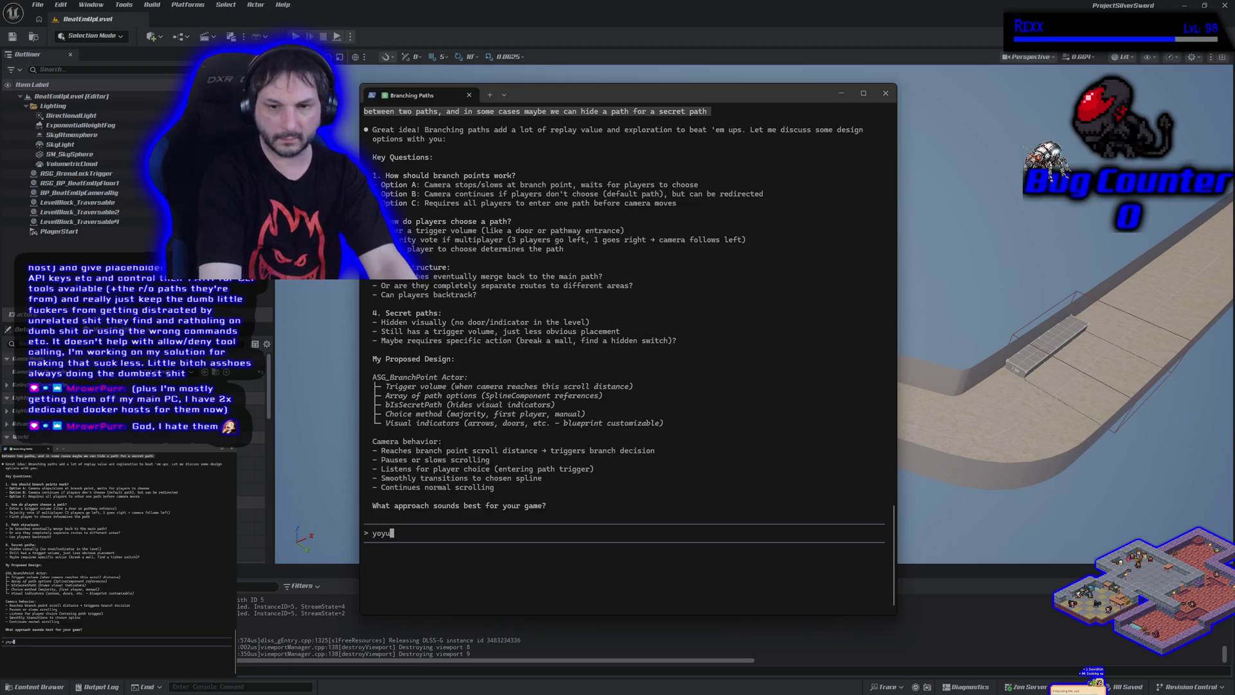
text(r way ahead)
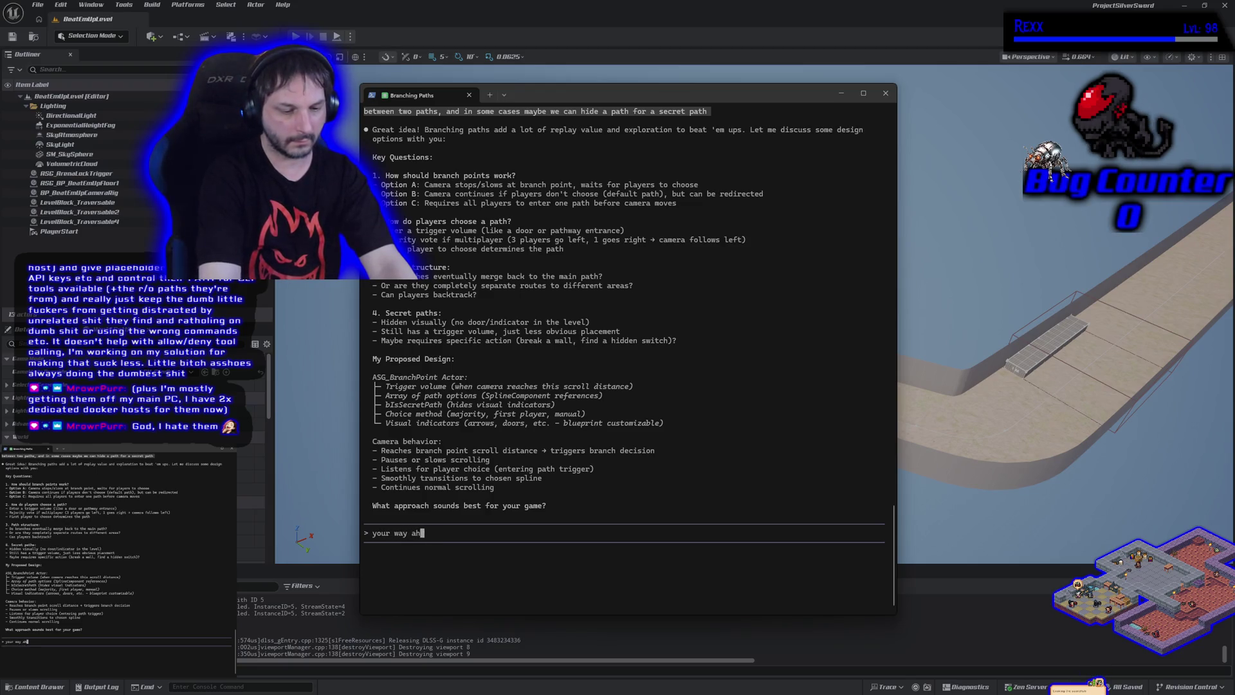
text( of me rn)
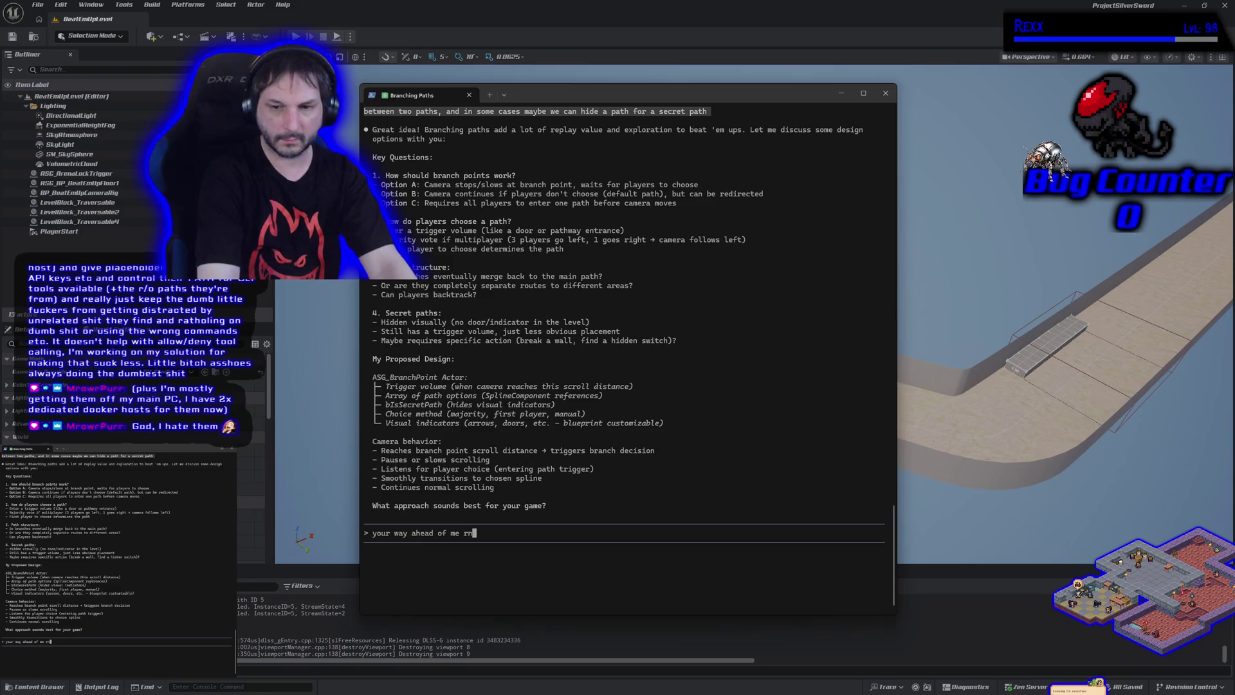
key(Return)
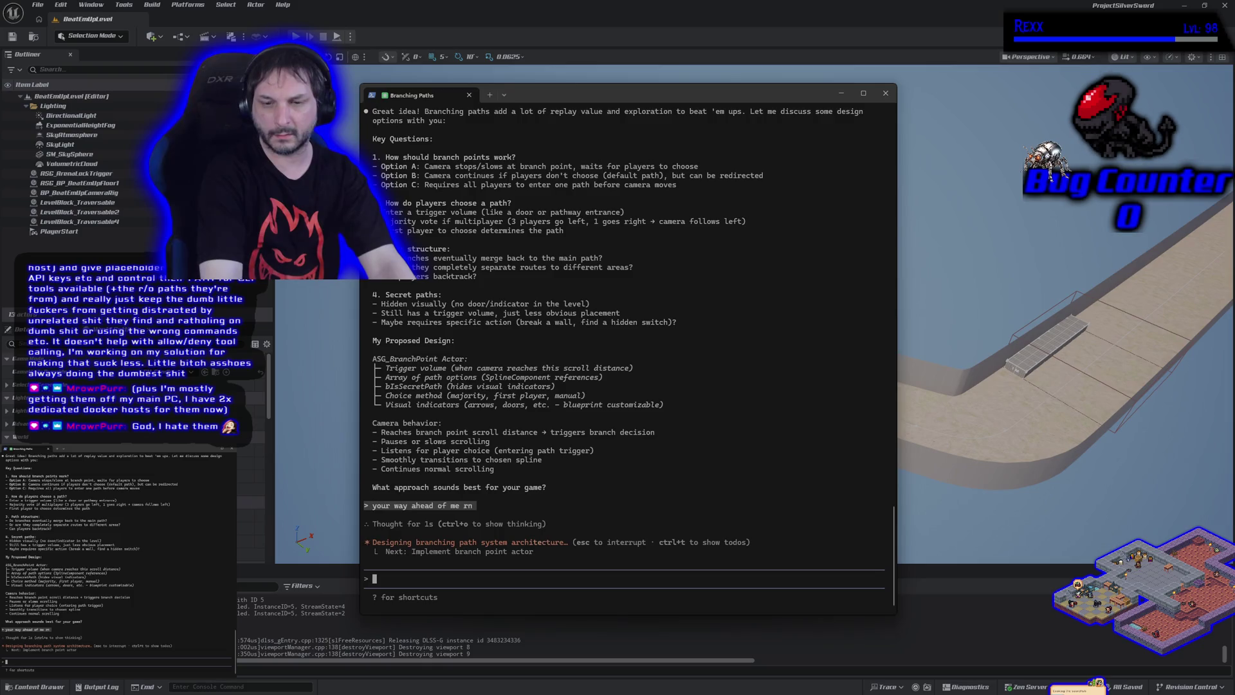
- Propose two other spline floors, each with a trigger box that switches to its spline
text(so)
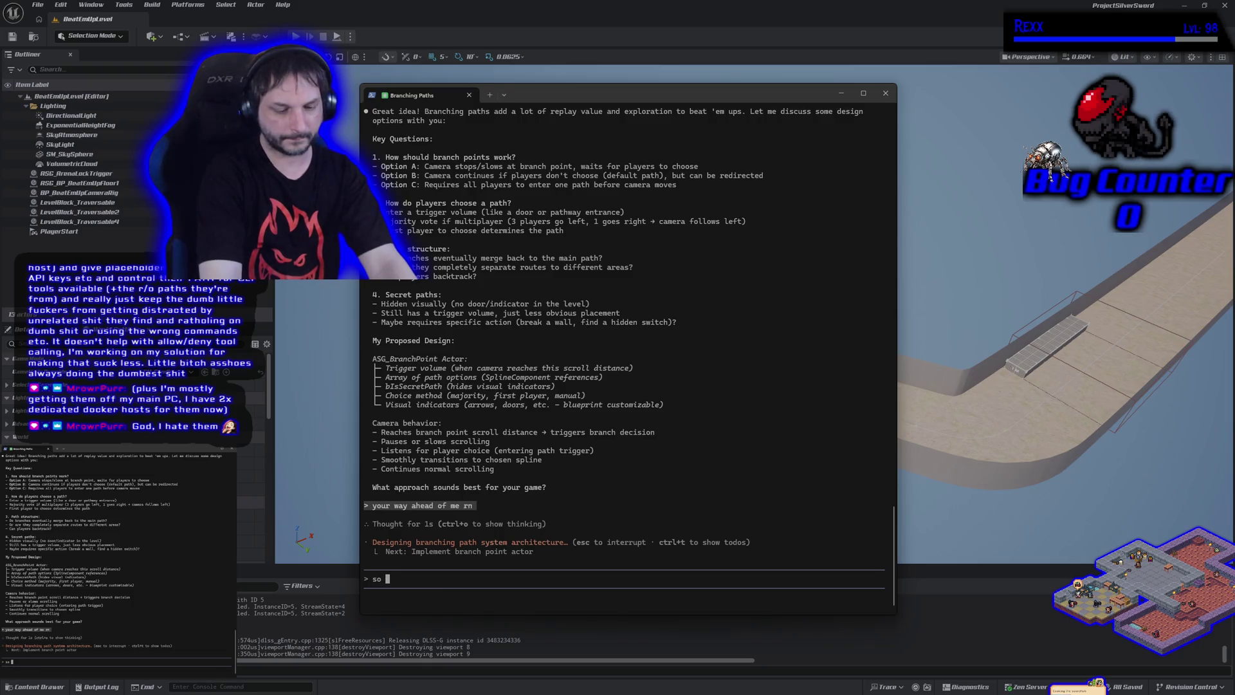
text( we could li)
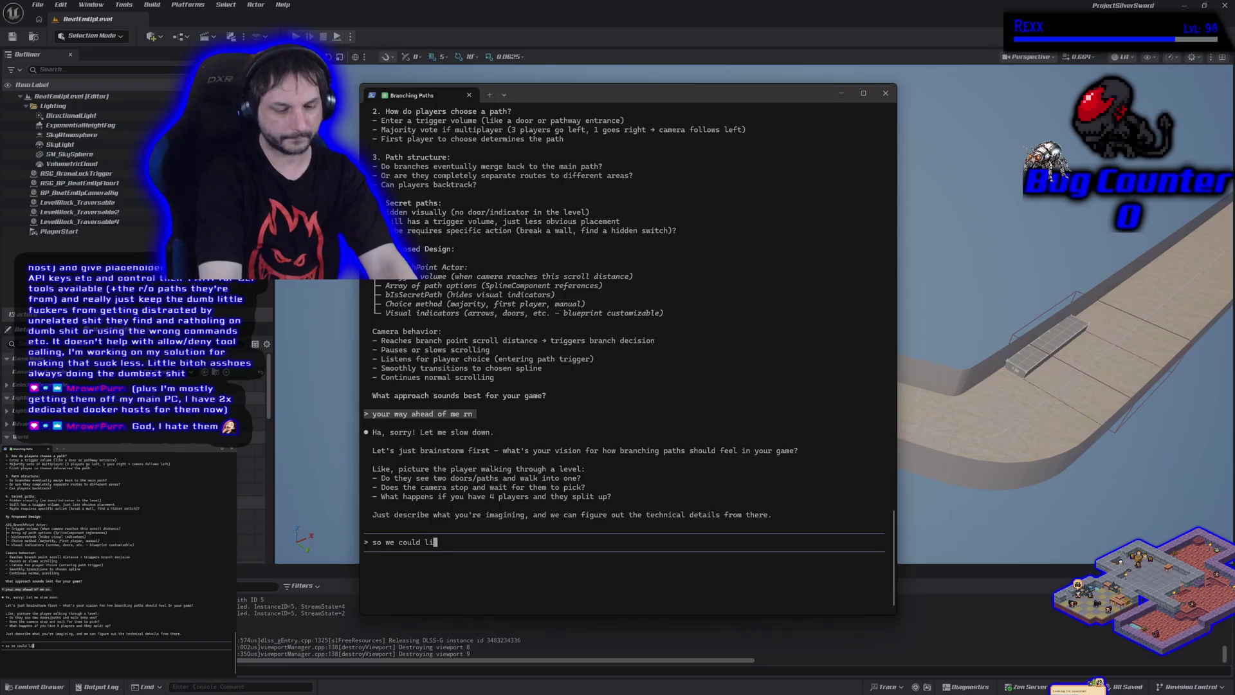
text(ne up 2 other sp)
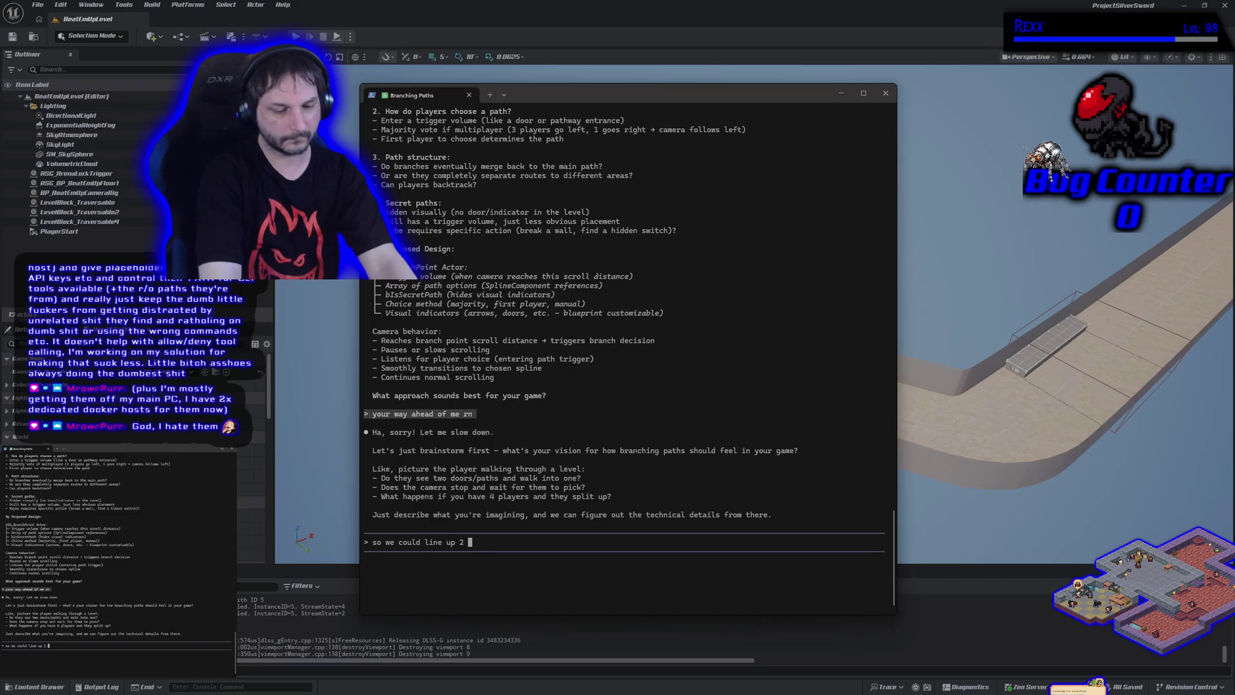
text(line floors, )
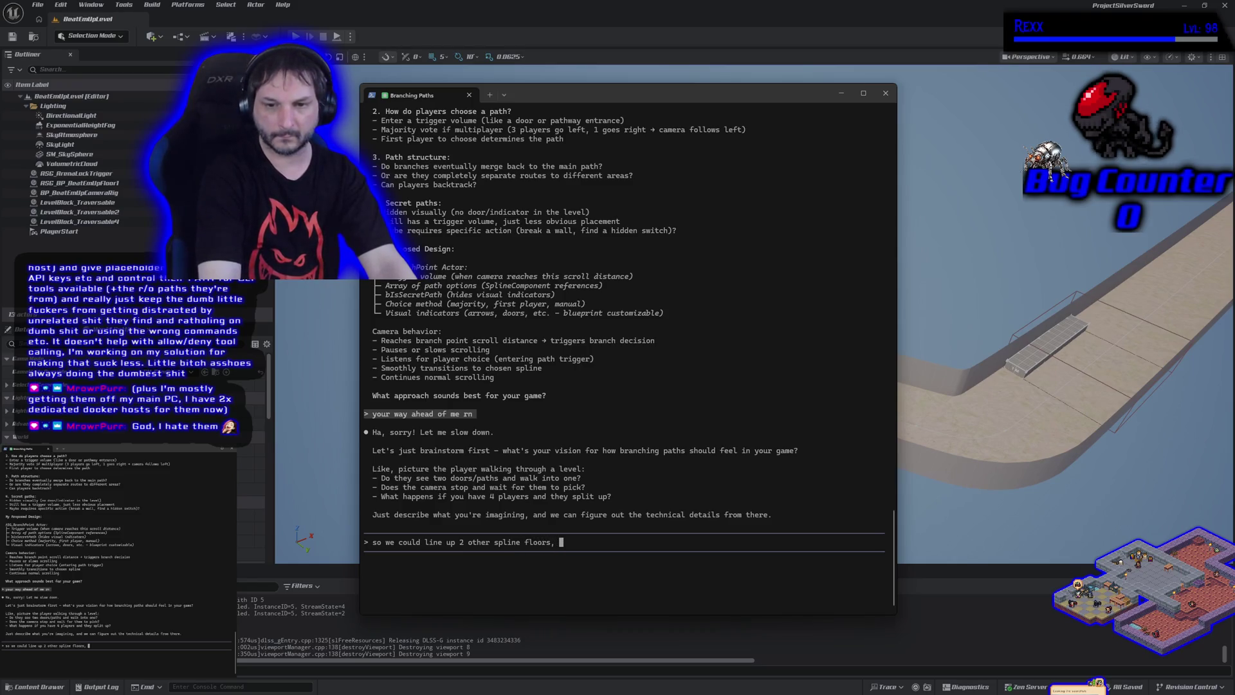
text(and )
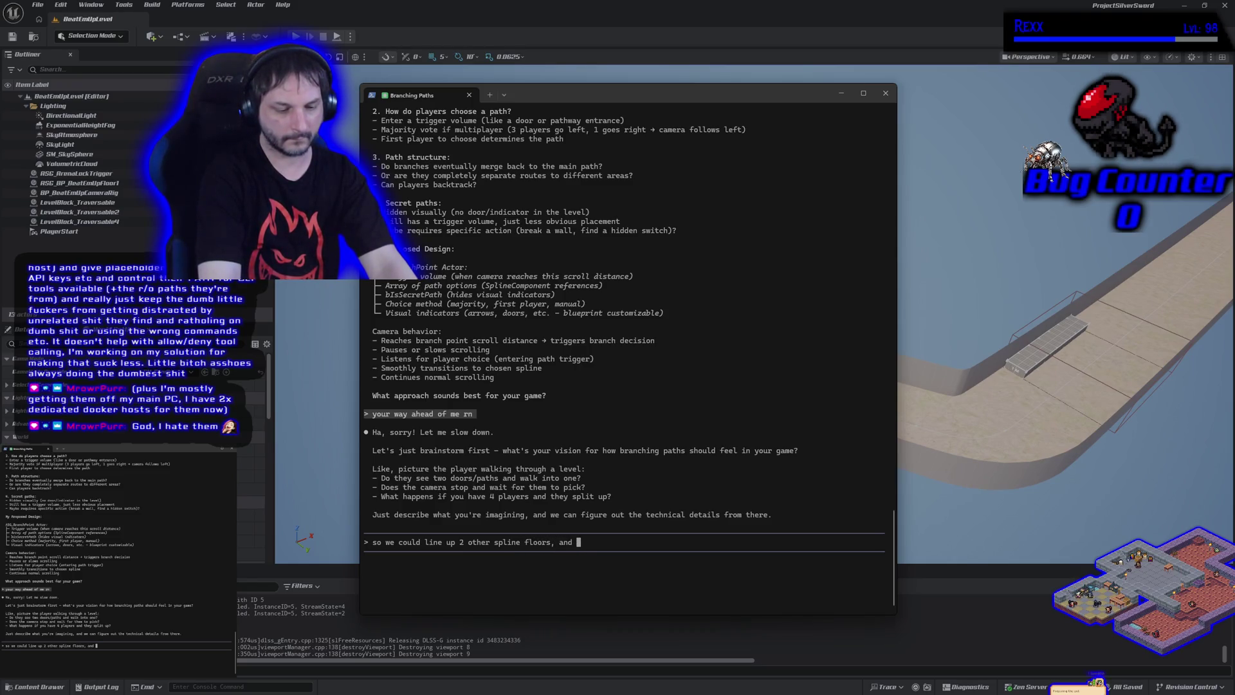
text(have a trr)
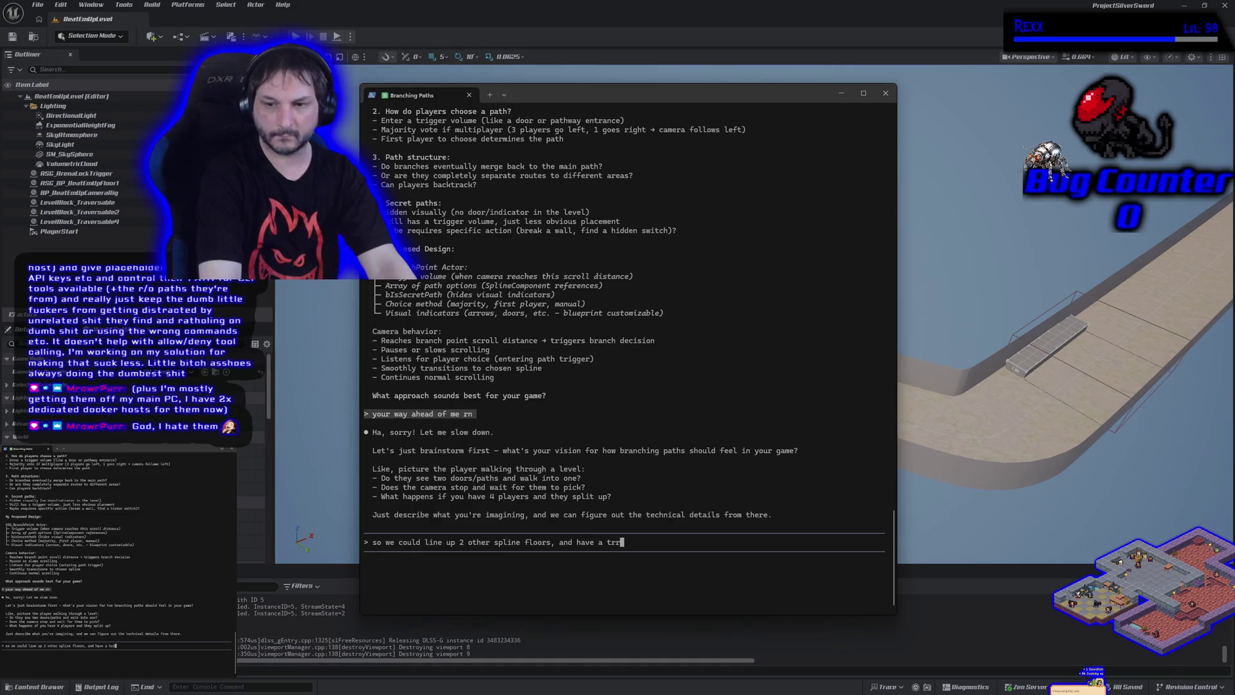
key(BackSpace)
text(igger bo)
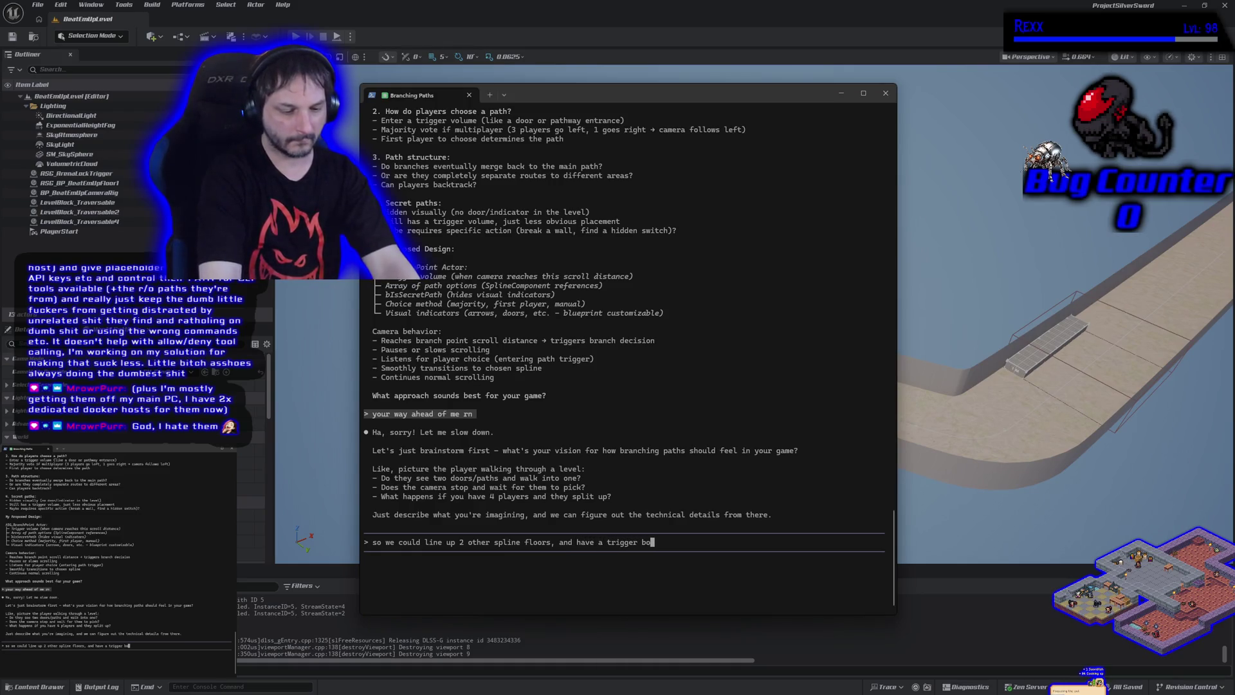
text(x in each, and )
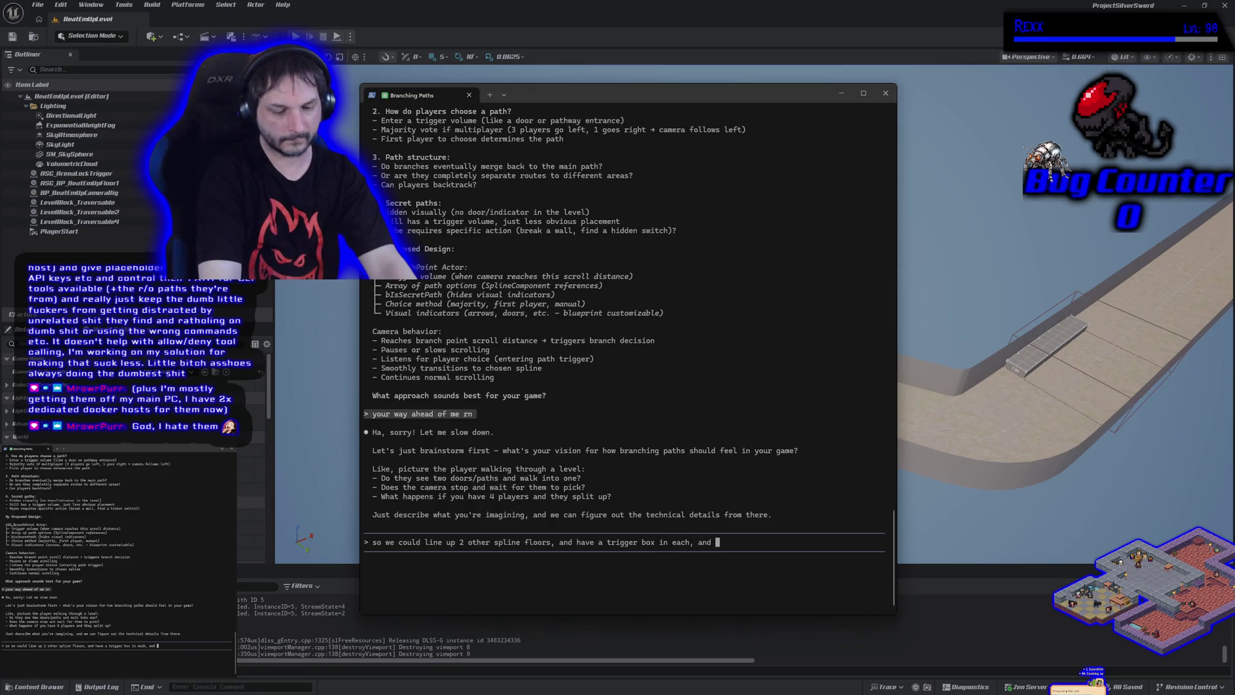
text(when the l)
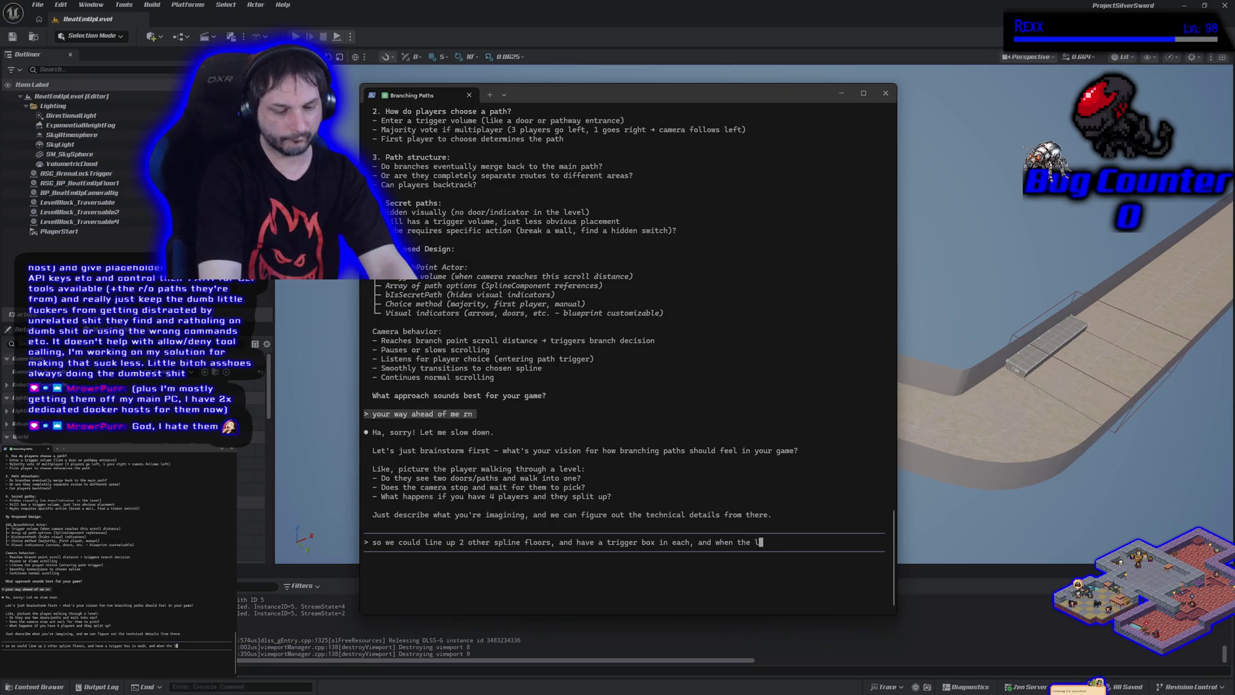
text(ast player ent)
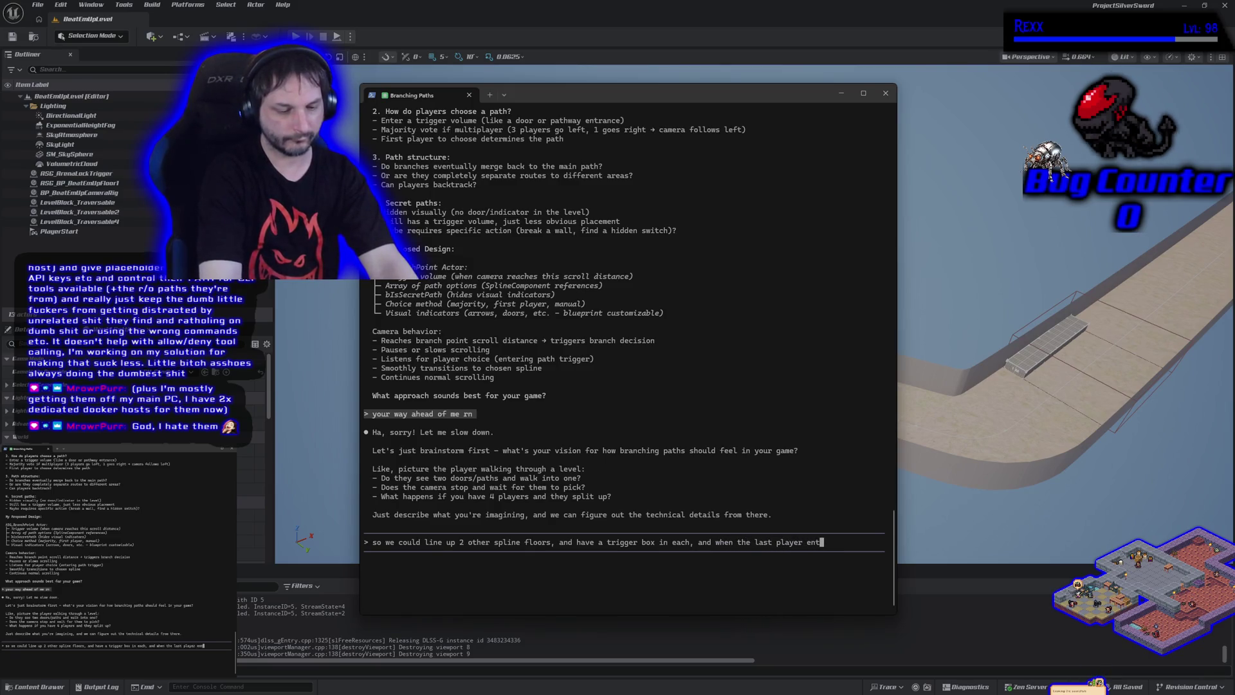
text(ers the box, we move the camera smoothly to the )
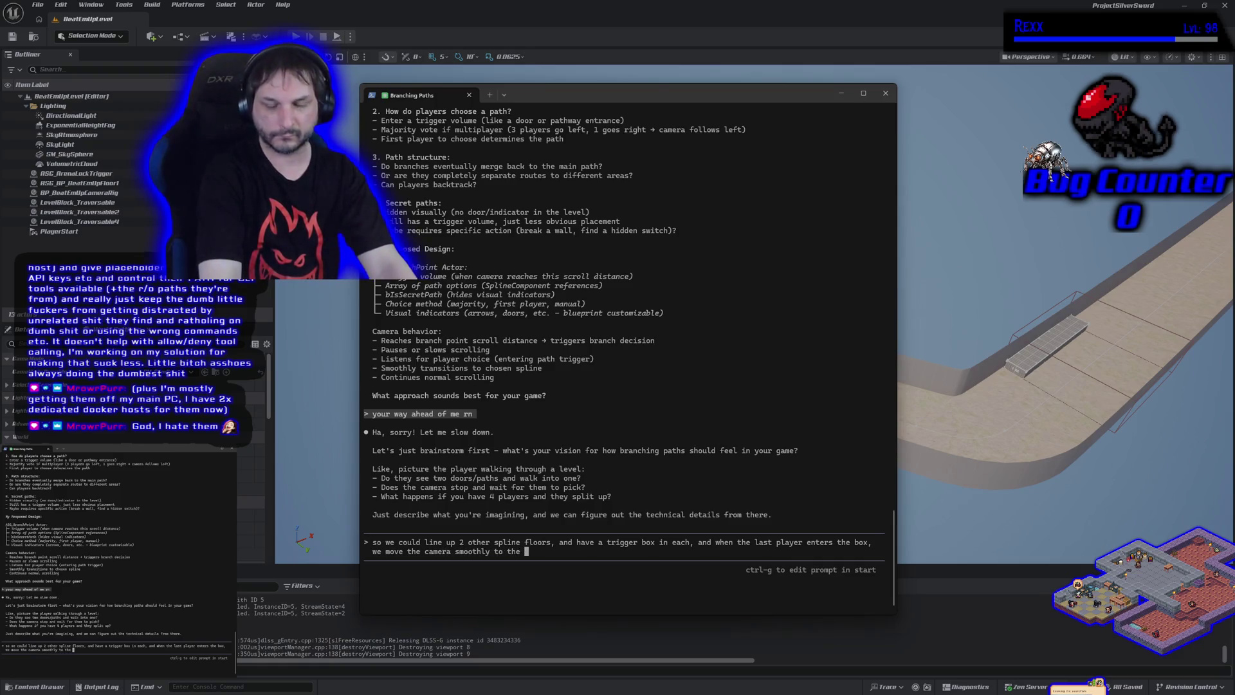
text(new )
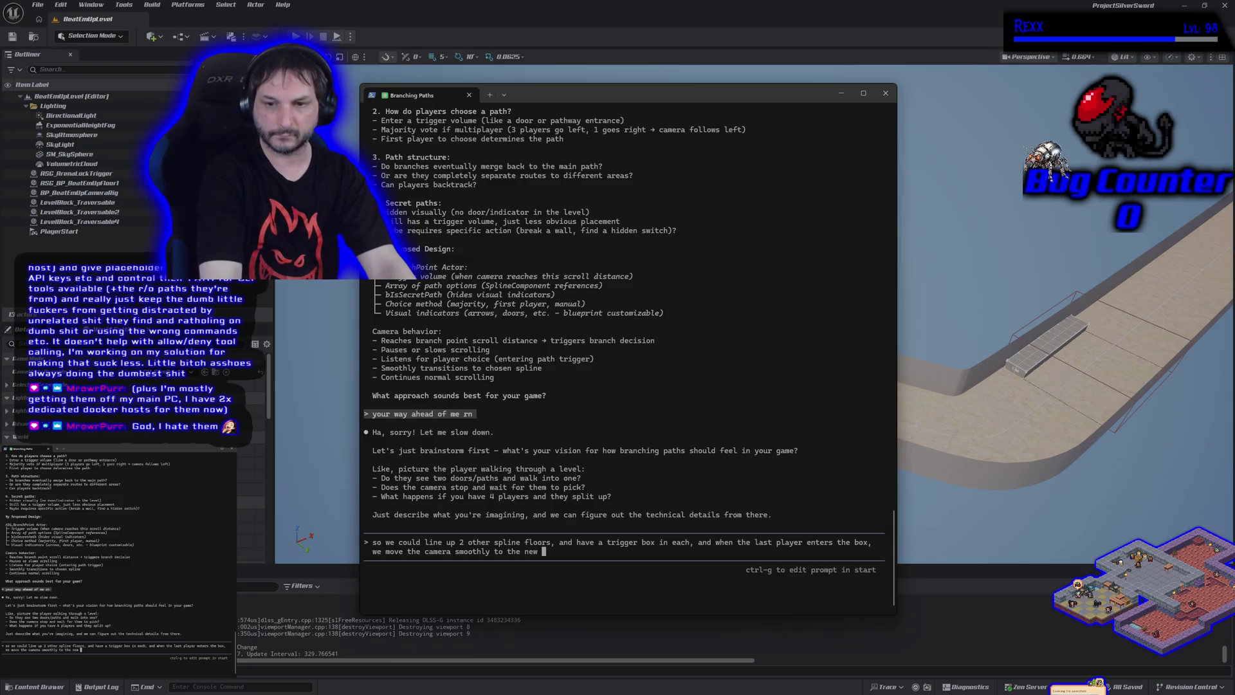
key(BackSpace)
key(BackSpace)
key(BackSpace)
key(BackSpace)
text(spline for that )
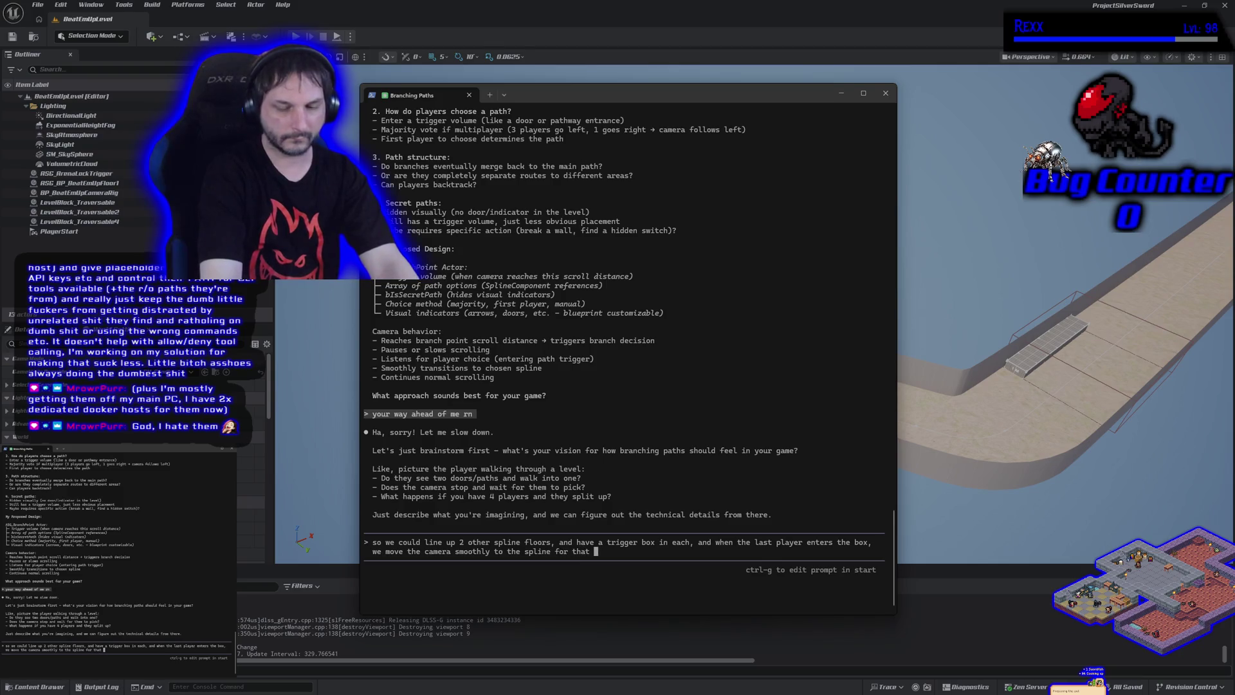
text(trigger box.)
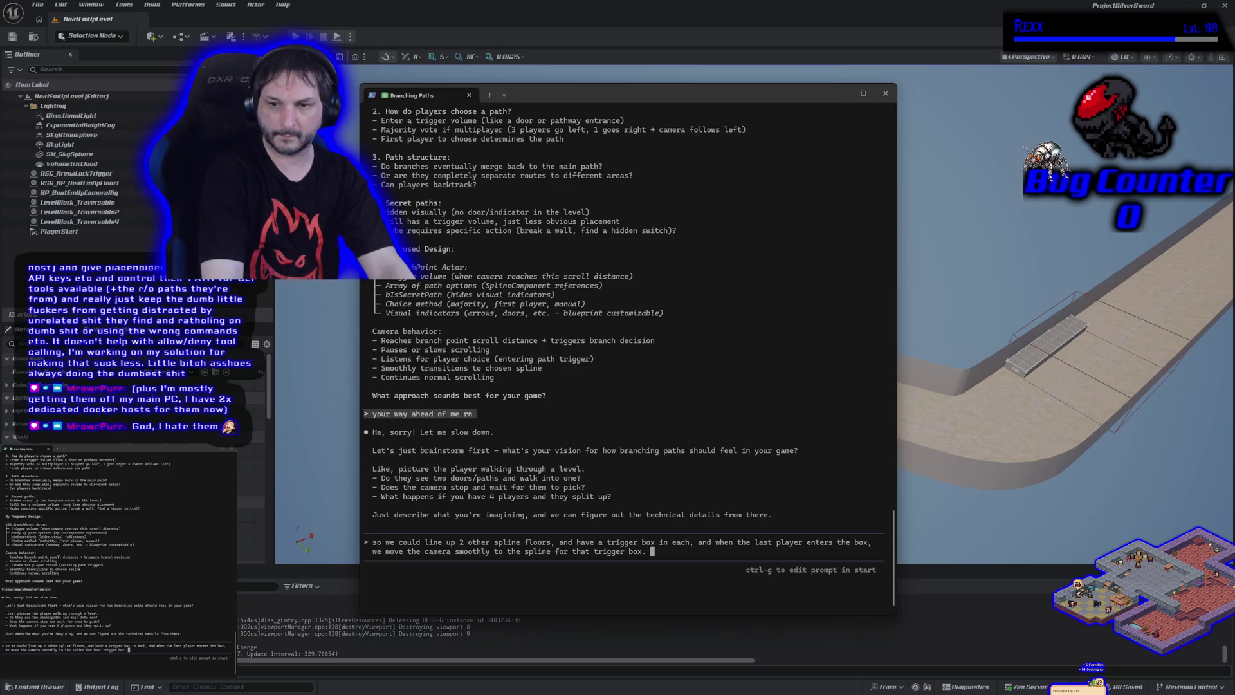
- Add that all 4 characters must trigger the volume, with meshes blocking between paths
text(all)
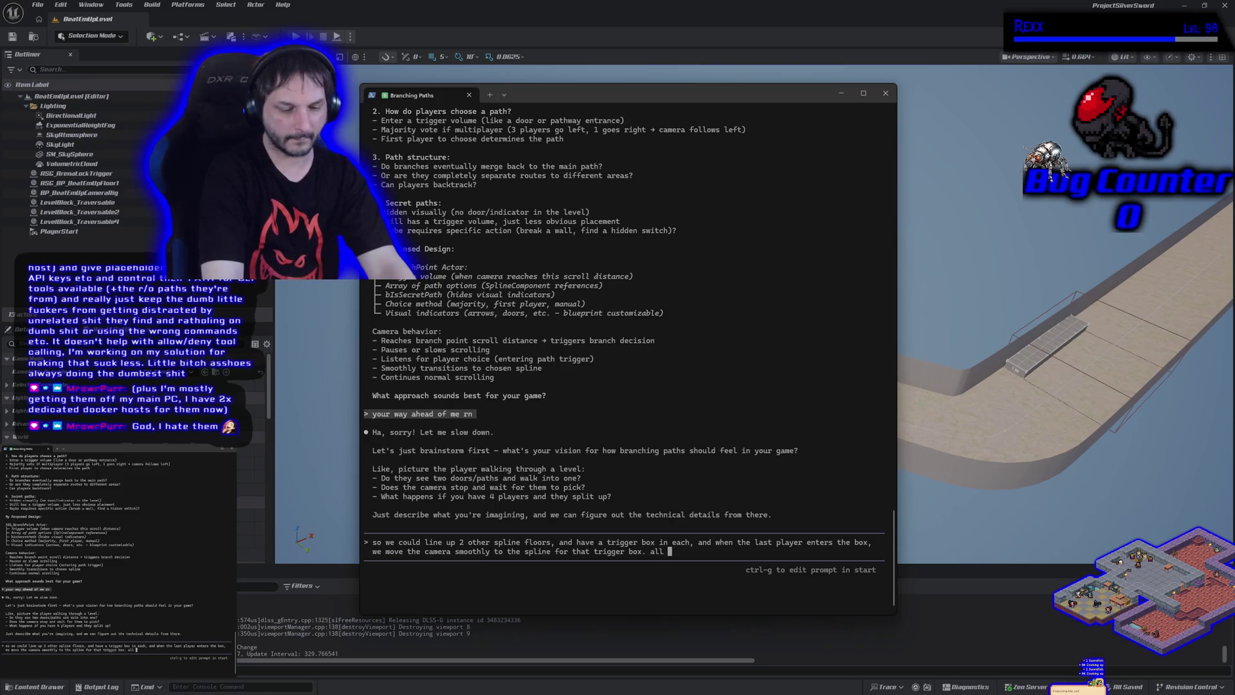
text( 4 charc)
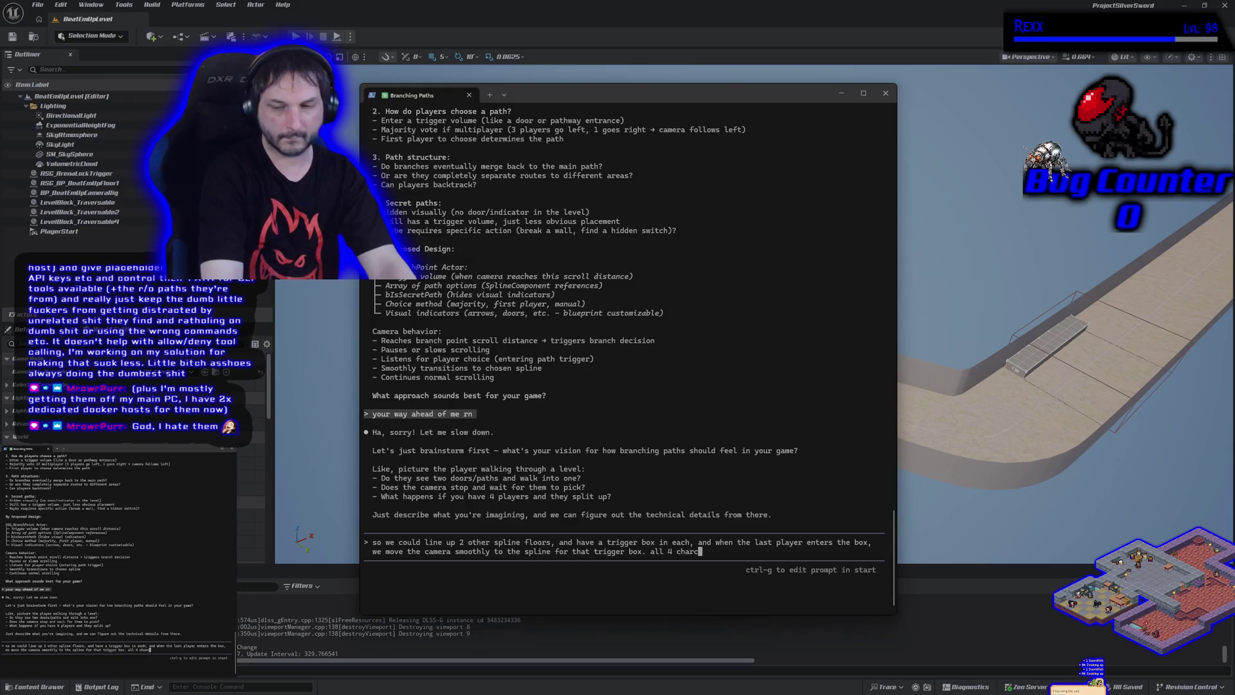
key(BackSpace)
text(ters)
key(BackSpace)
key(BackSpace)
key(BackSpace)
key(BackSpace)
key(BackSpace)
key(BackSpace)
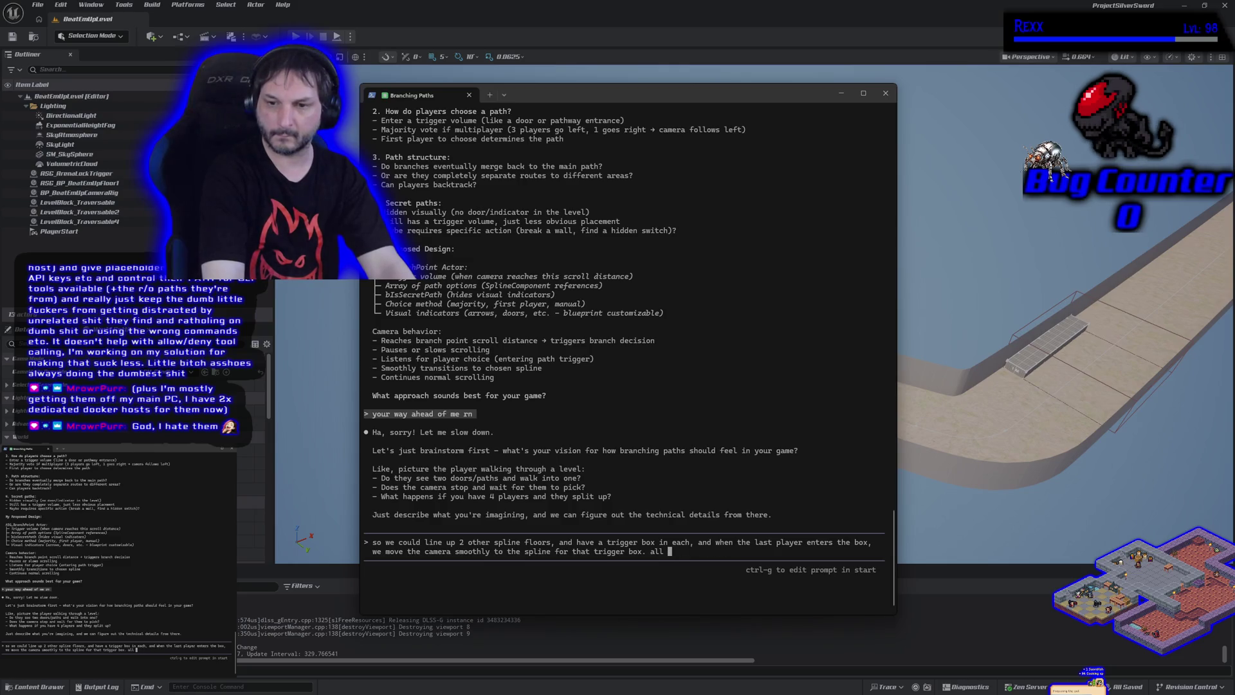
text(characte)
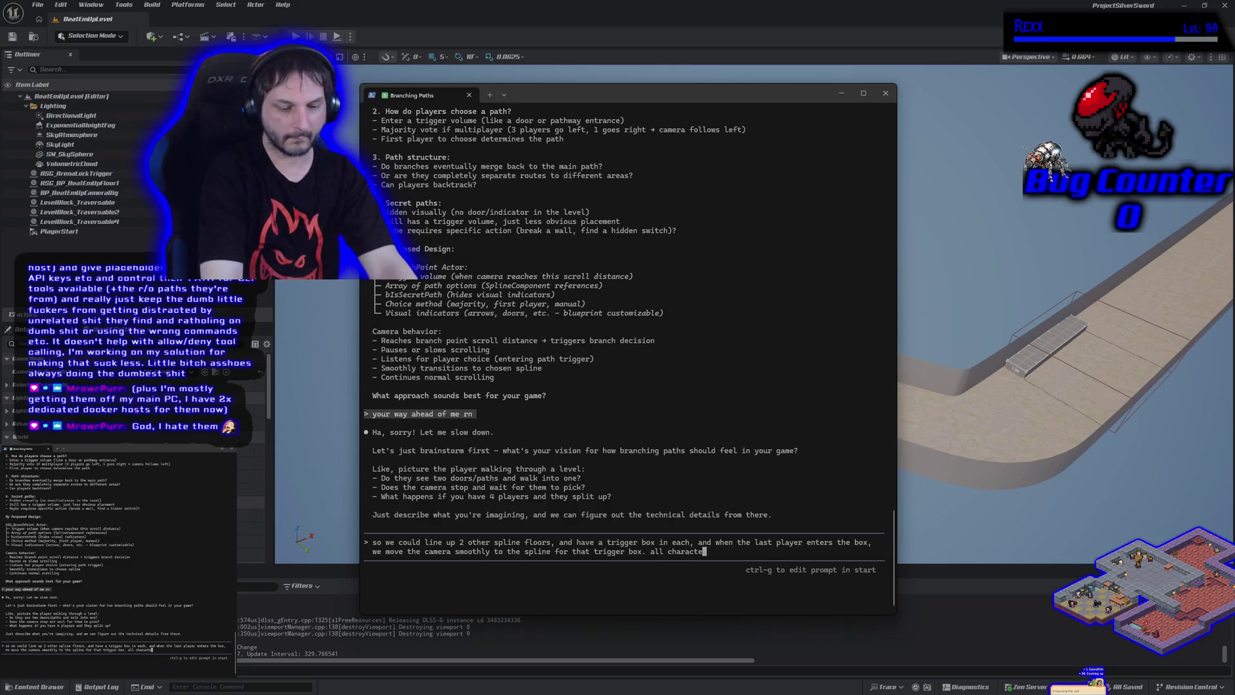
text(rs have to )
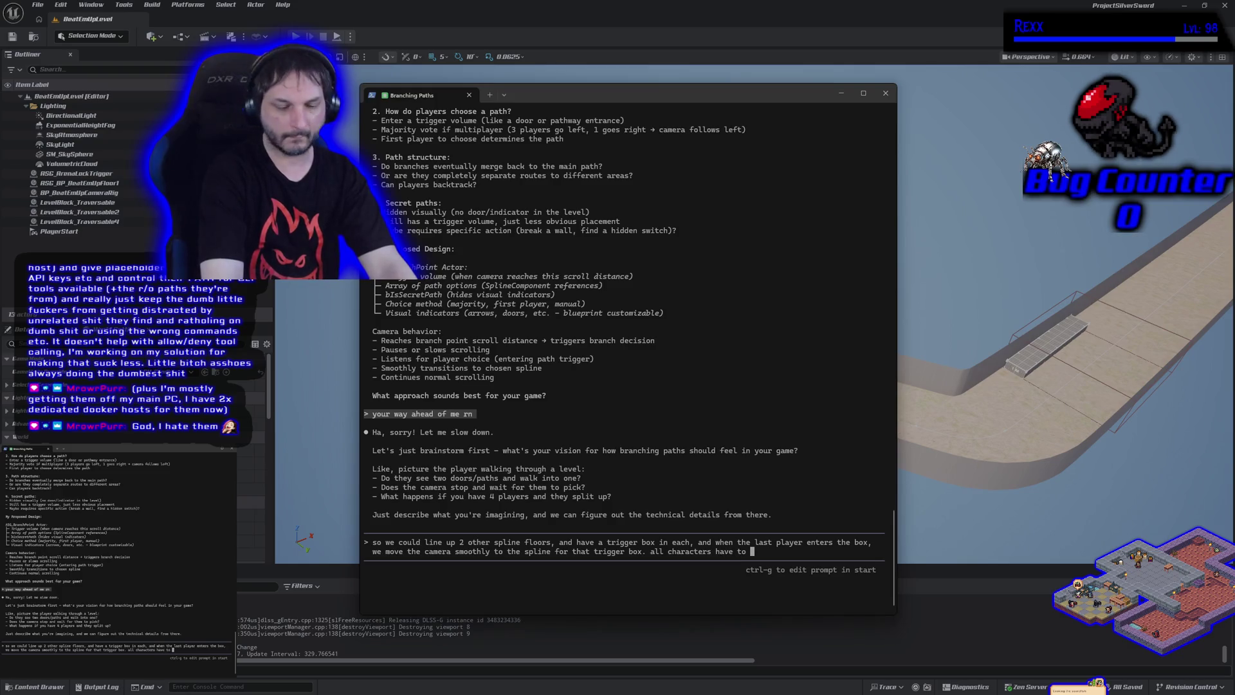
text(touch)
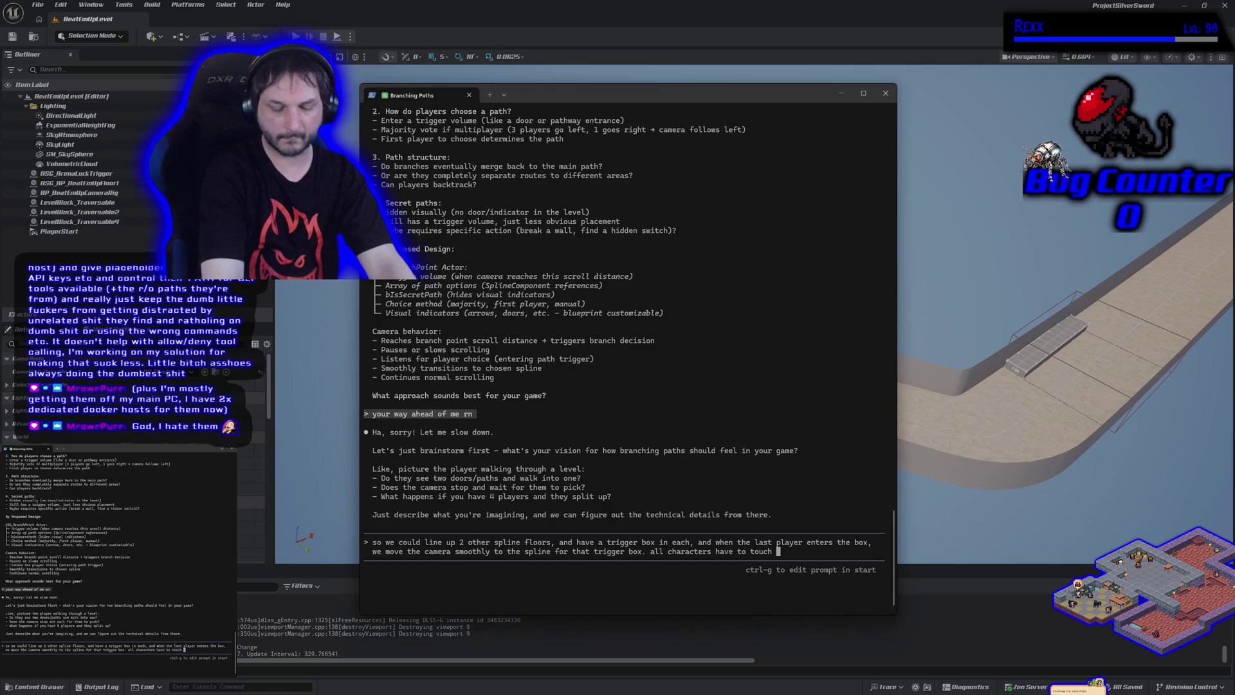
key(BackSpace)
key(BackSpace)
key(BackSpace)
text(trigger)
text( the volume, so t)
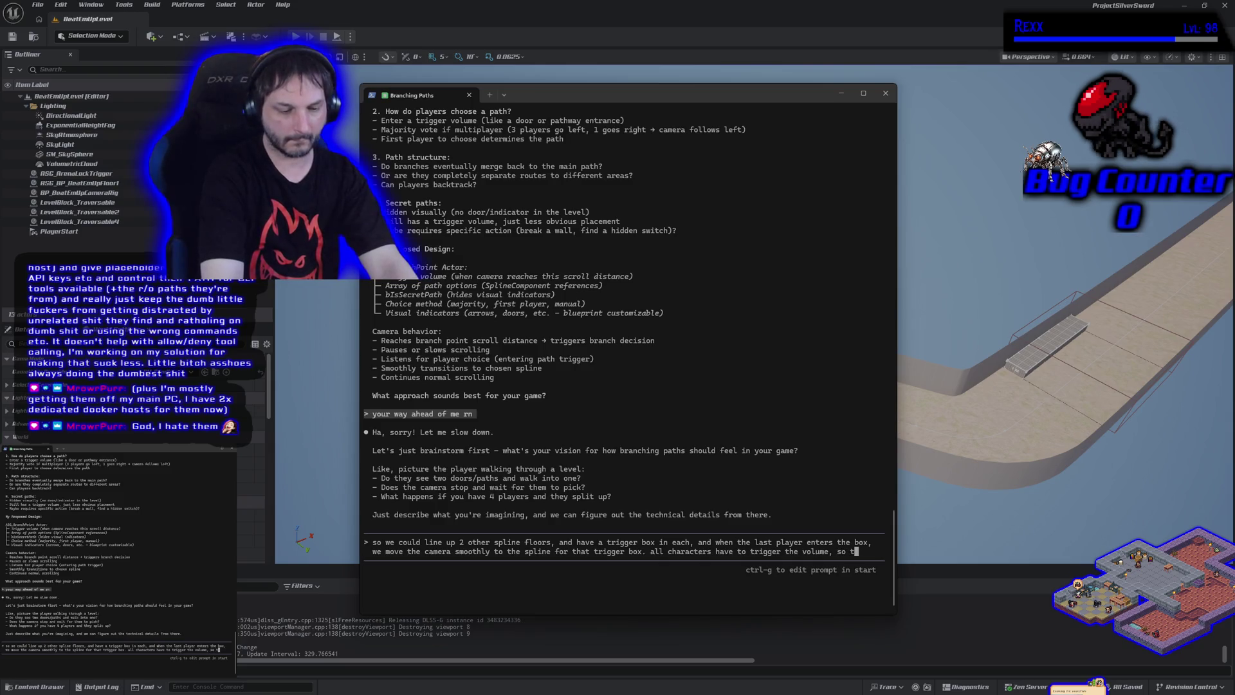
key(BackSpace)
text(we can avoid i)
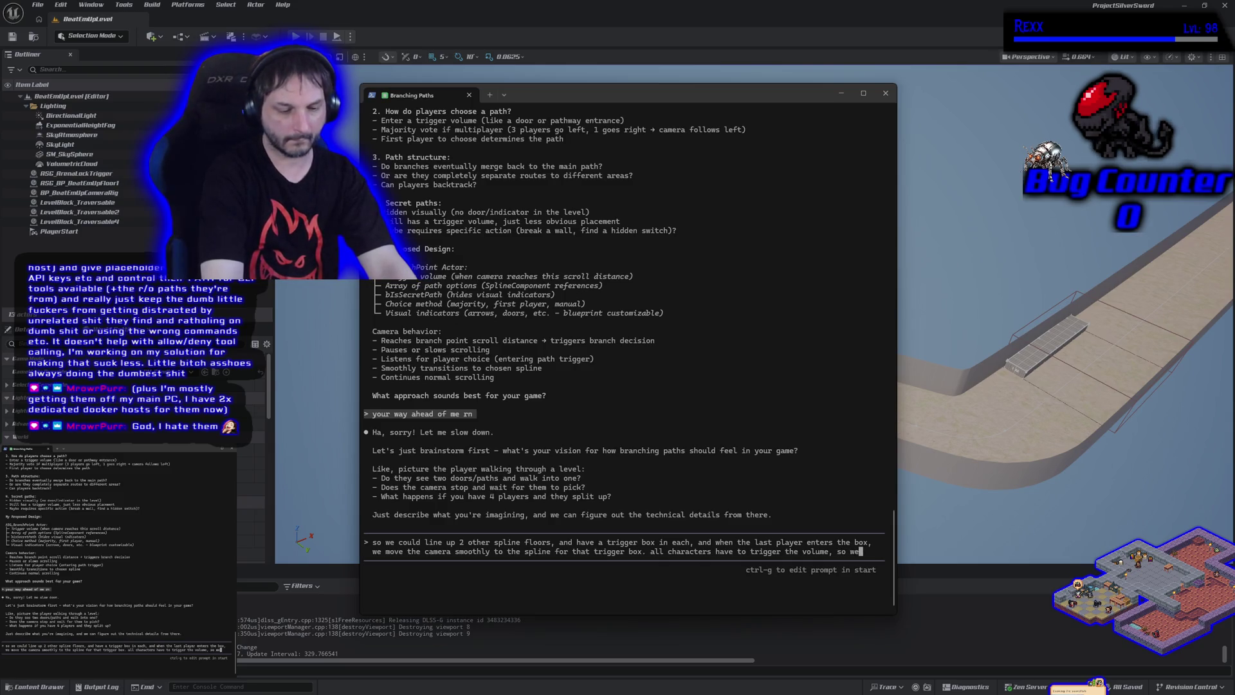
text(nstan)
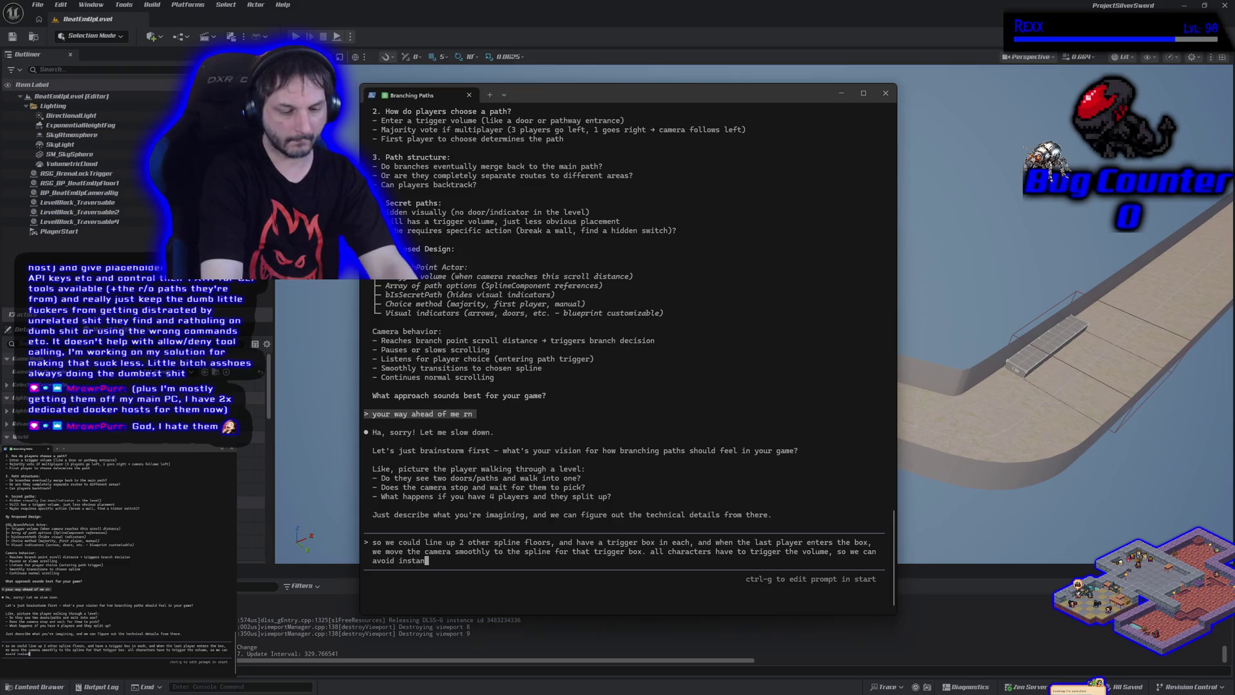
text(ces where diff)
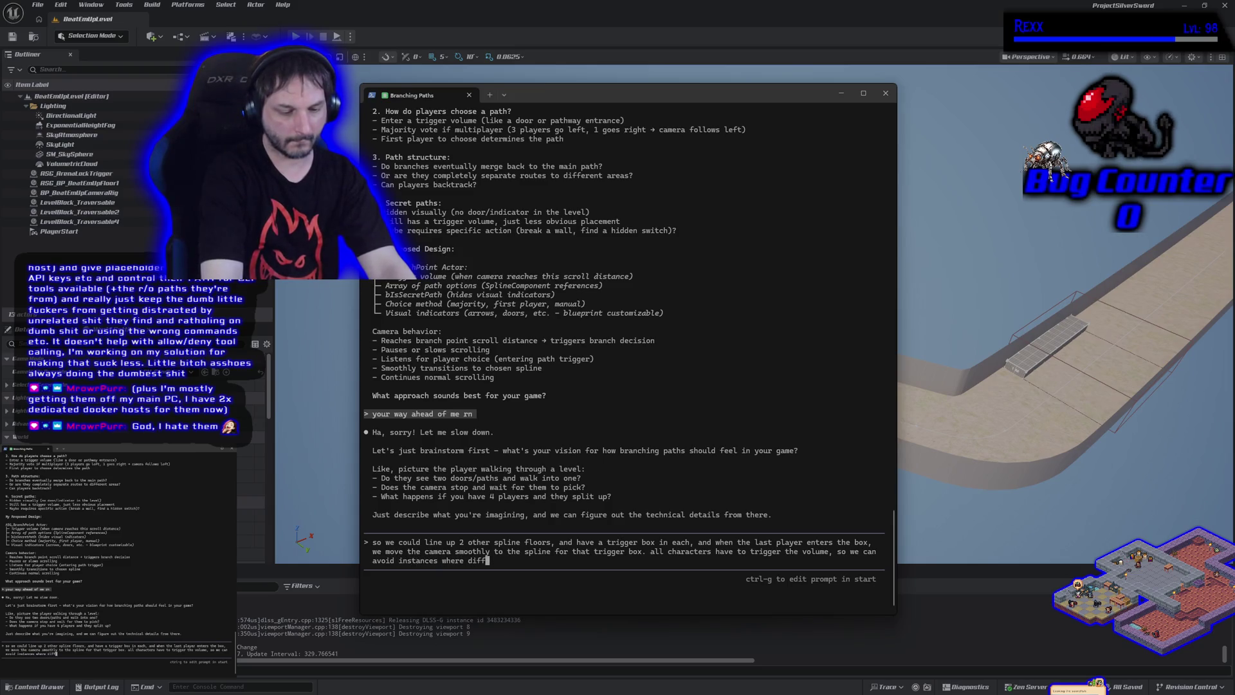
text(erent players )
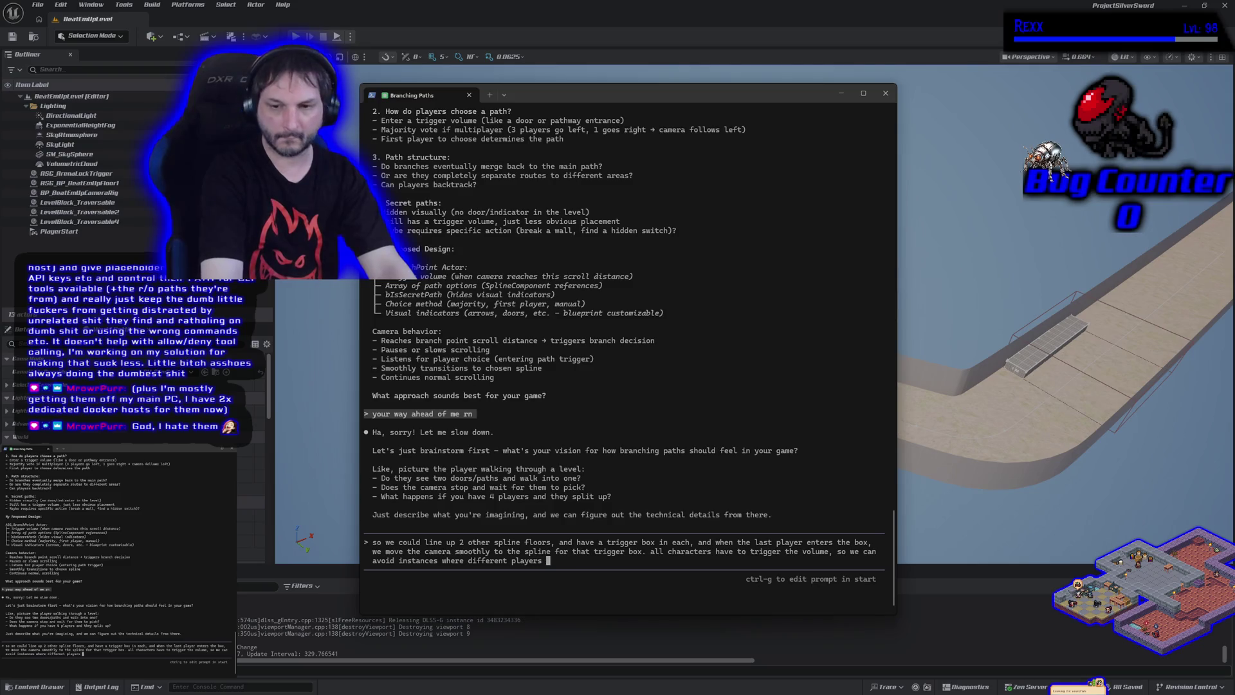
text(enter diffferen)
key(BackSpace)
key(BackSpace)
key(BackSpace)
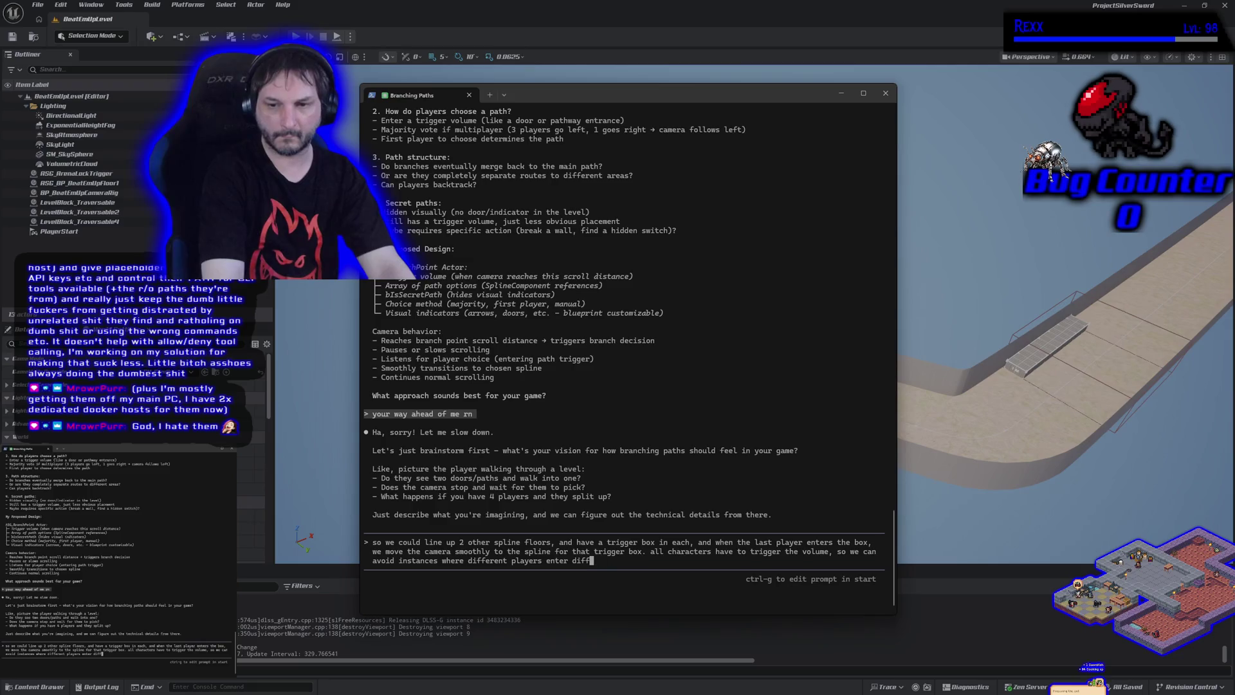
text(erent )
text(trigger volumes.)
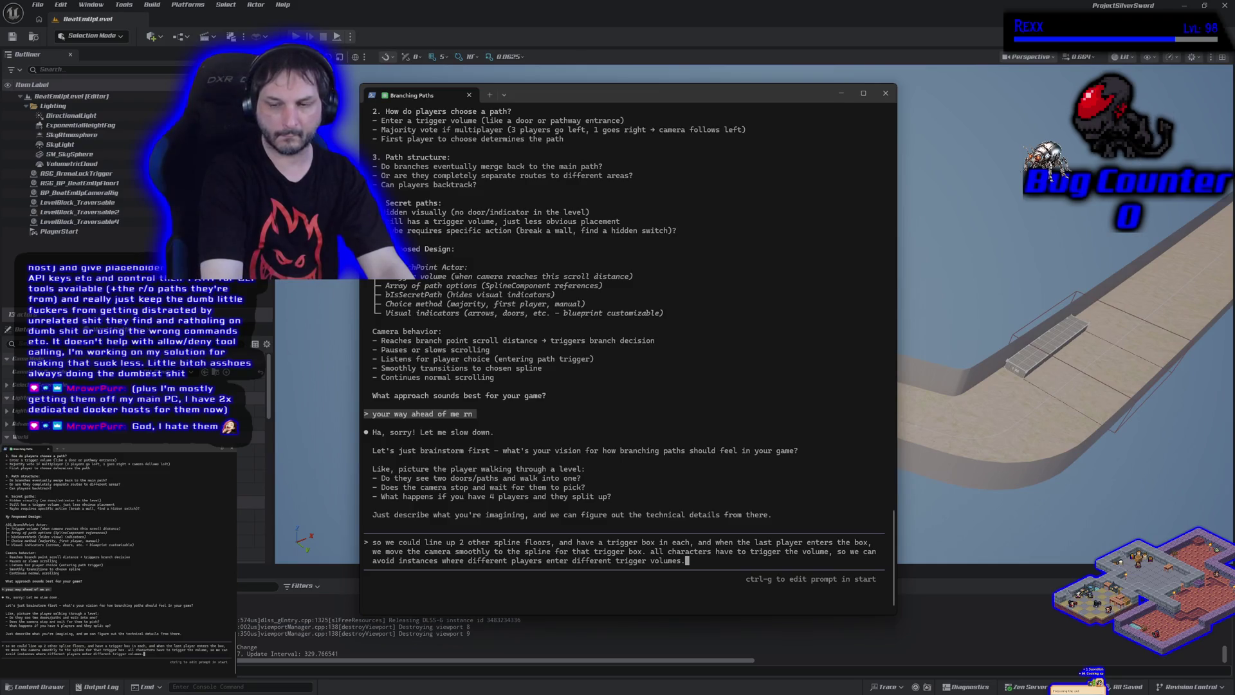
text( i can )
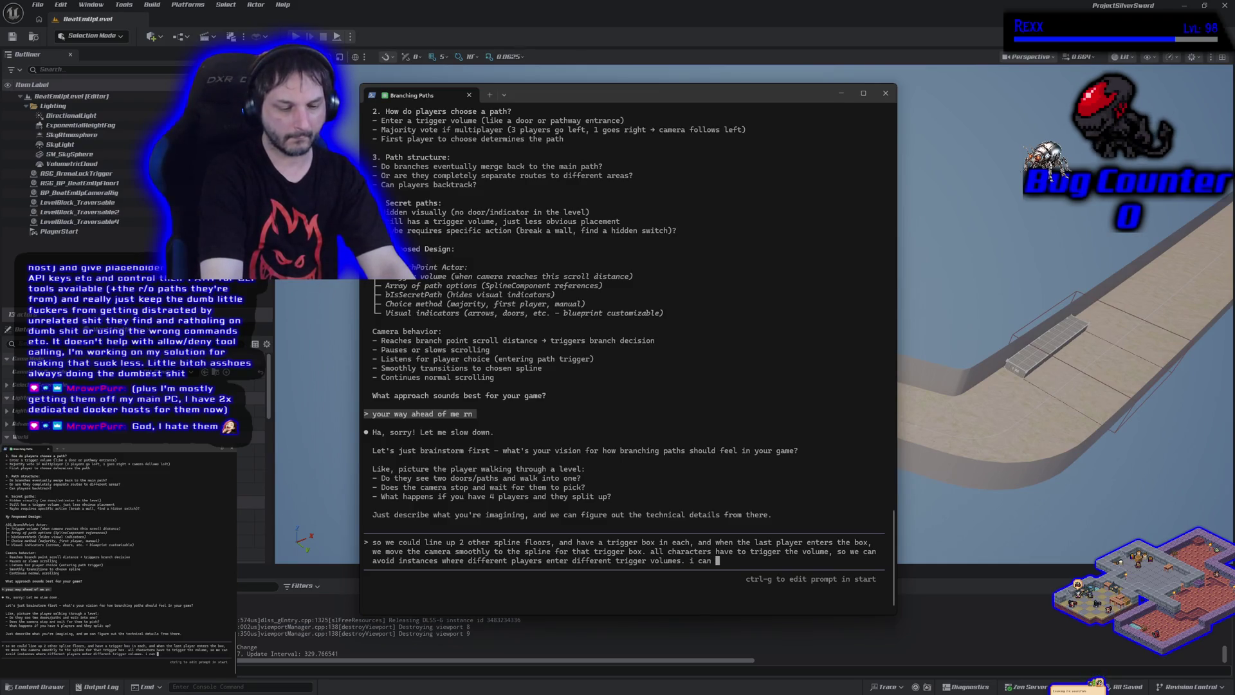
text(use meshes )
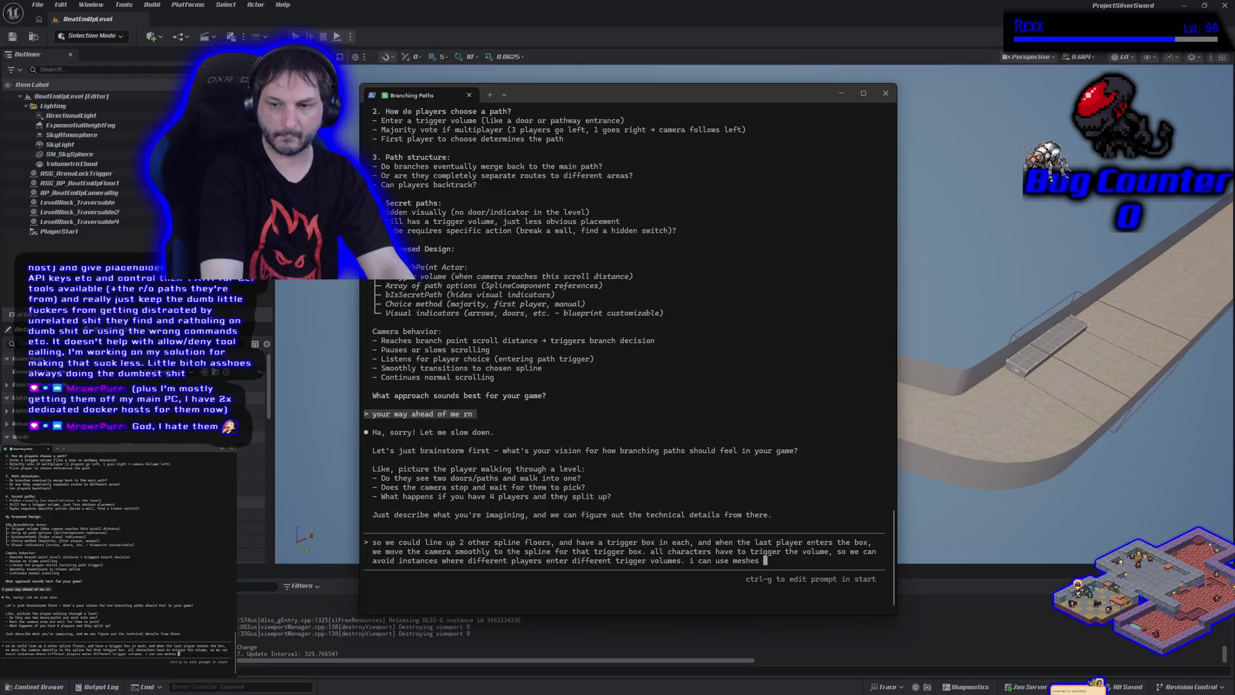
text(to )
text(block )
text(between the )
text(paths )
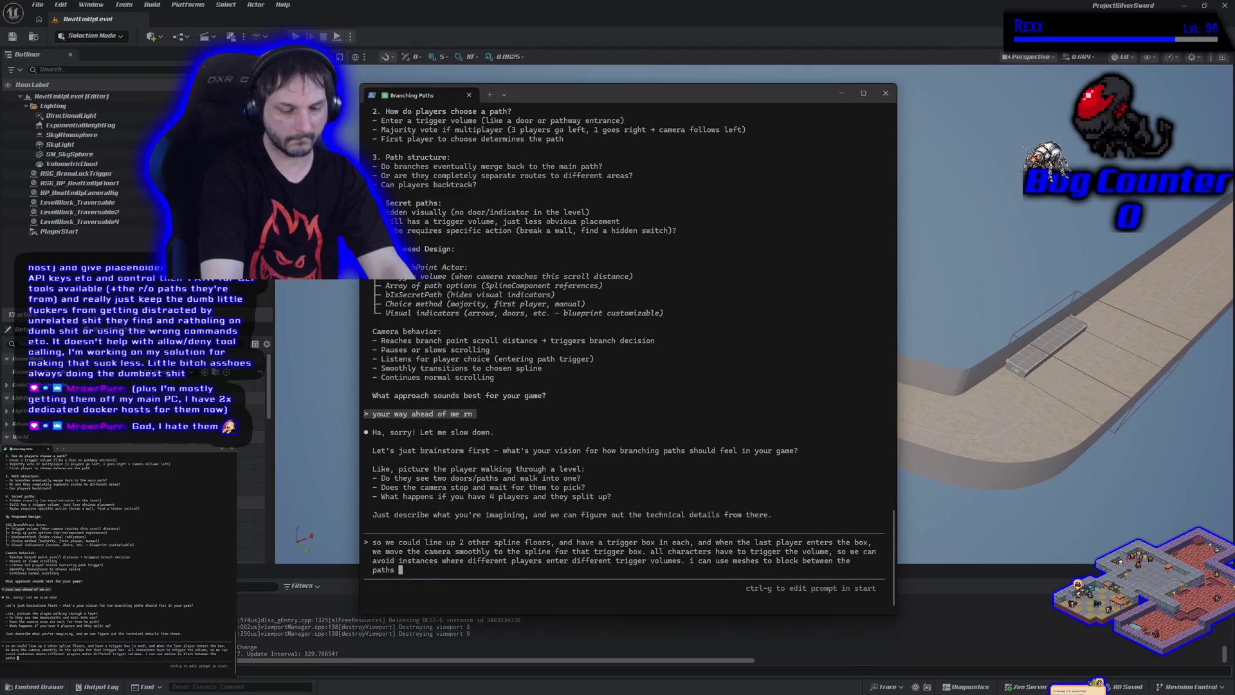
text(so we wont )
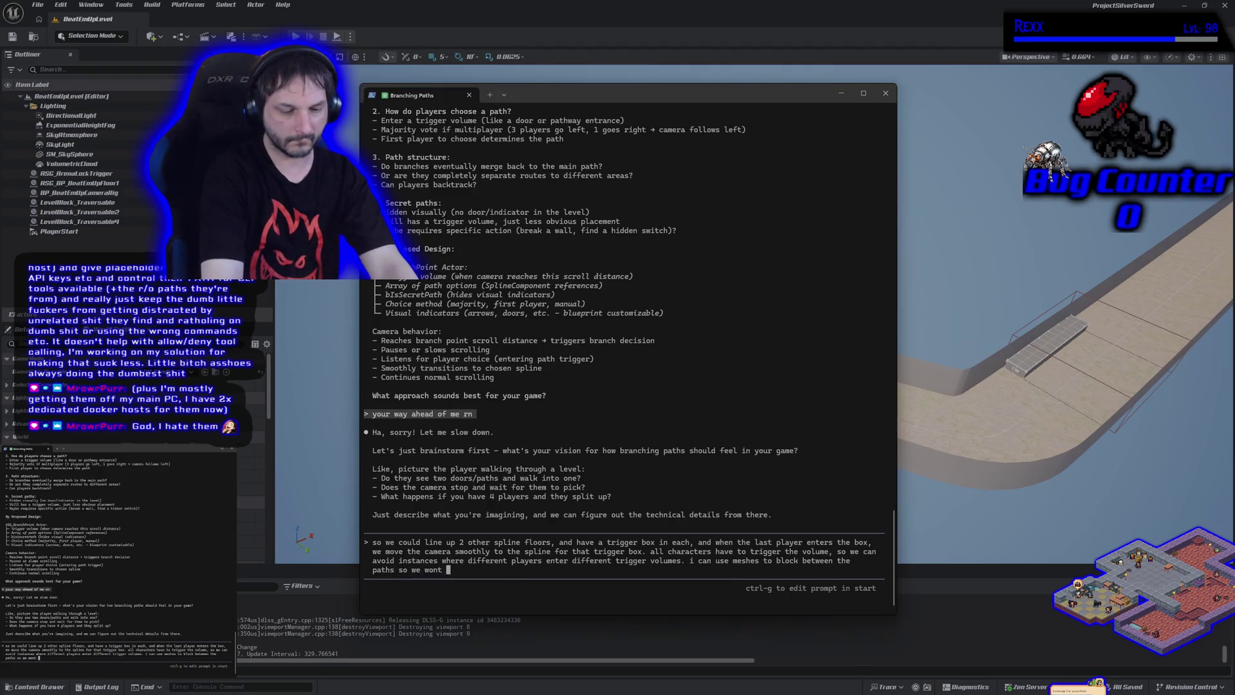
text(have to worry ab)
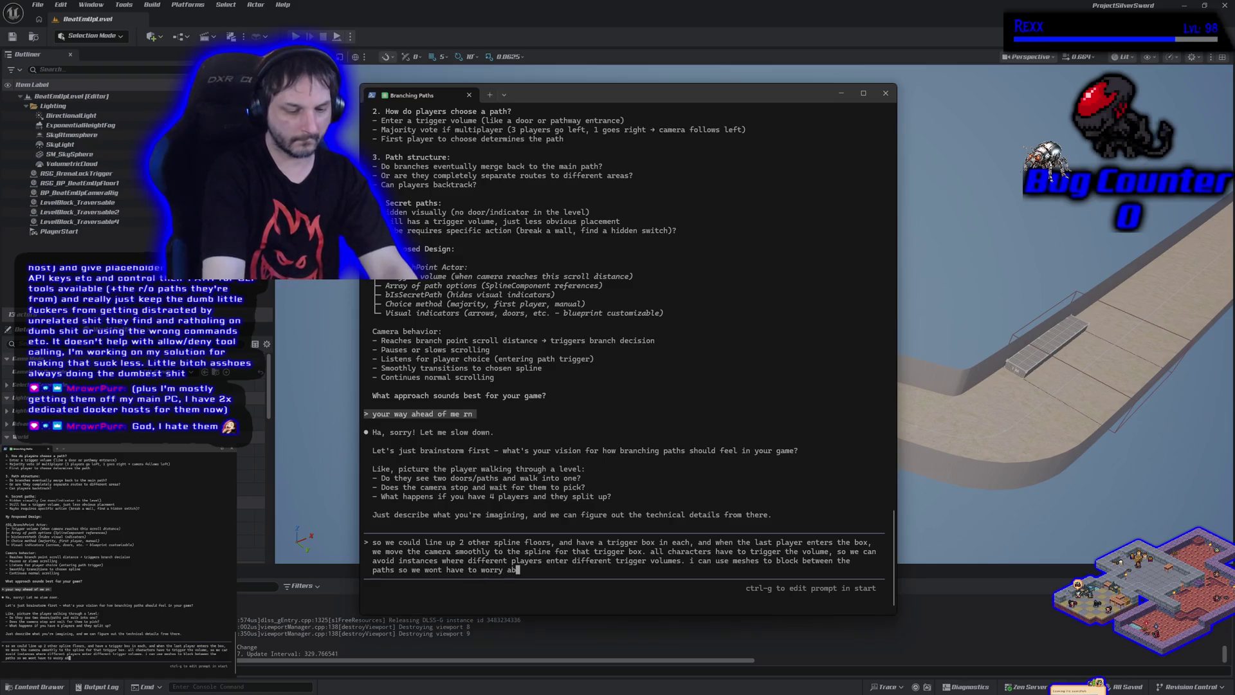
text(out he collision )
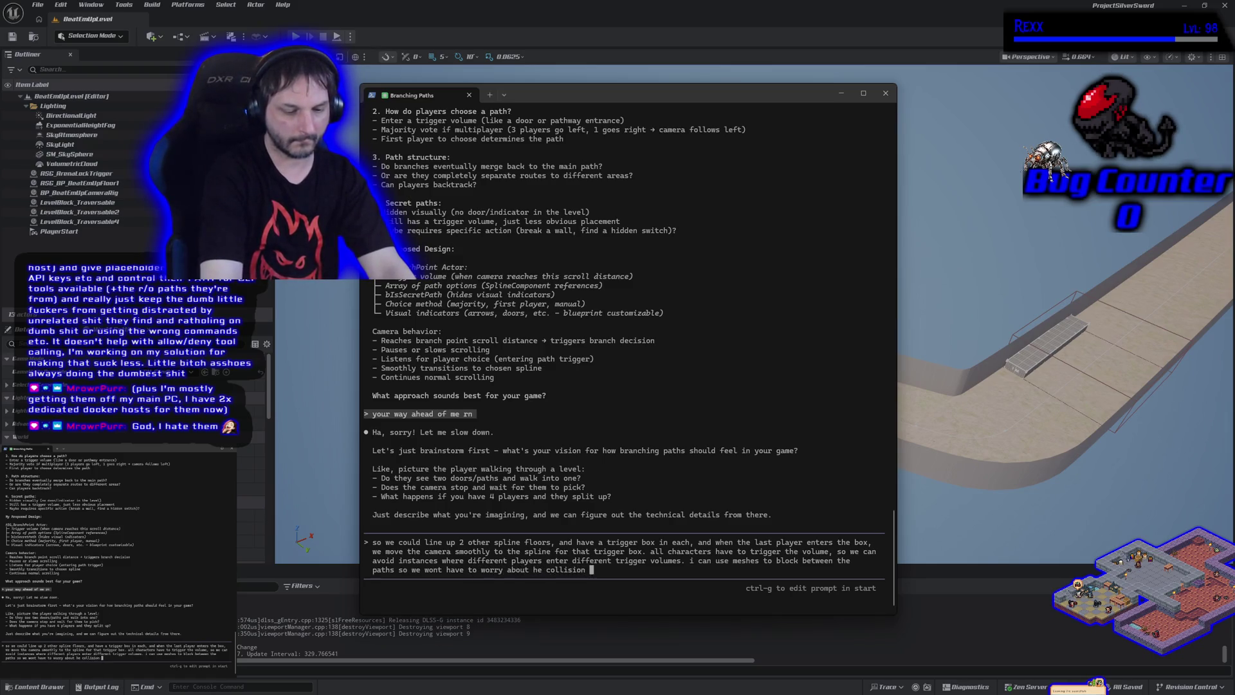
text(walls on the side)
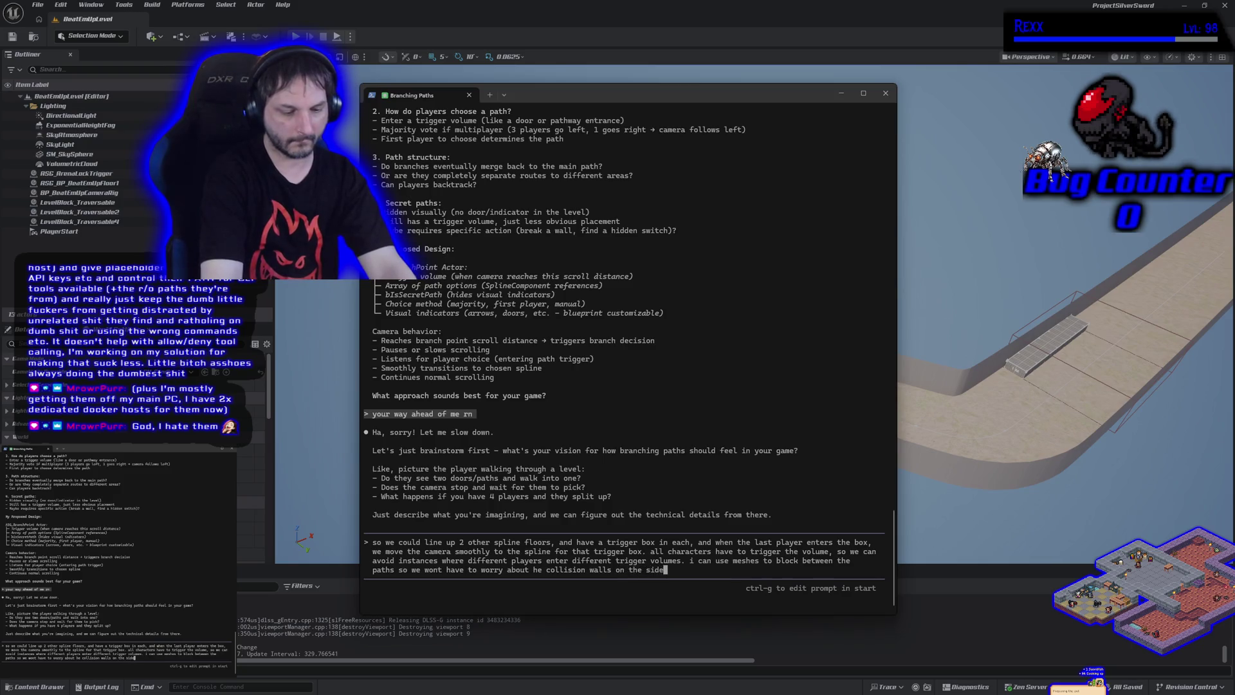
text(s of the )
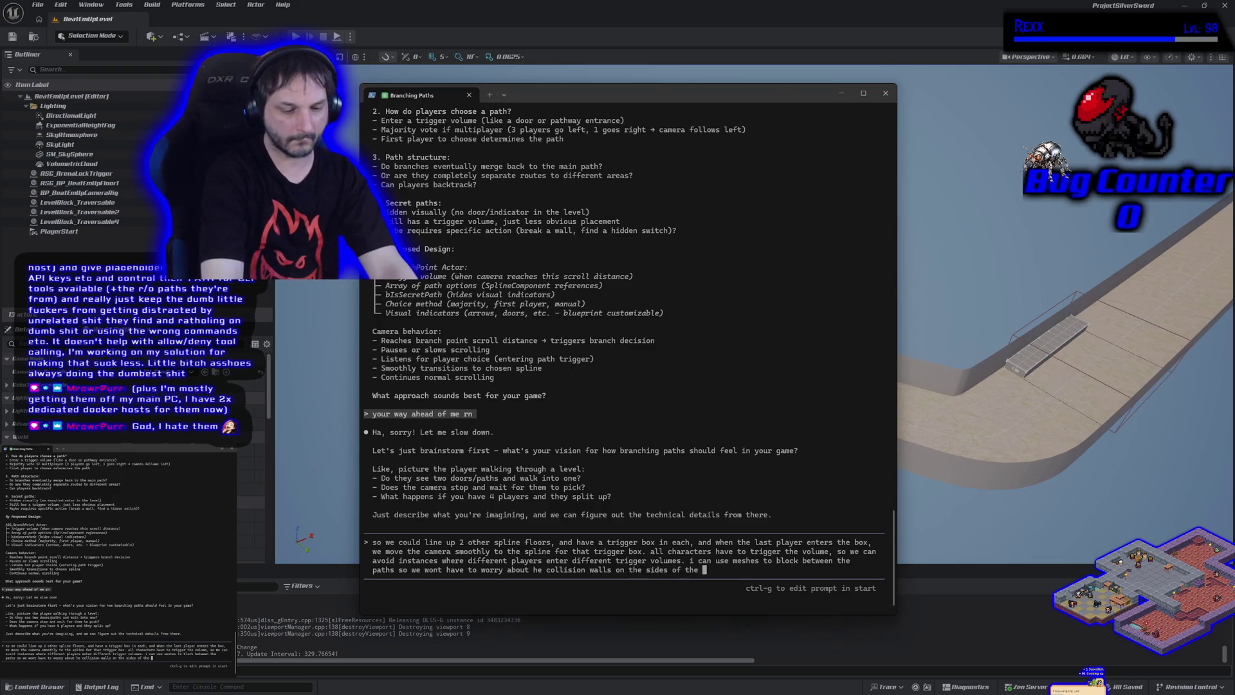
text(paths)
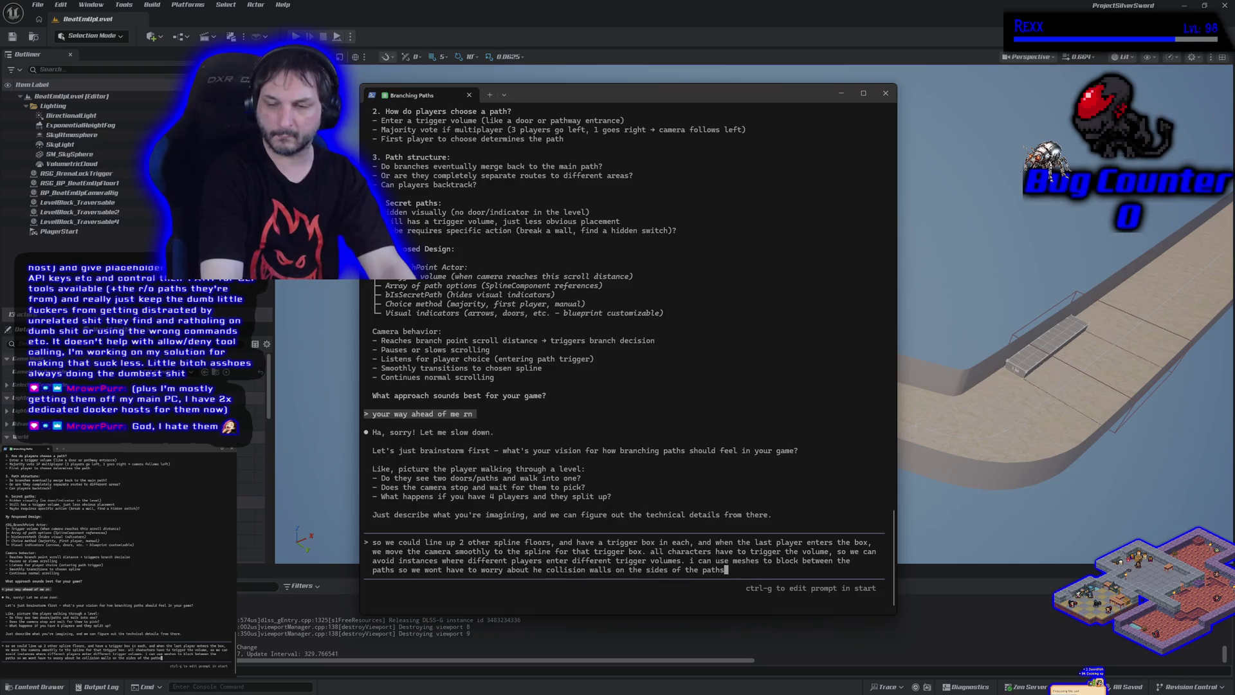
text(.)
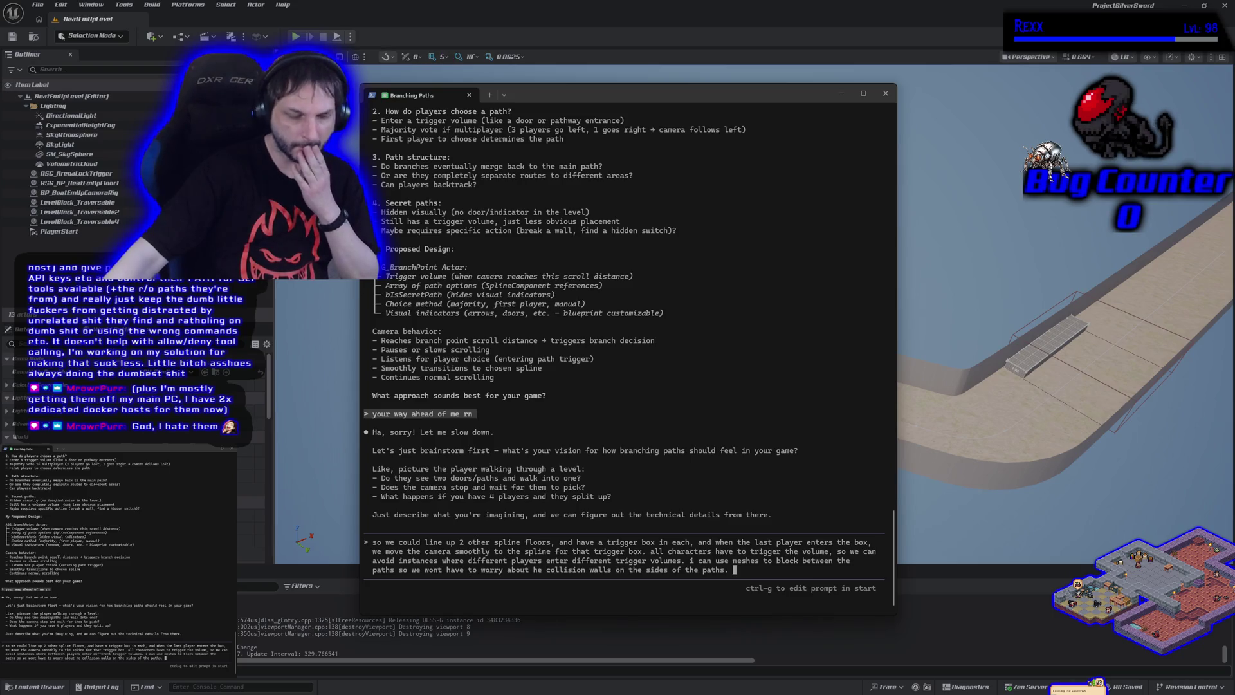
key(alt+Tab)
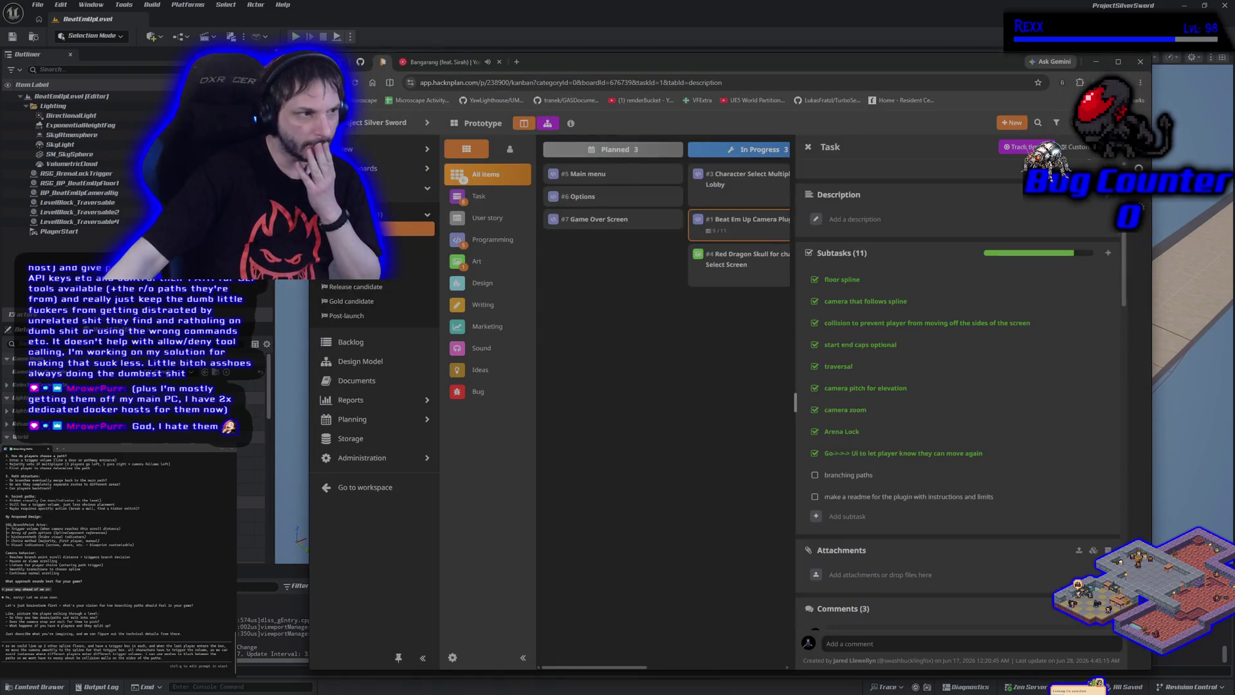
- Play the Dirty Electro Dubstep Mix from the YouTube Music home page, then return to the terminal
click(460, 62)
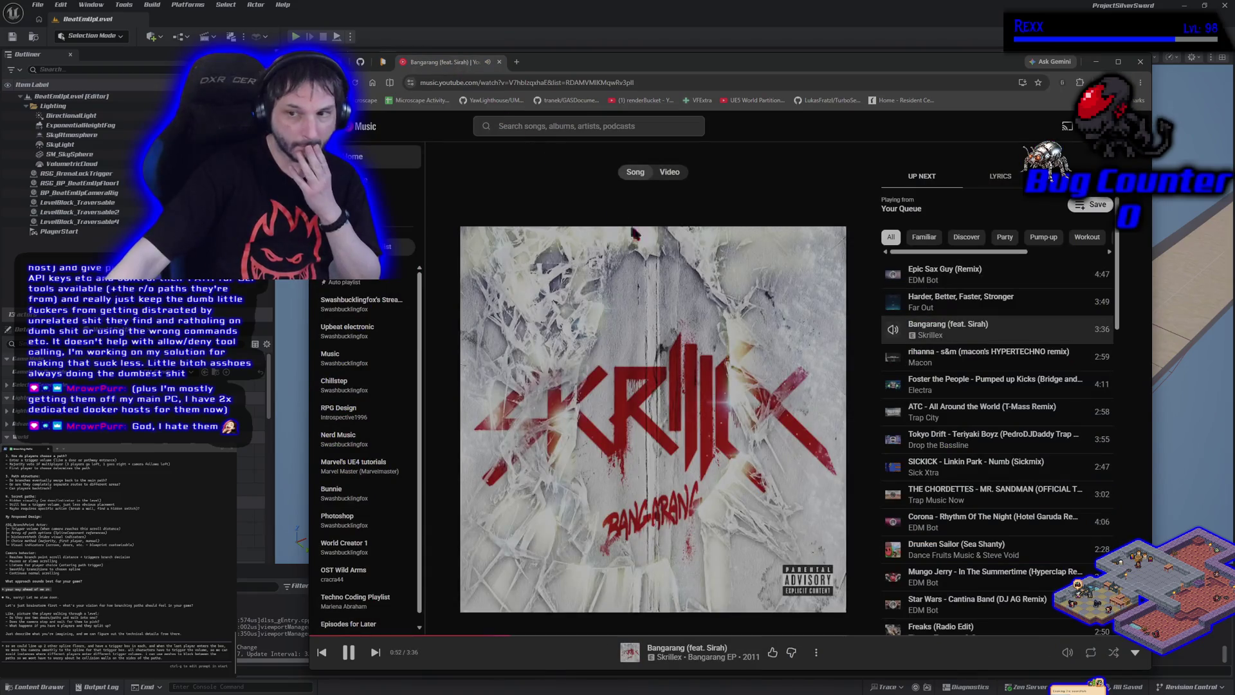
click(368, 133)
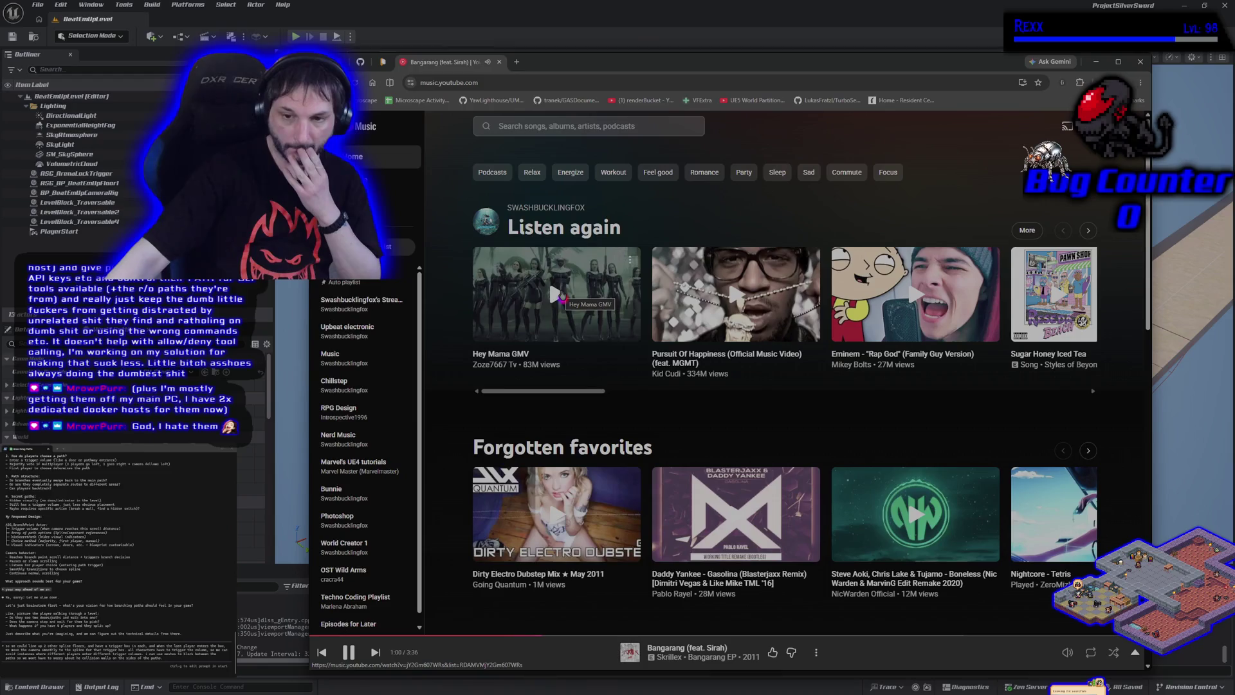
click(556, 514)
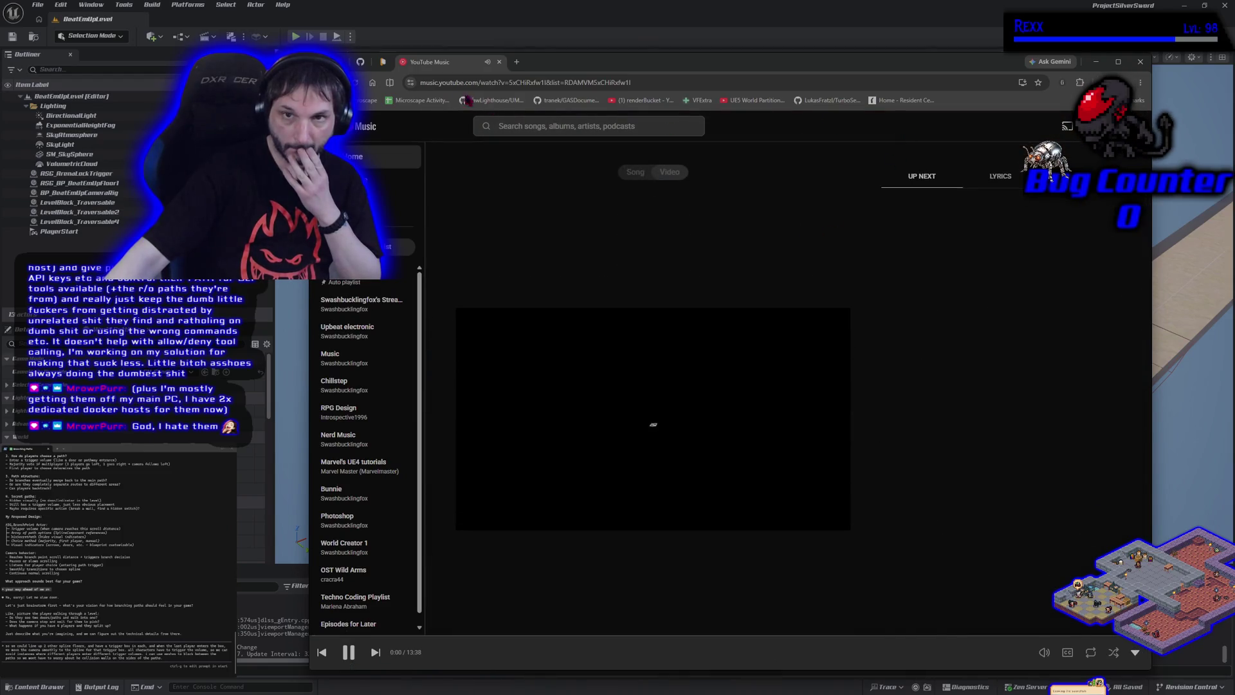
key(alt+Tab)
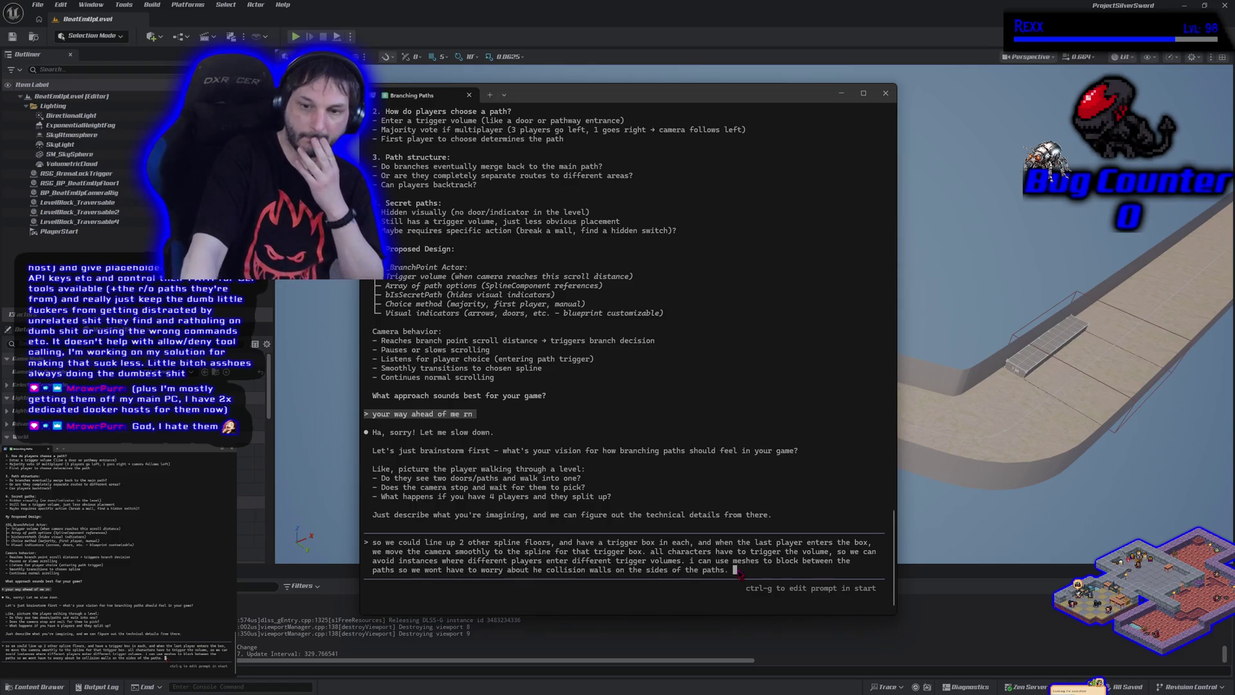
- Submit the spline-floor and trigger-box idea and wait for the assistant's ASG_BranchPoint design
key(Return)
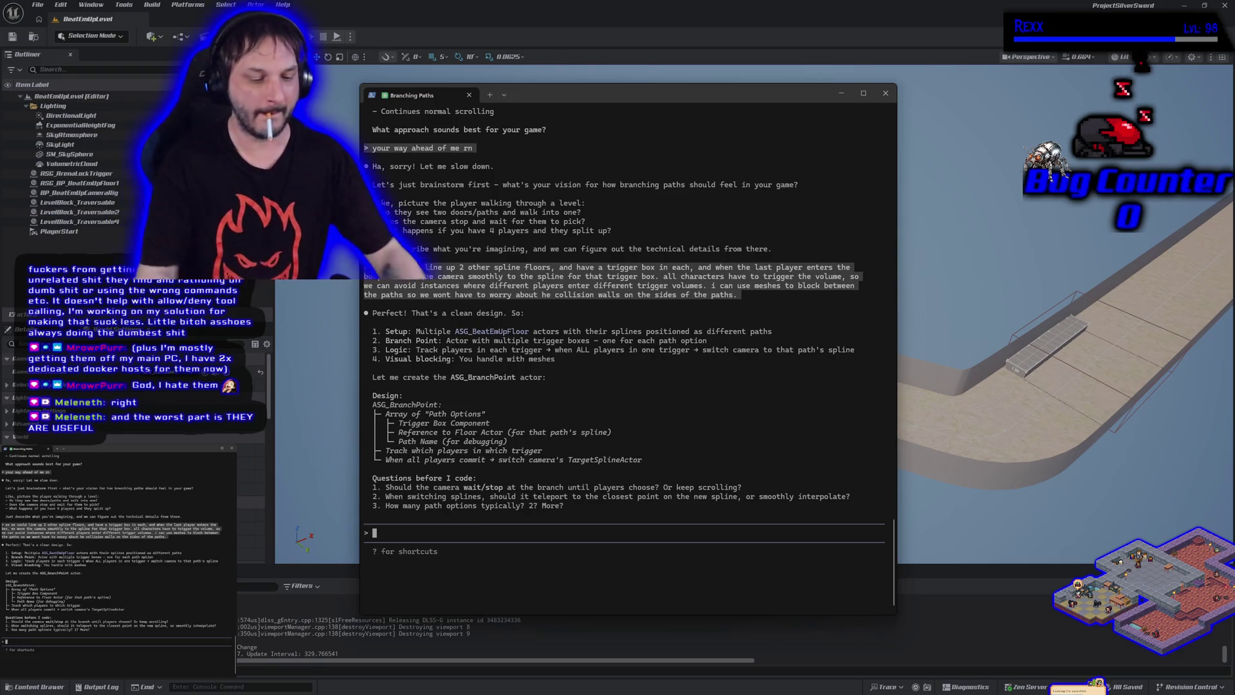
- Answer that branches sit at the previous spline's end with smooth interpolation, and at most 2 branches at a time
text(branches wo)
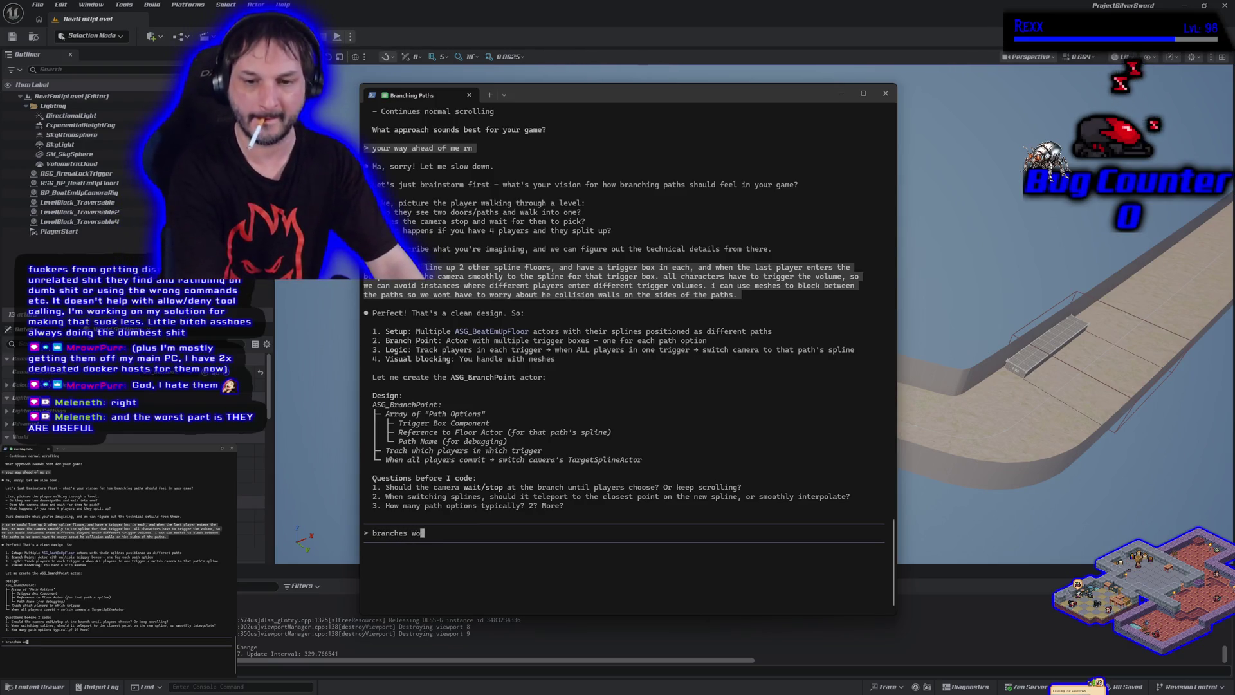
text(uld be at the en)
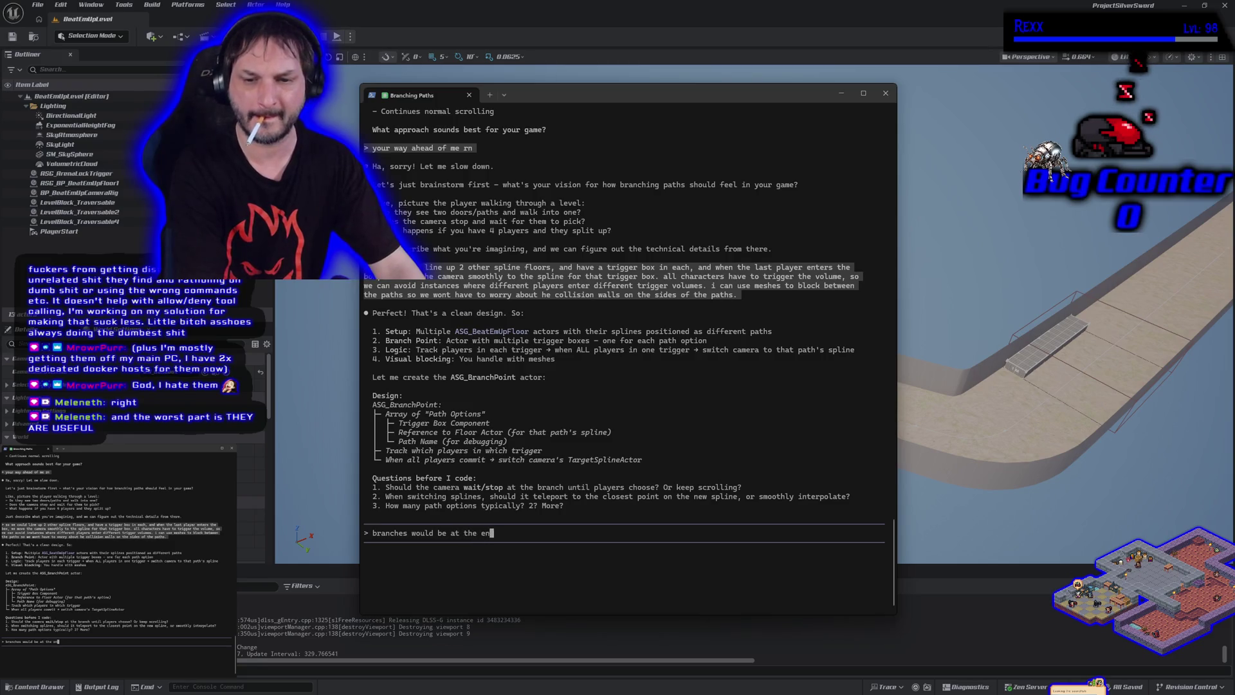
text(d of the p)
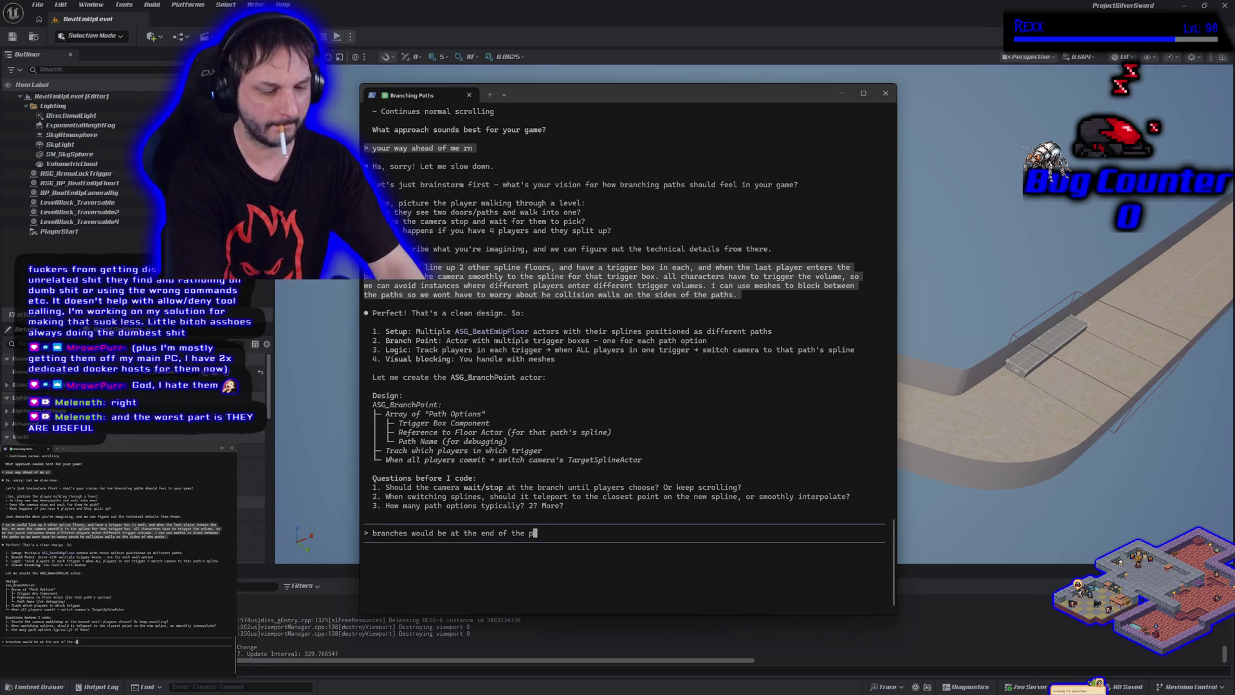
text(revious s)
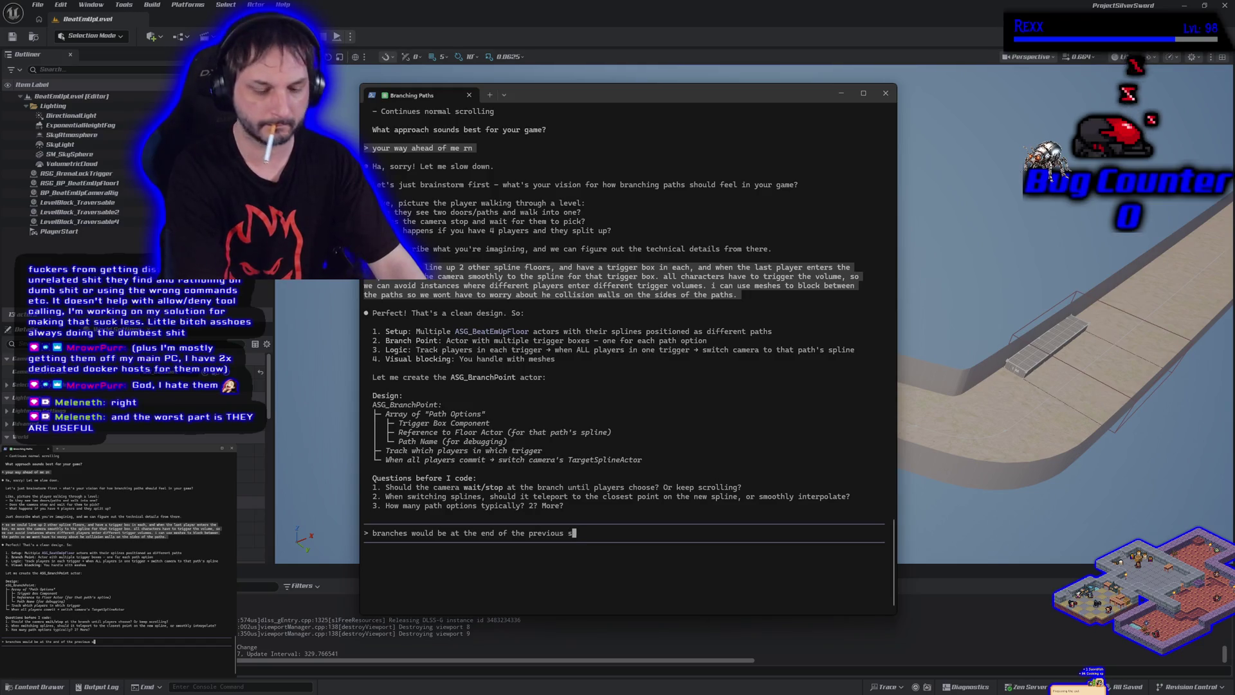
text(pline, )
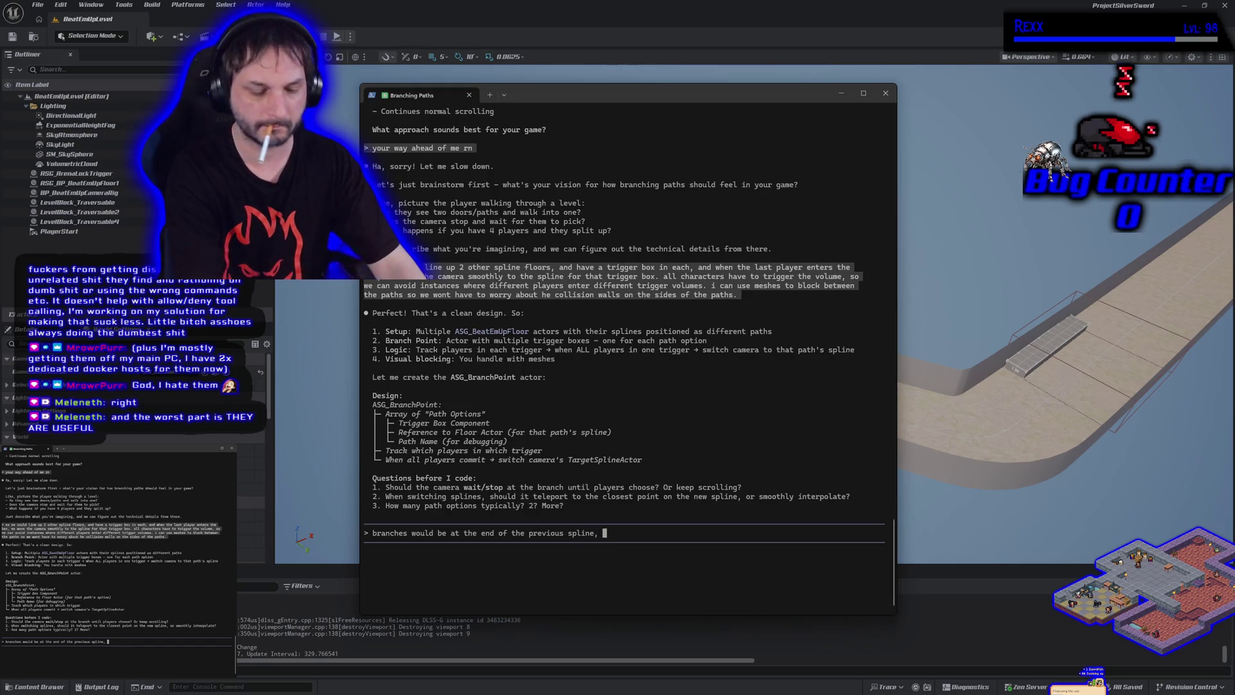
text(so we can ho)
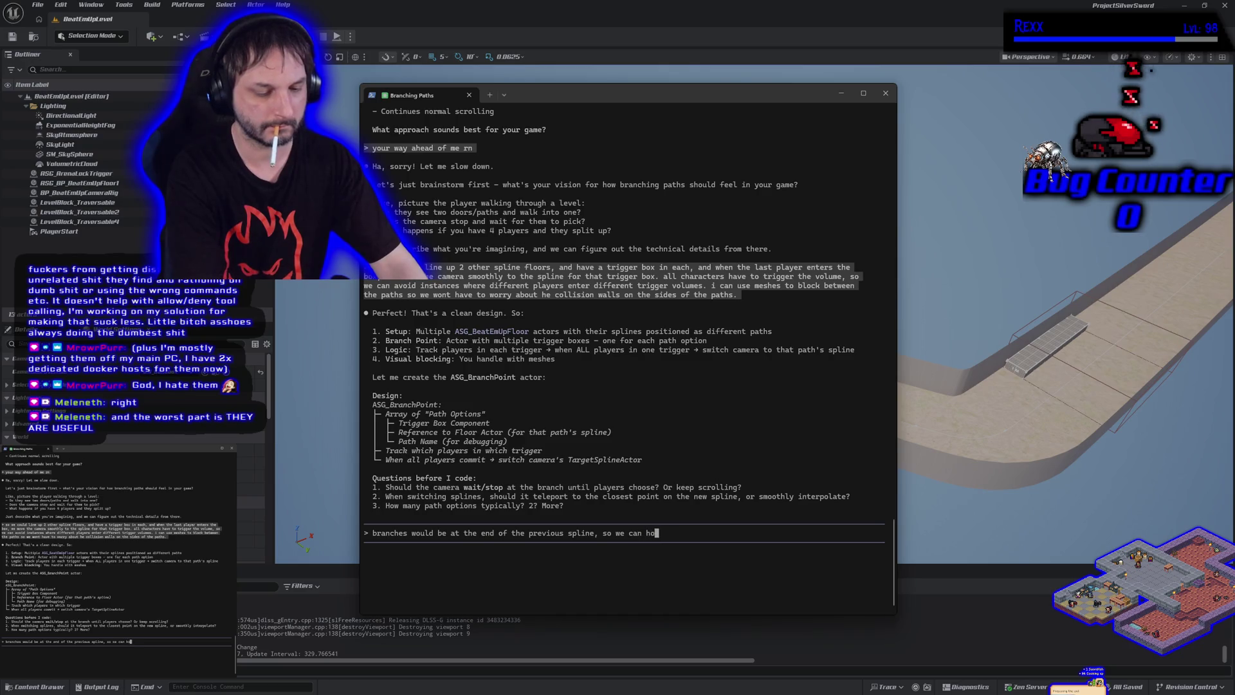
text(ld the camera there)
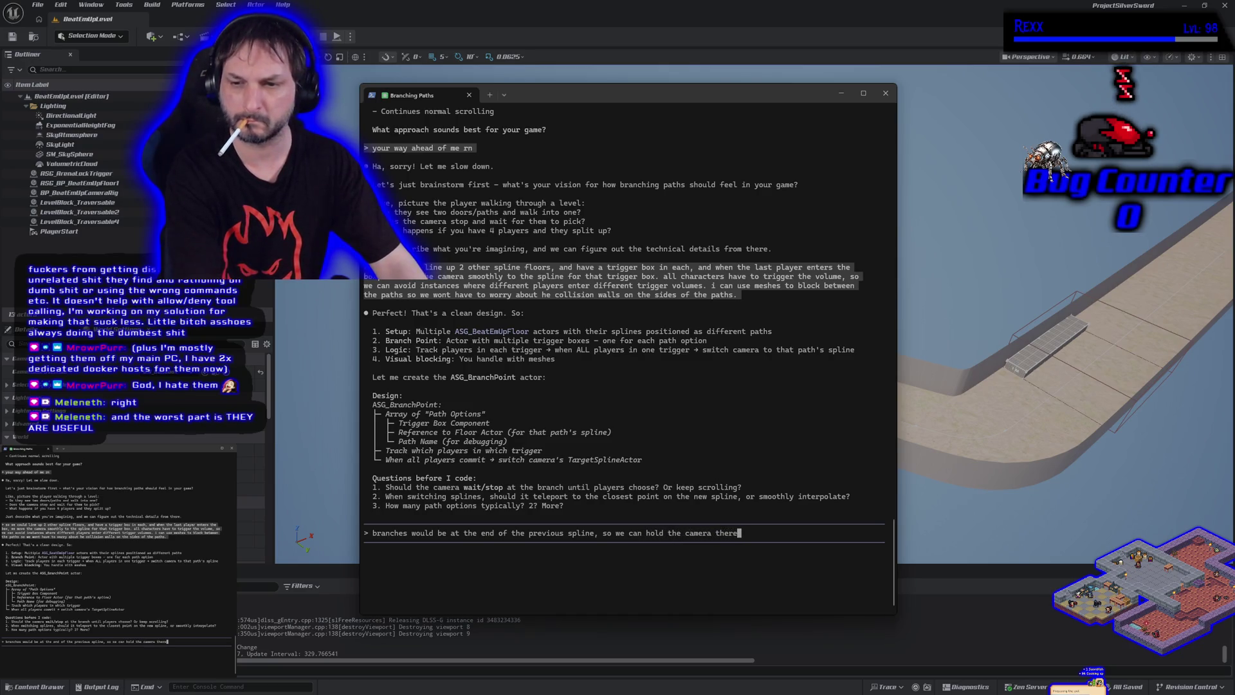
text( until we )
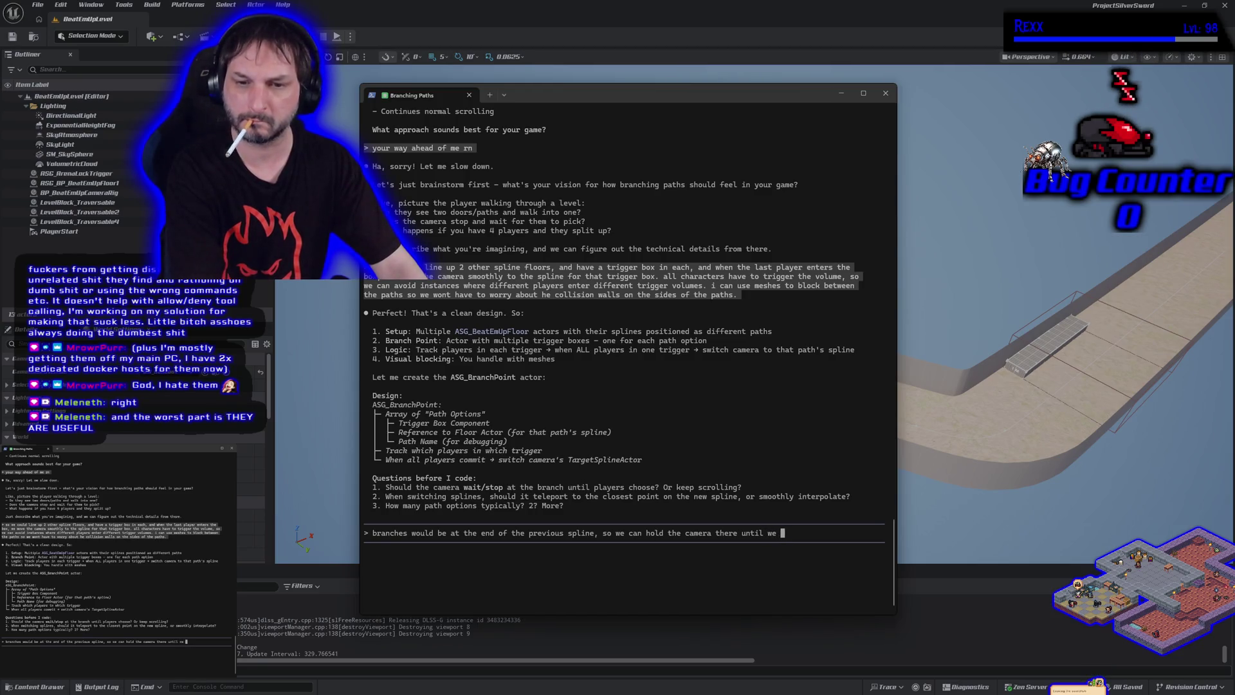
text(switch )
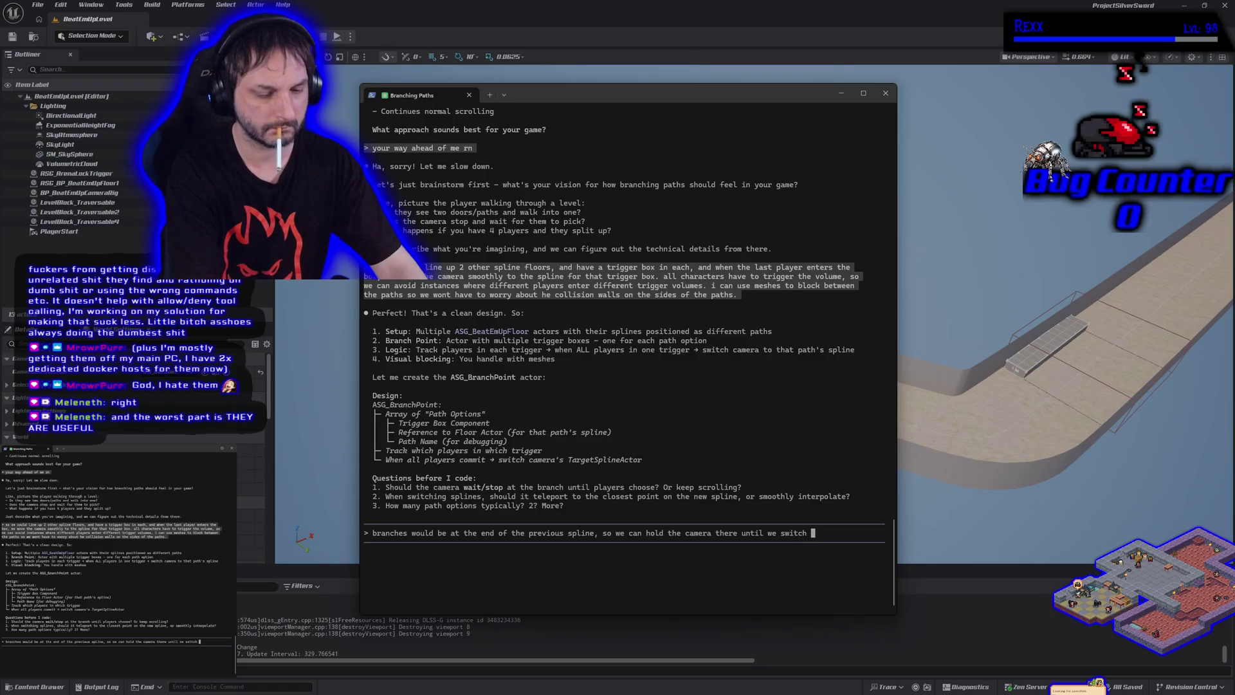
text(splines smoothly)
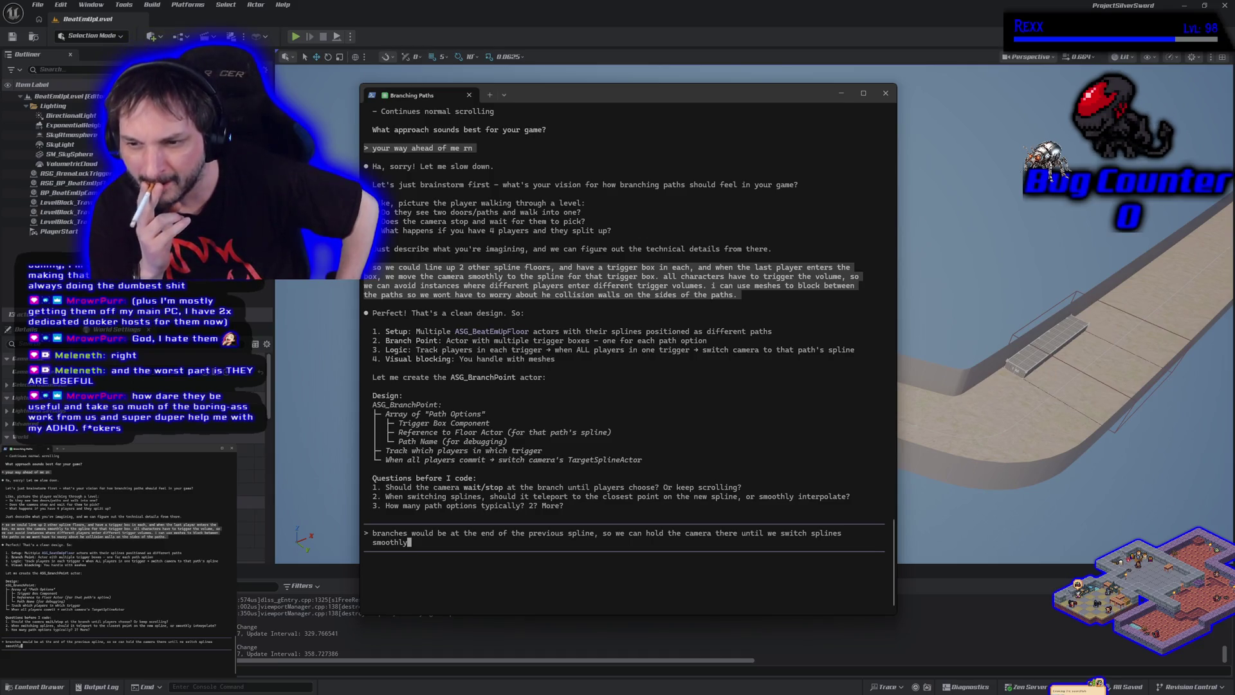
text(interpola)
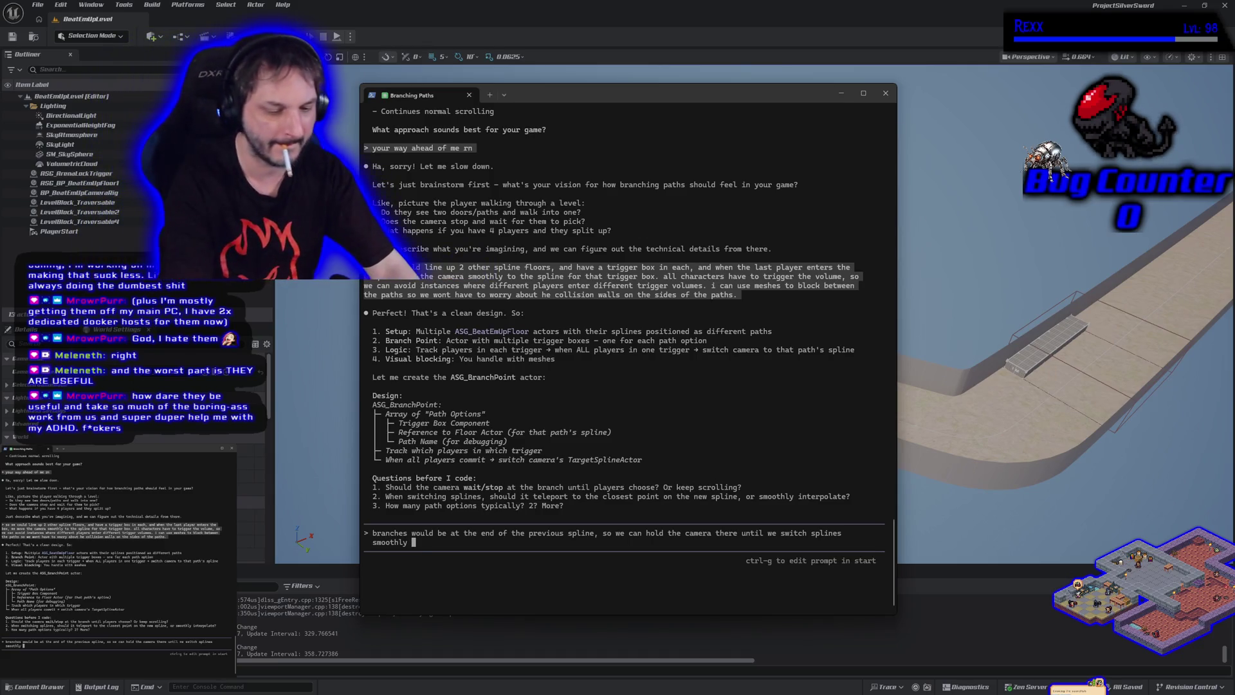
text(ted)
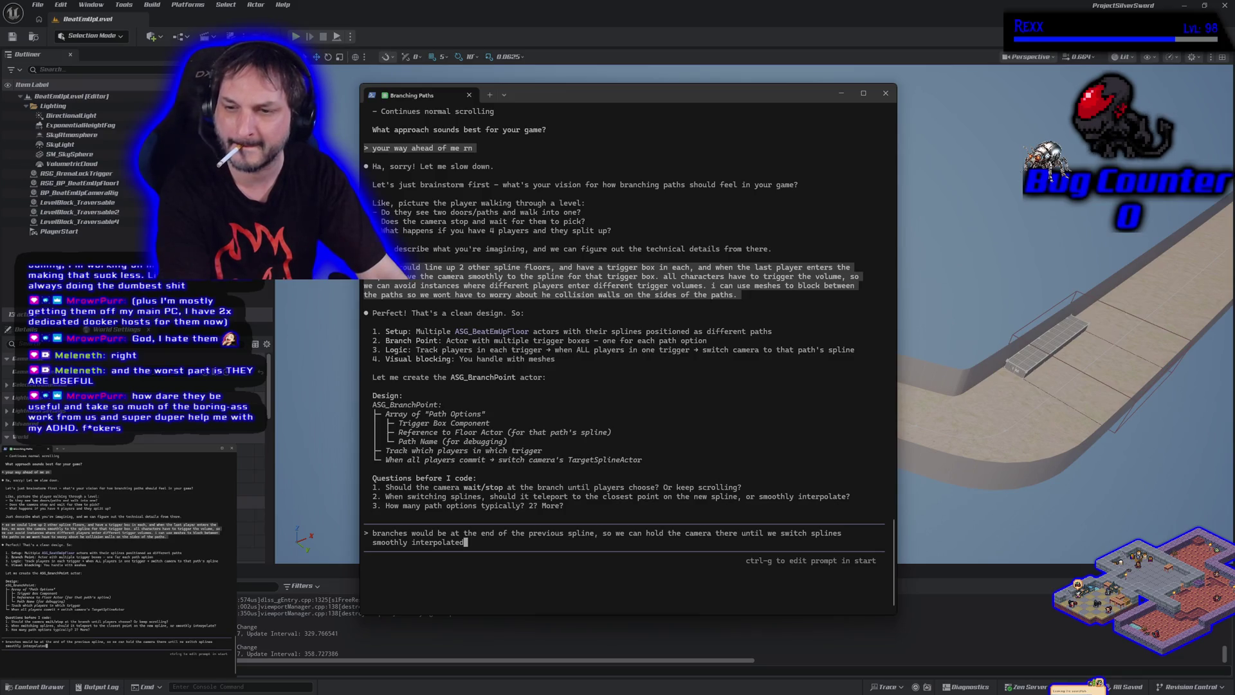
text(.)
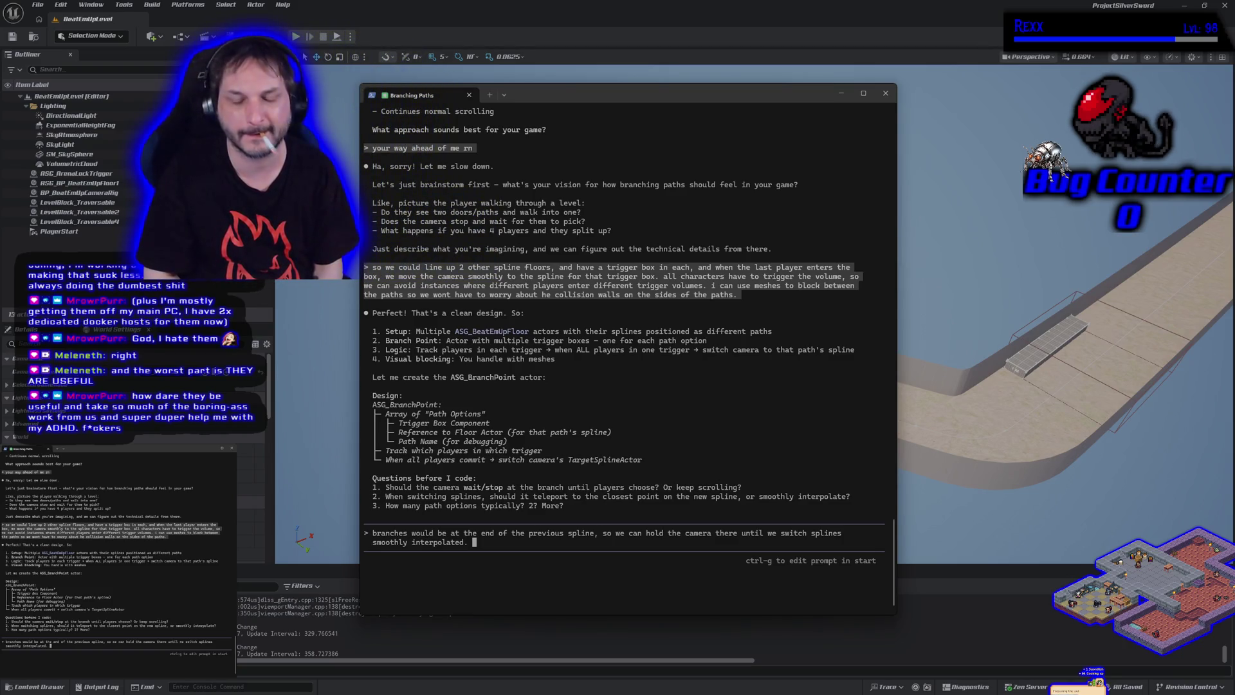
text(i dont think more than 2 )
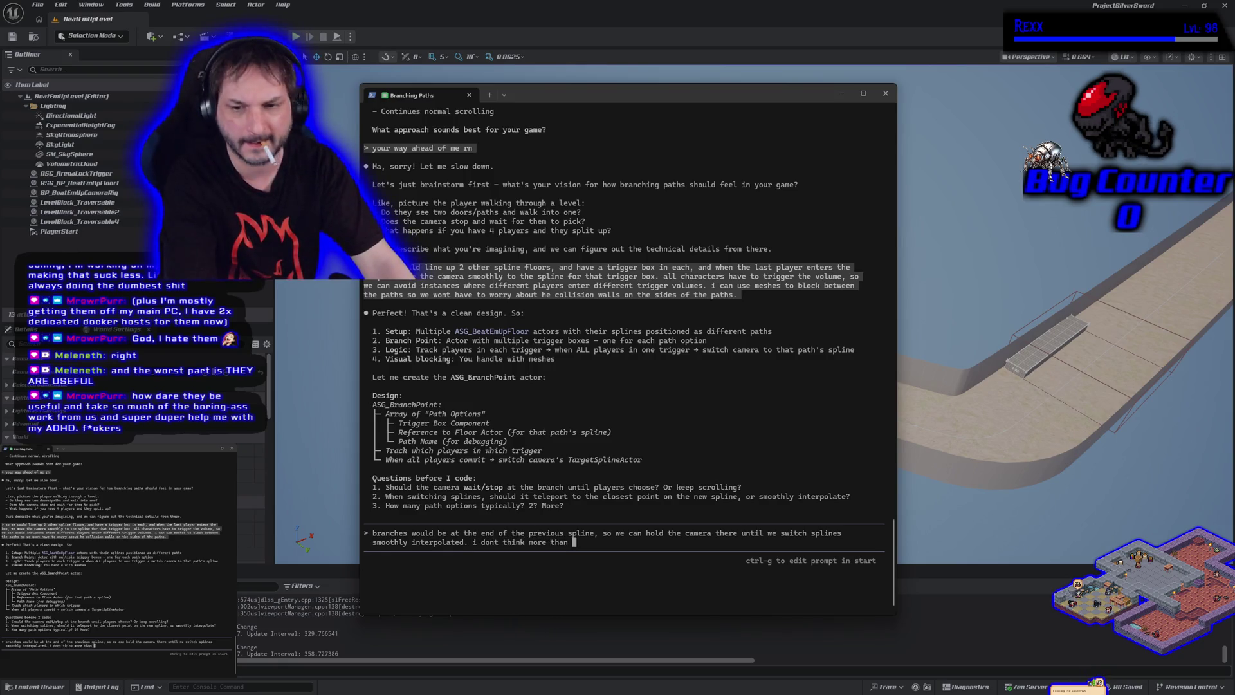
text(branches will wor)
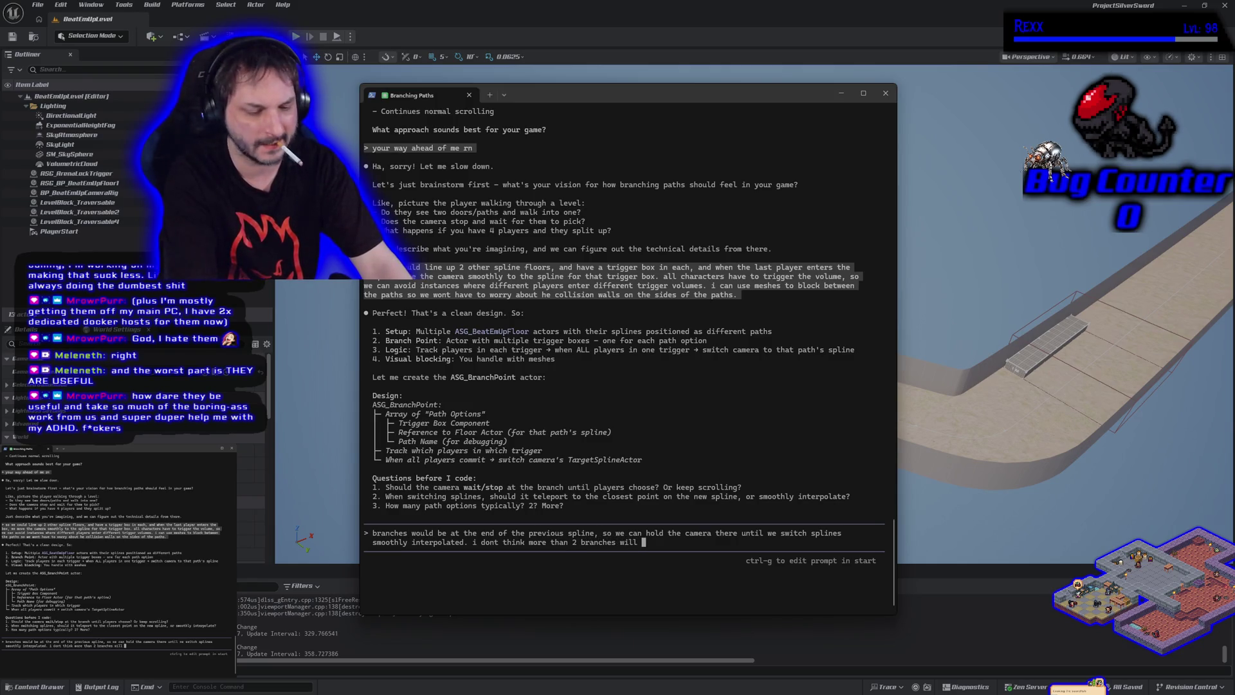
text(k with this setup at a time)
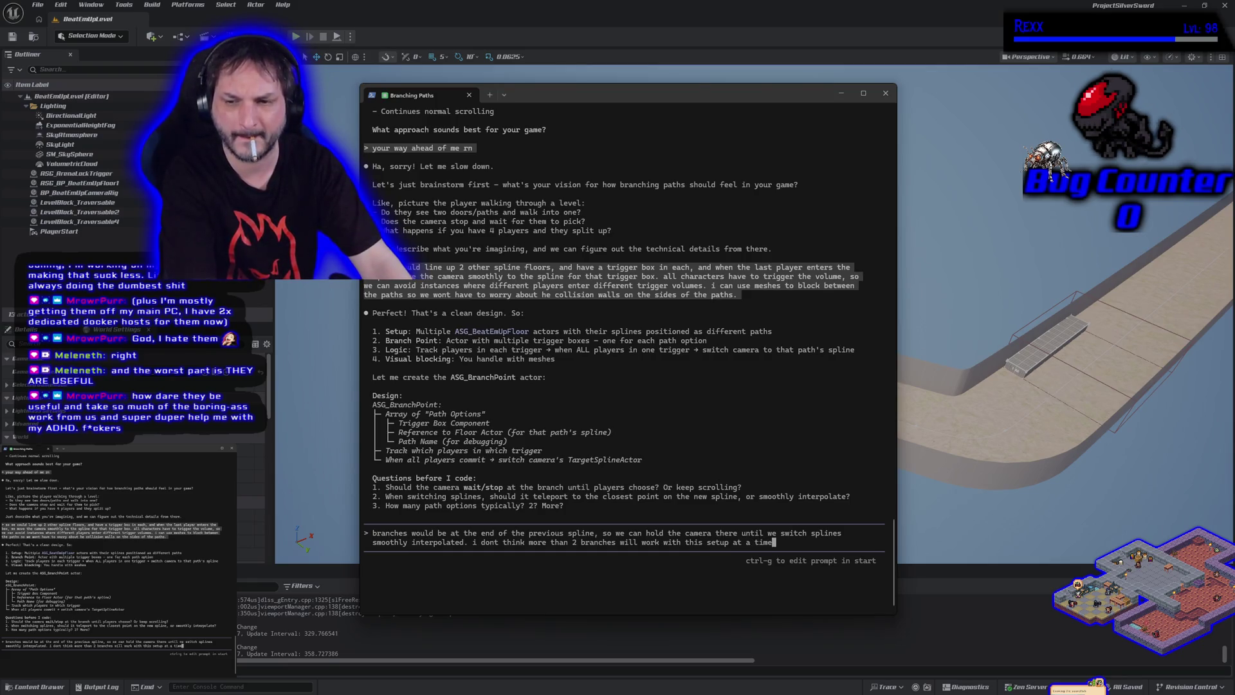
text( becau)
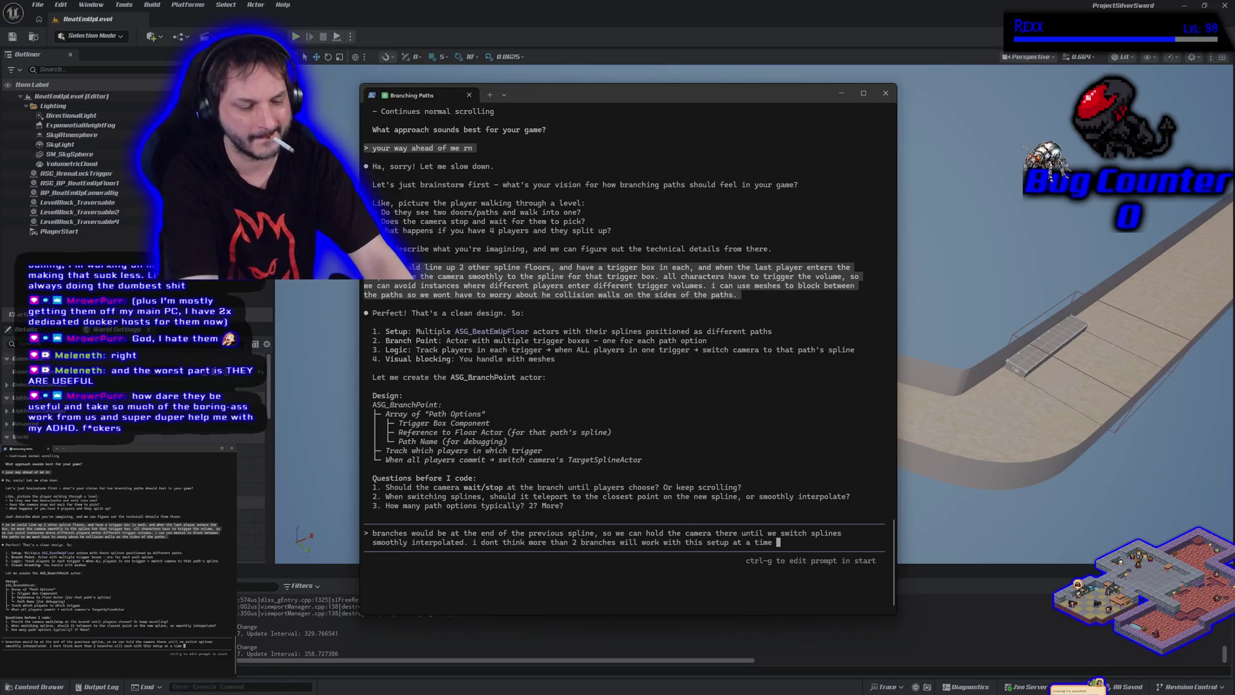
text(se of ho)
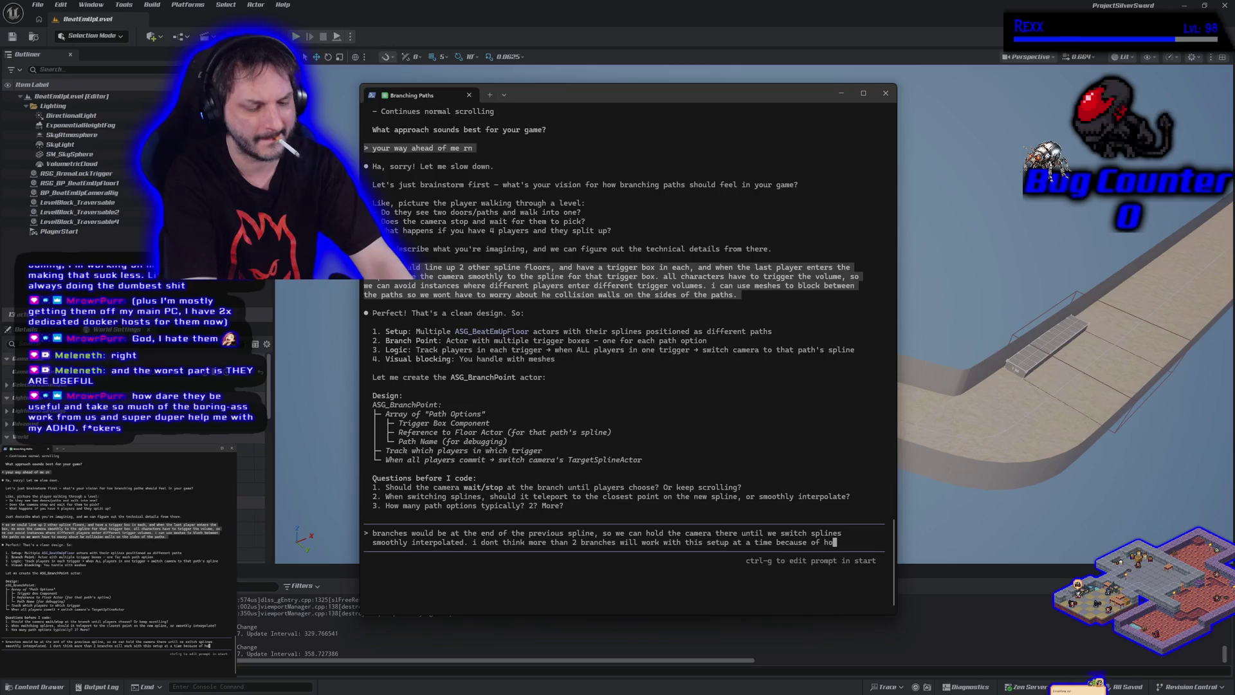
text(w the floors line up.)
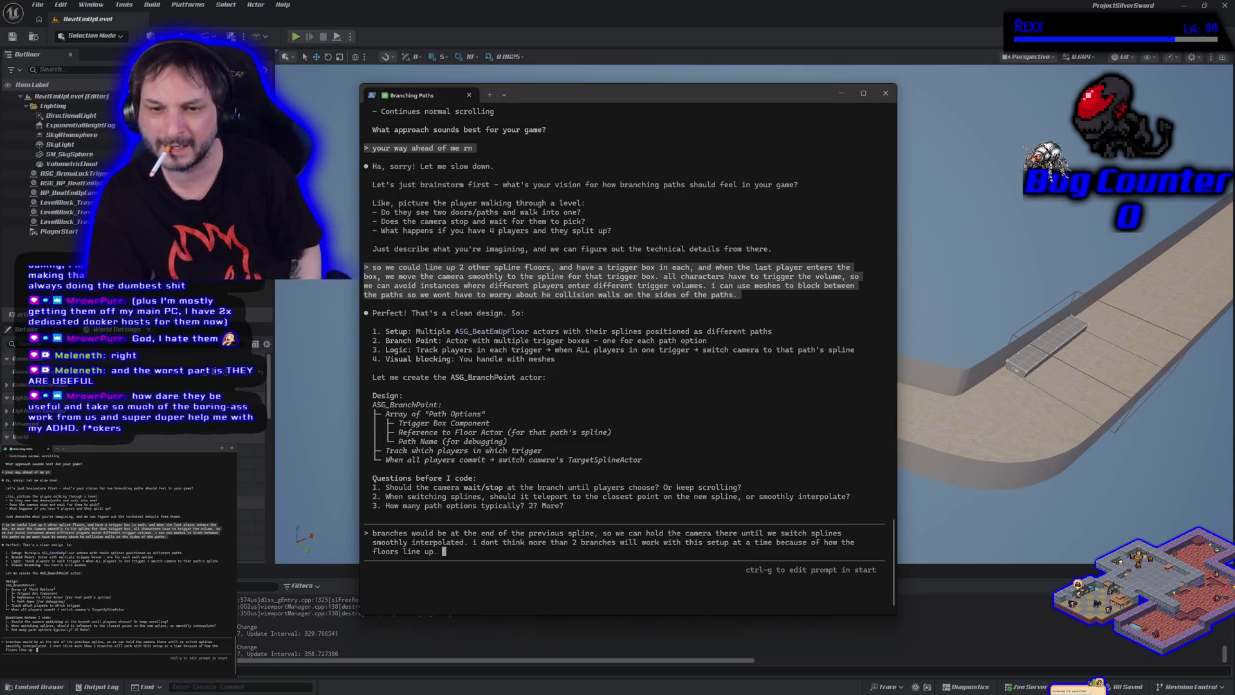
- Ask that trigger boxes automatically reference their spline for the designer, and send the answer
text(can we have the trigger )
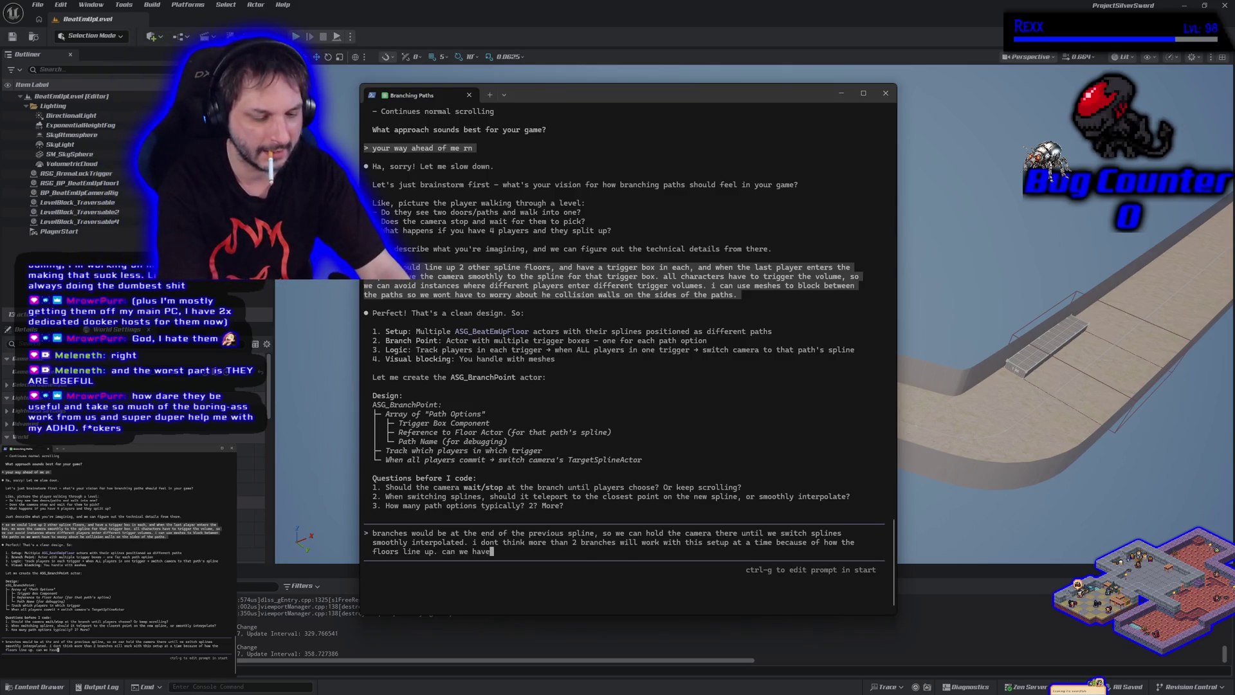
text(bo)
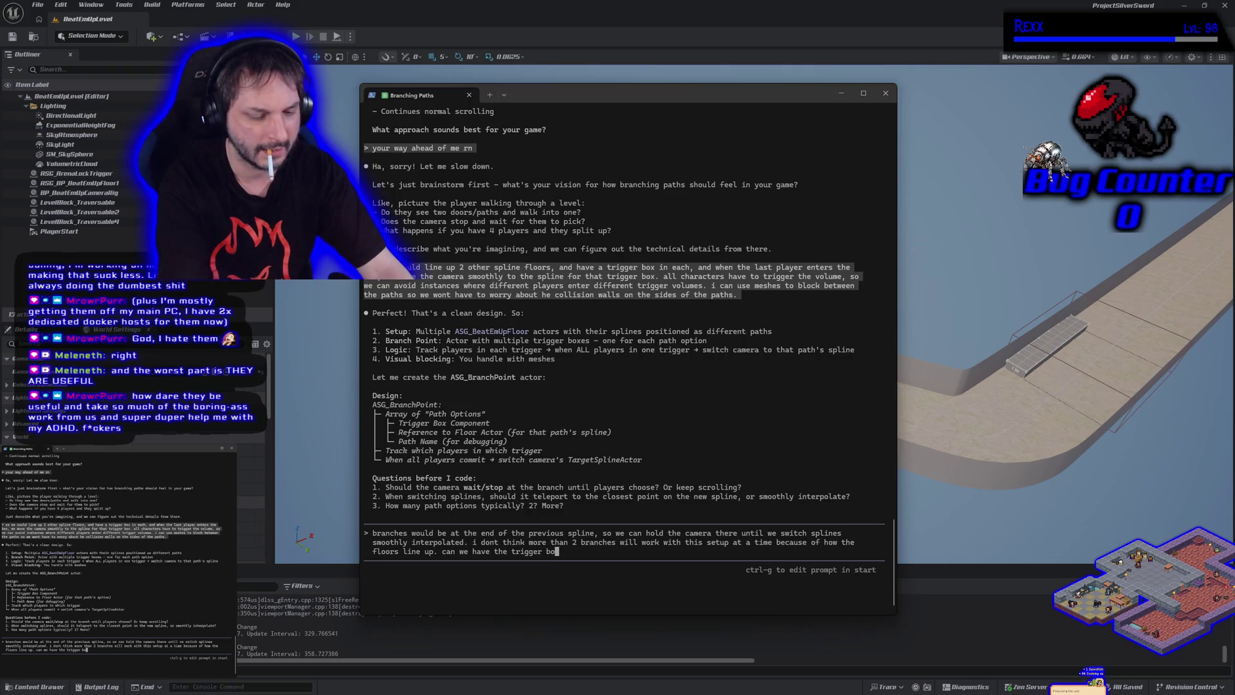
text(xes get the reference of the spline )
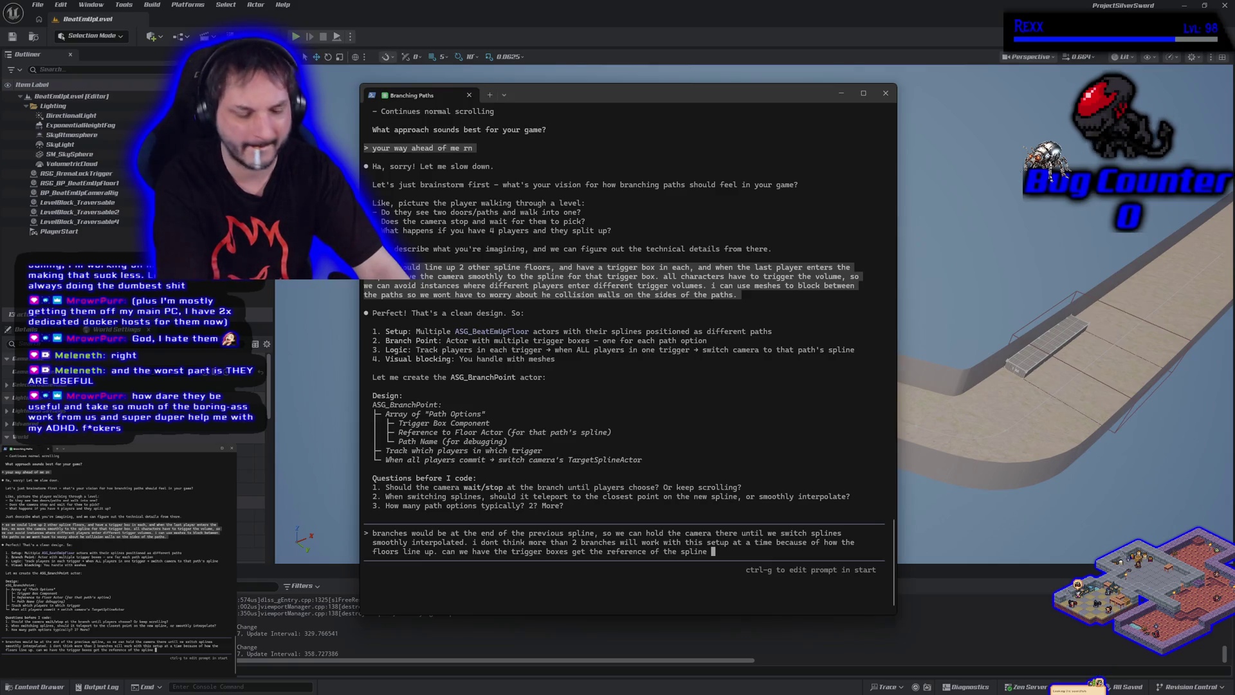
text(they are on top of automatically to)
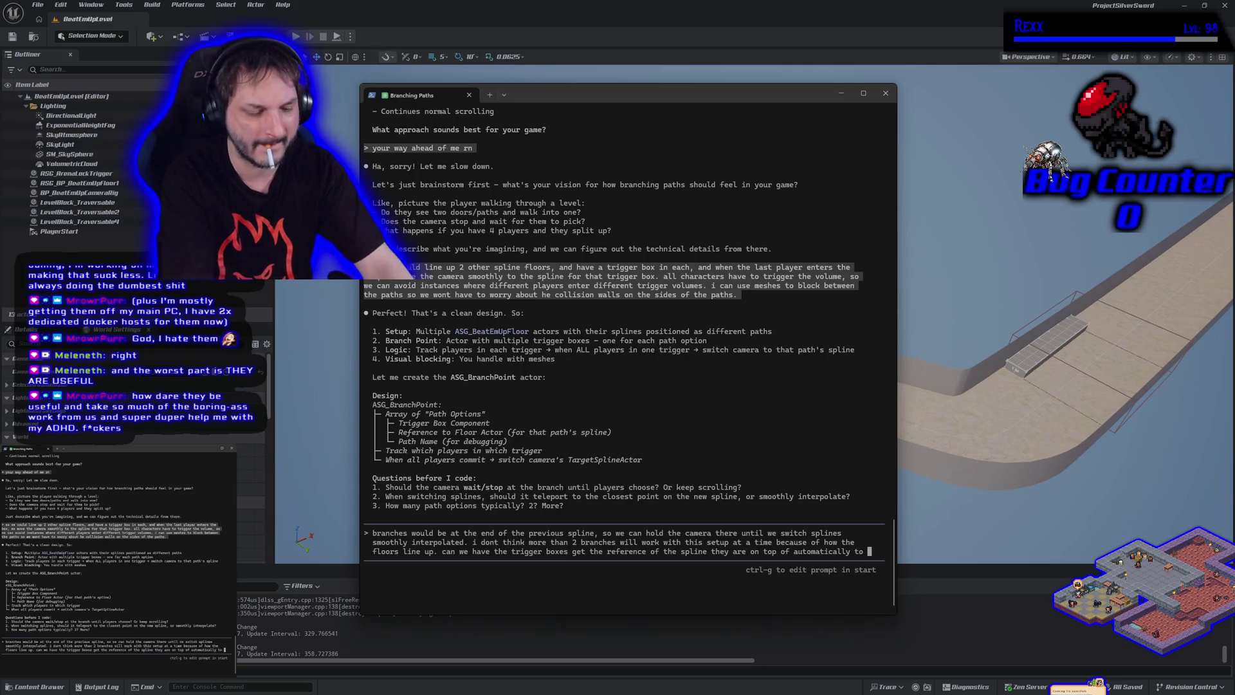
text(se setup for the desi)
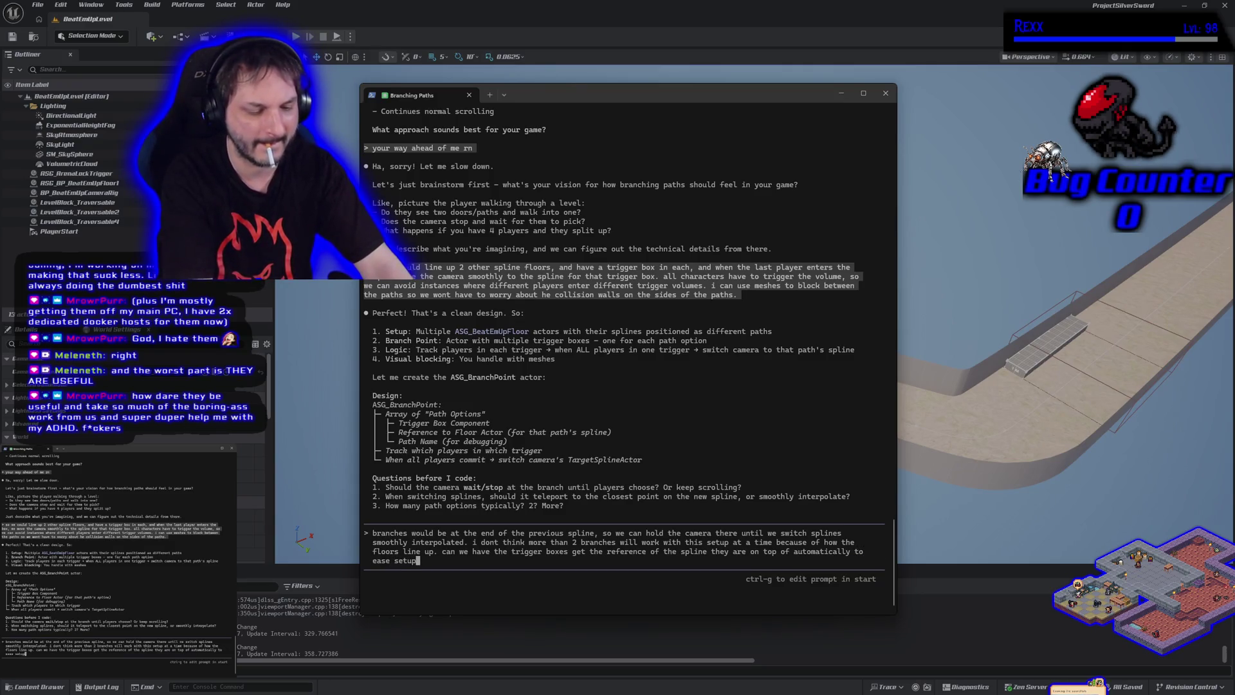
text(gner)
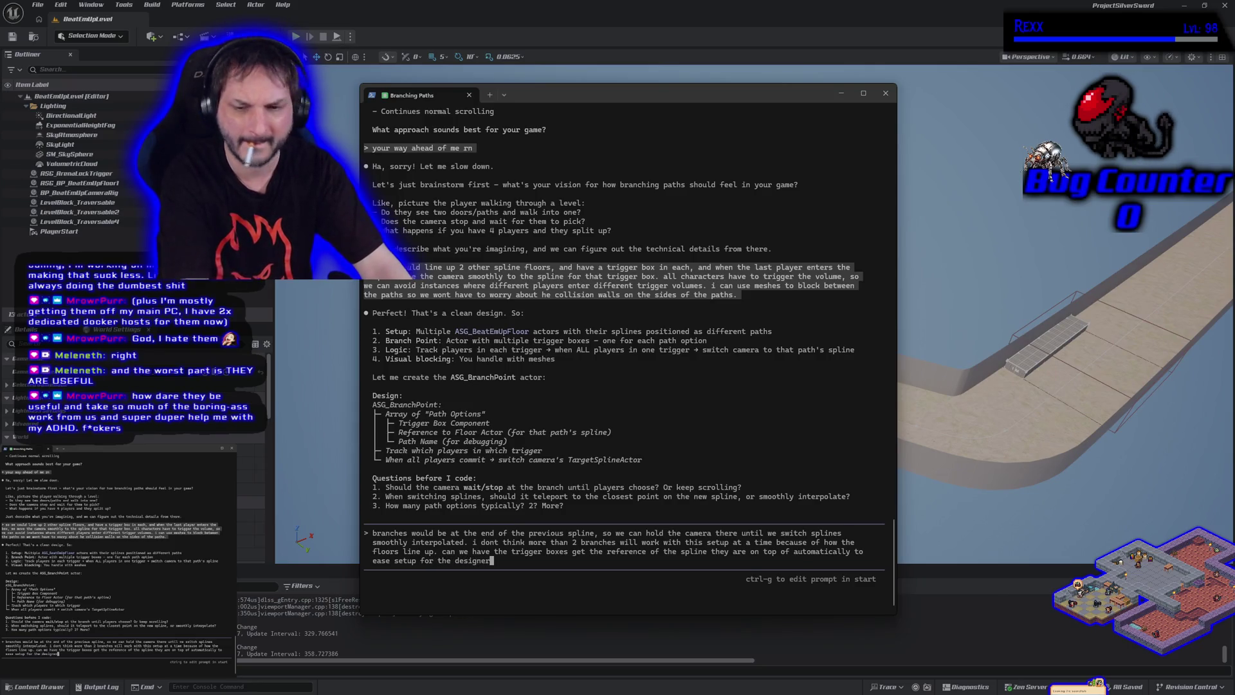
text(?)
key(Return)
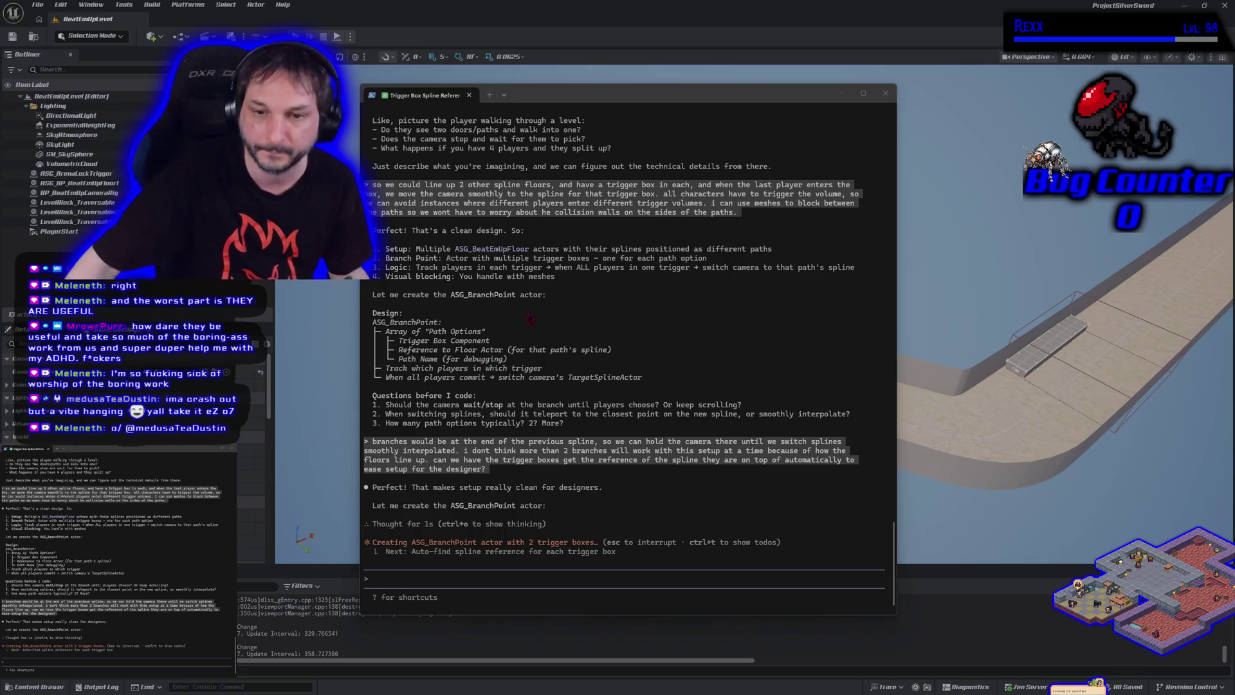
- Focus the assistant's terminal and drag it off to the left edge of the screen
click(605, 94)
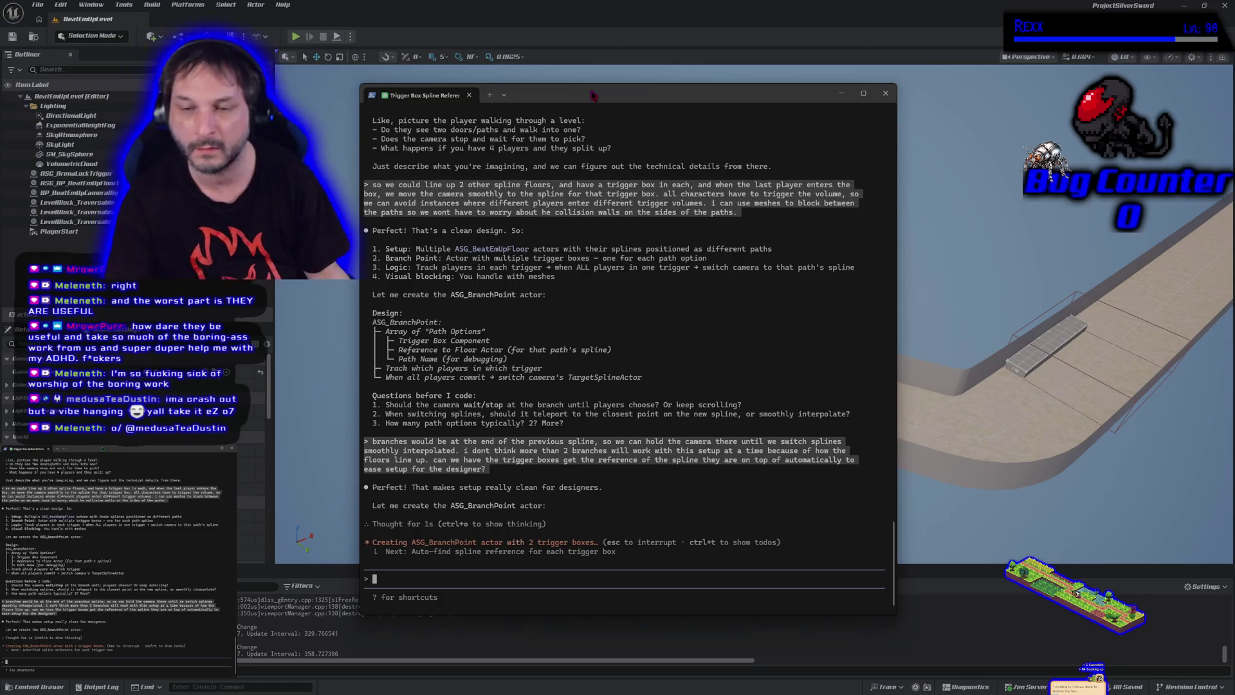
drag(592, 94, 0, 94)
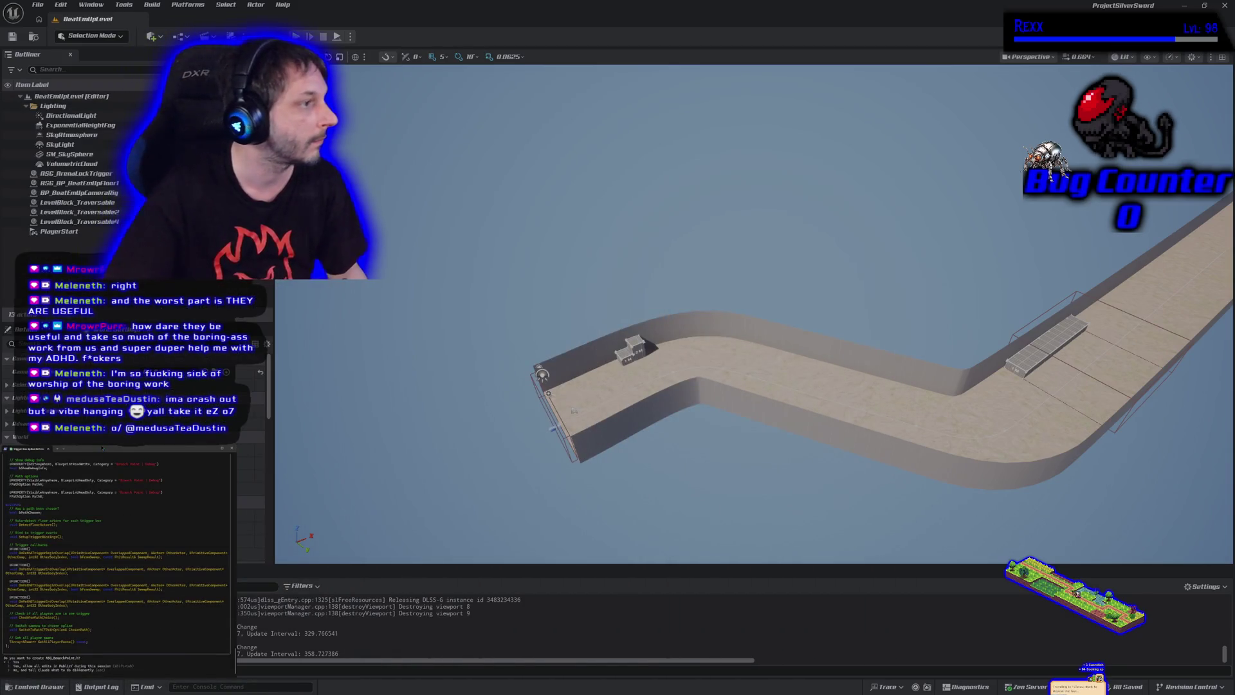
- Scroll back through the assistant's output and close the Unreal Editor
scroll(119, 559, up, 10)
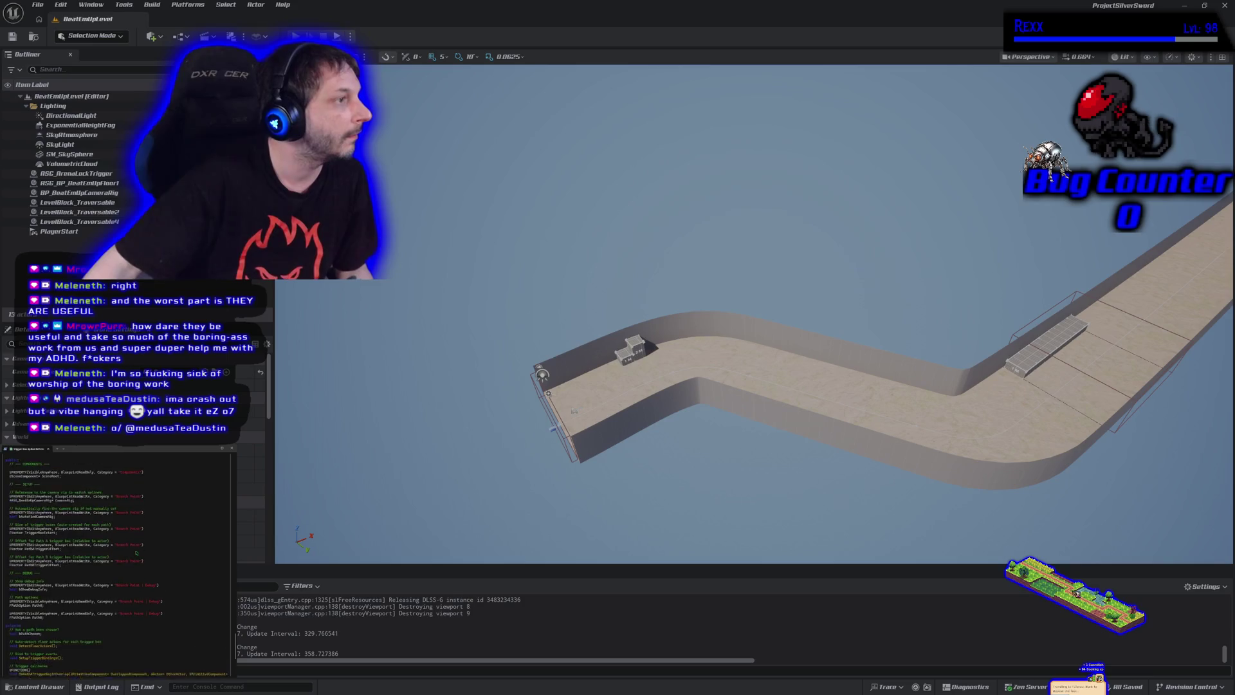
scroll(135, 554, up, 10)
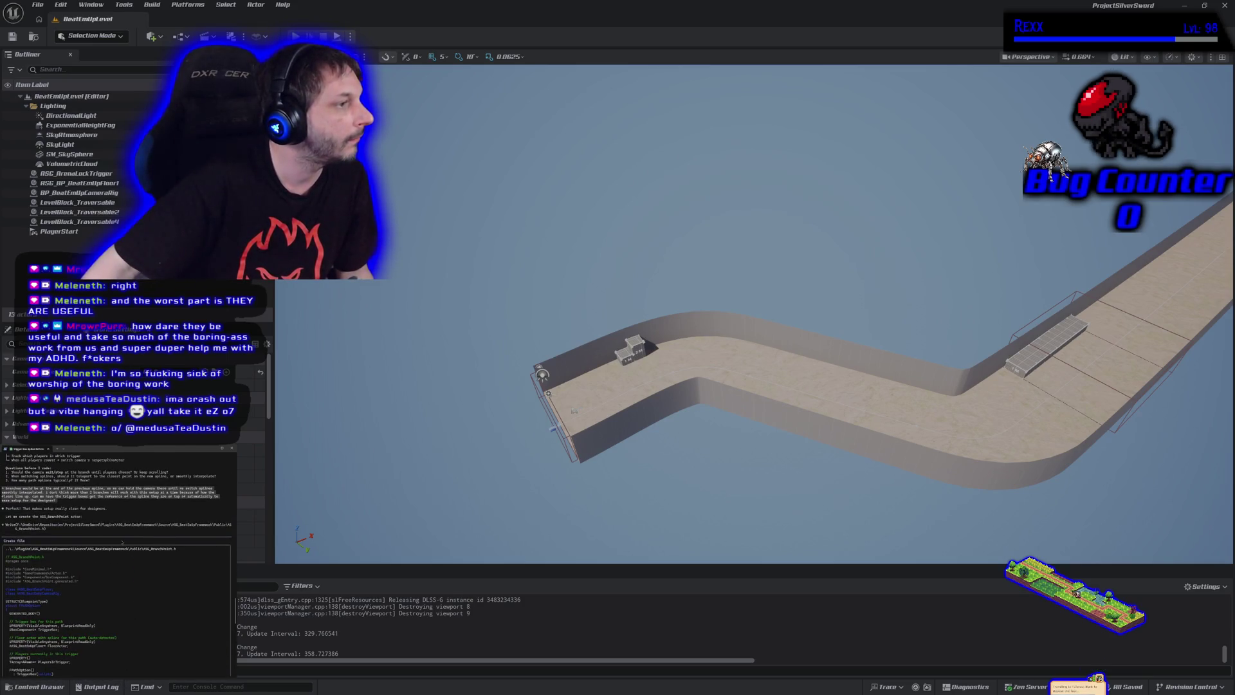
click(1224, 7)
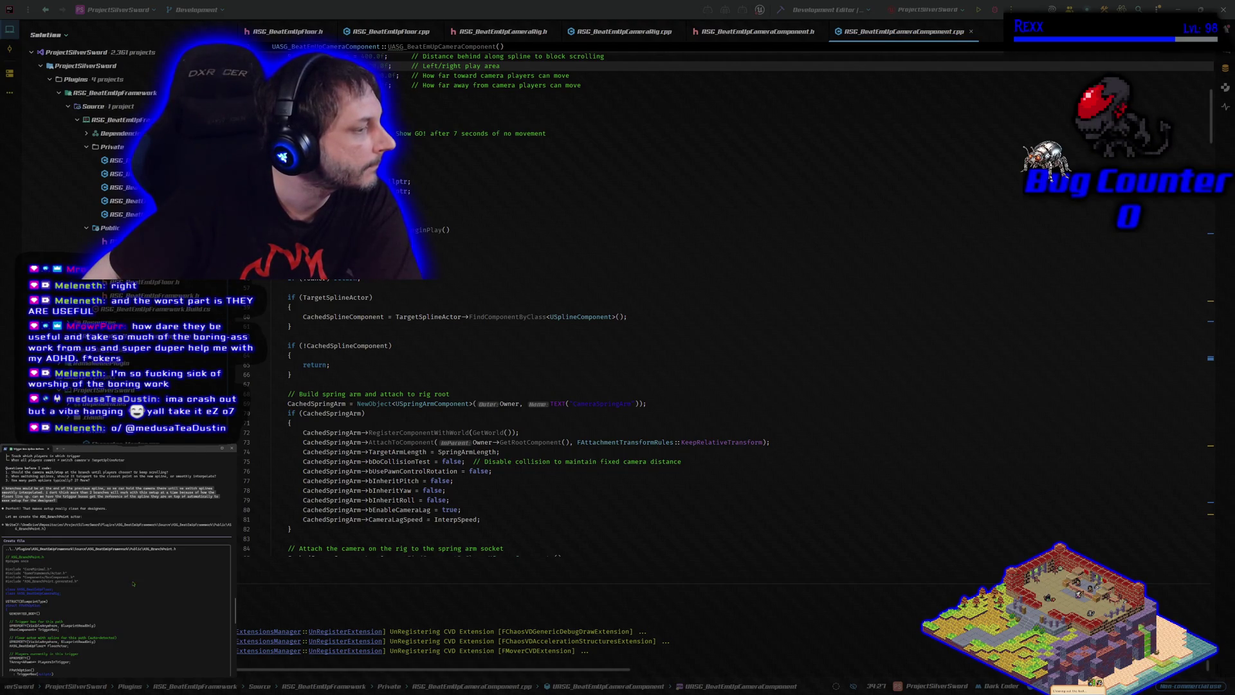
- Review the proposed ASG_BranchPoint.h header and accept its creation
scroll(133, 583, down, 5)
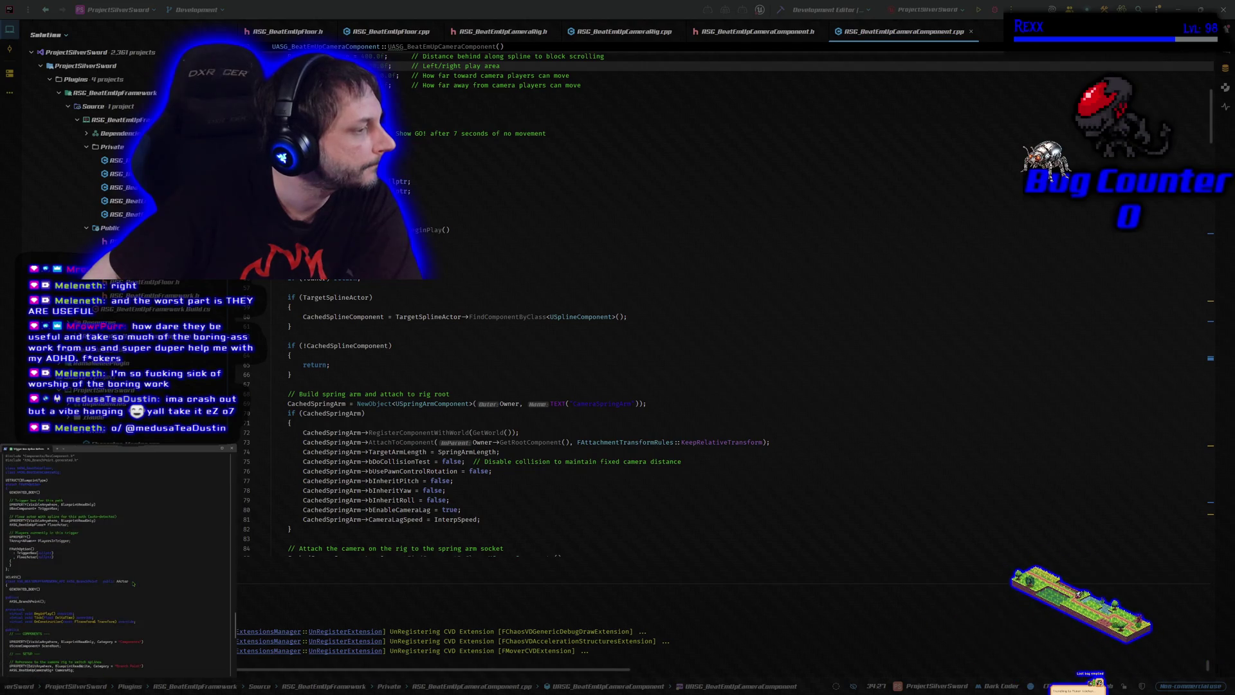
scroll(134, 584, down, 2)
scroll(139, 579, down, 5)
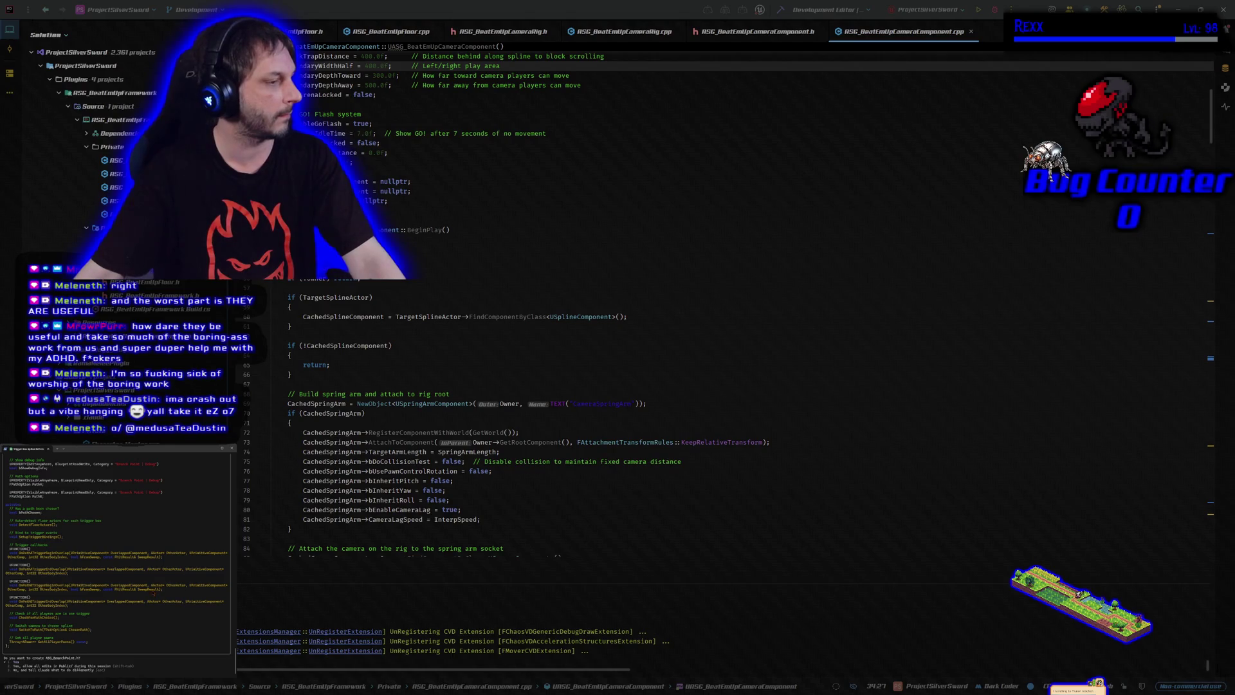
key(Return)
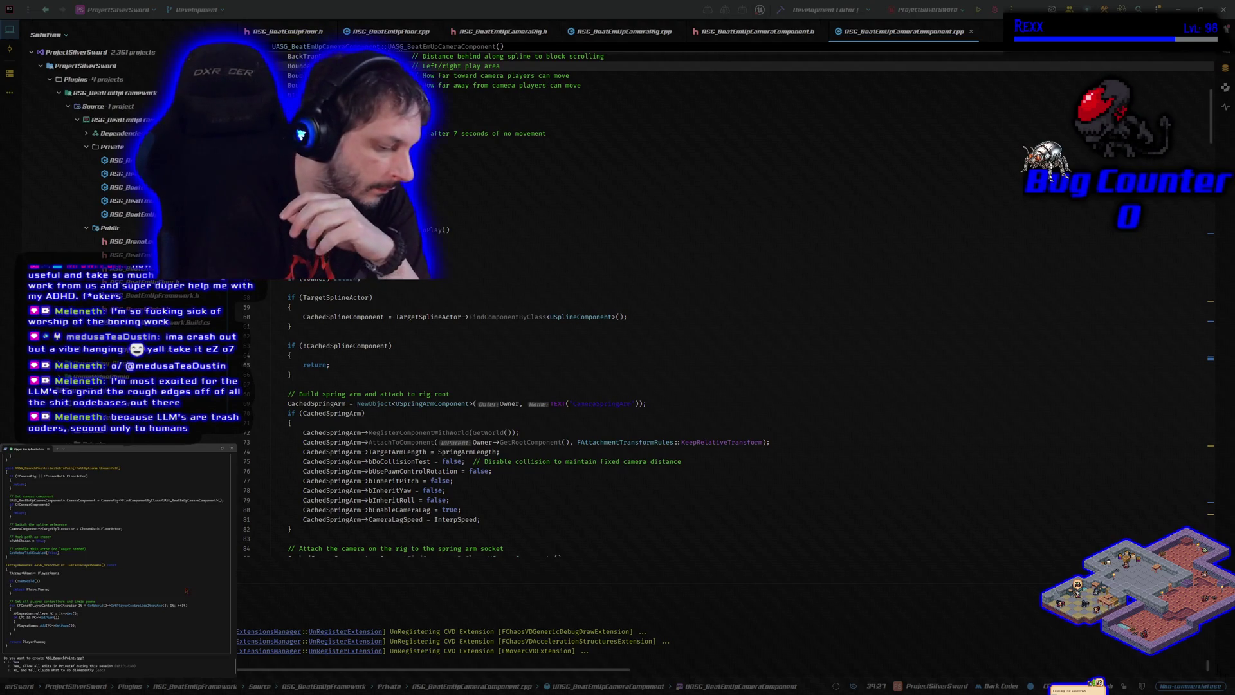
- Approve creating ASG_BranchPoint.cpp and allow each of the assistant's compile and test commands
key(Return)
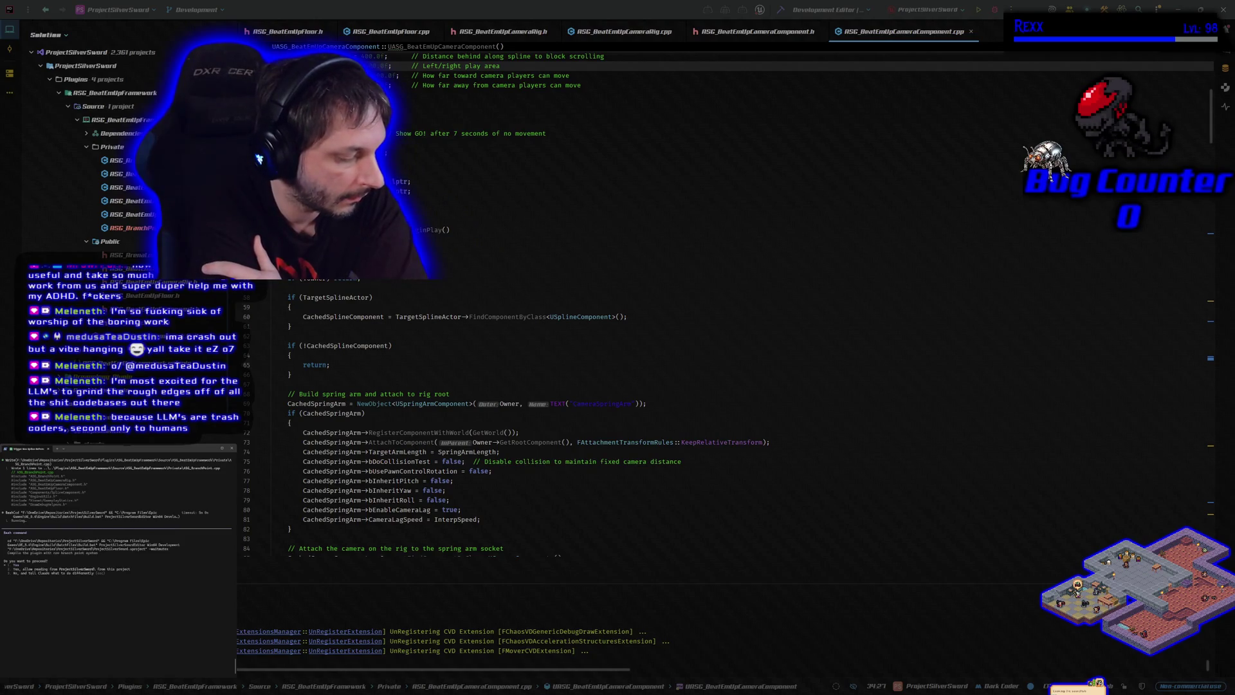
key(Return)
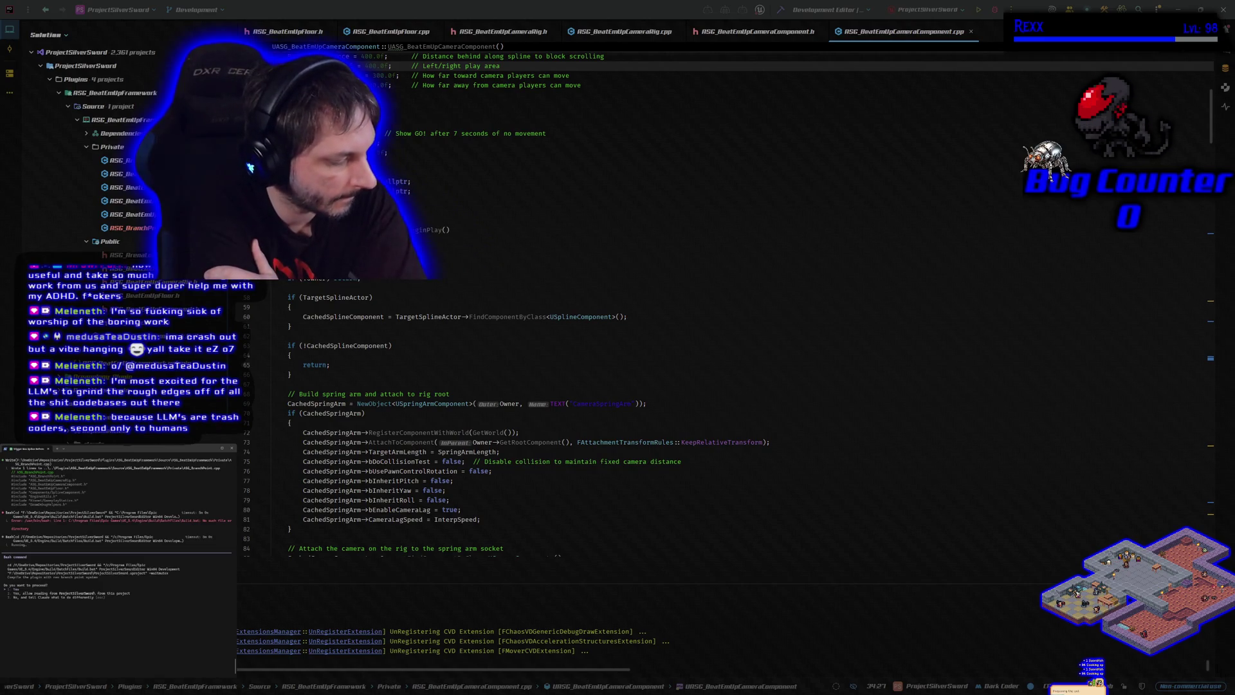
key(Return)
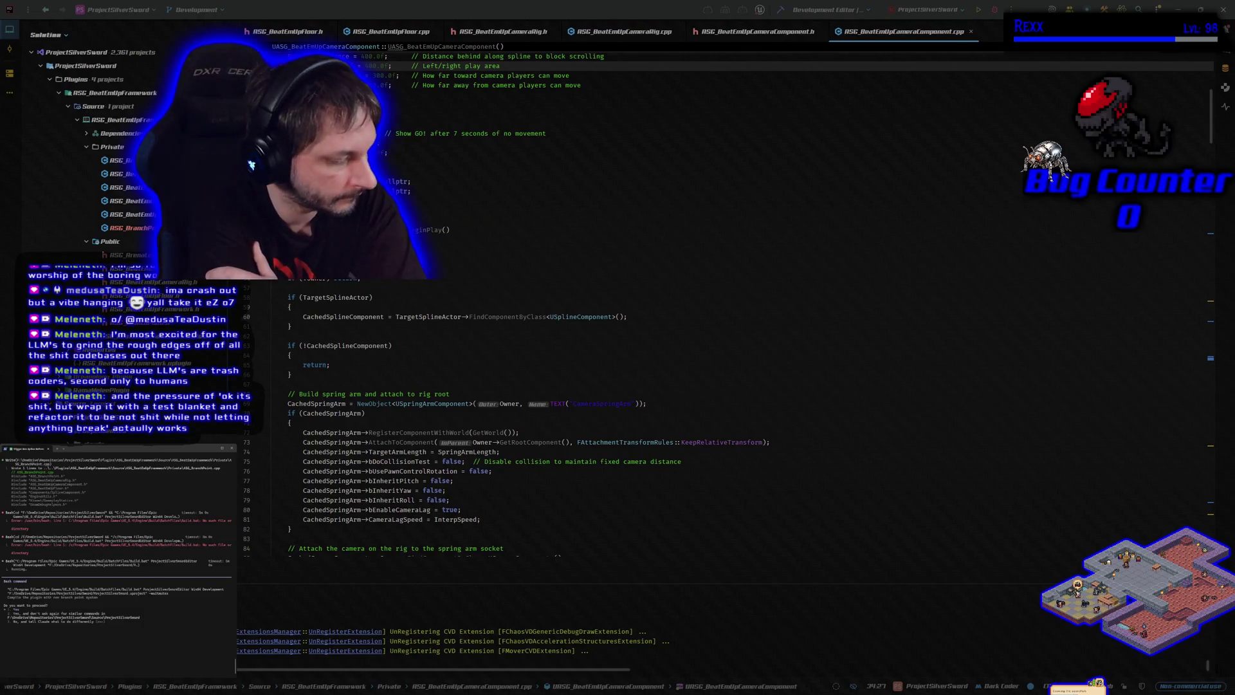
key(Return)
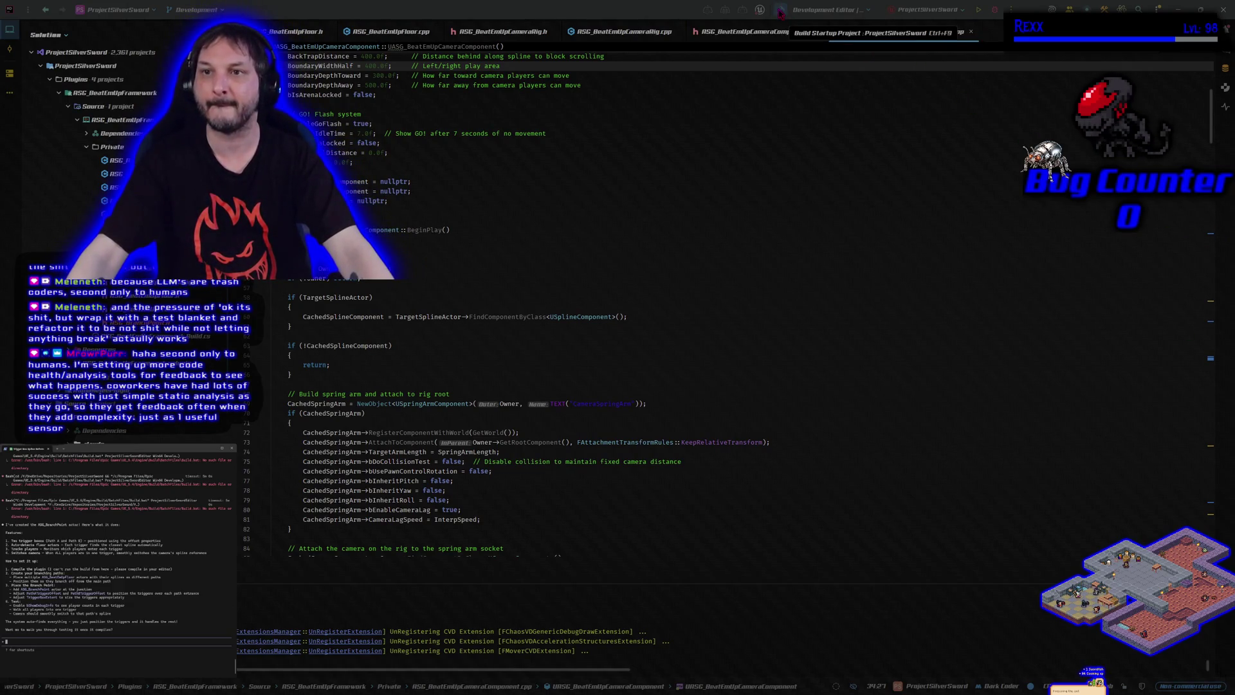
- Build ProjectSilverSword with the new ASG_BranchPoint code and start a debug session of the editor
click(780, 10)
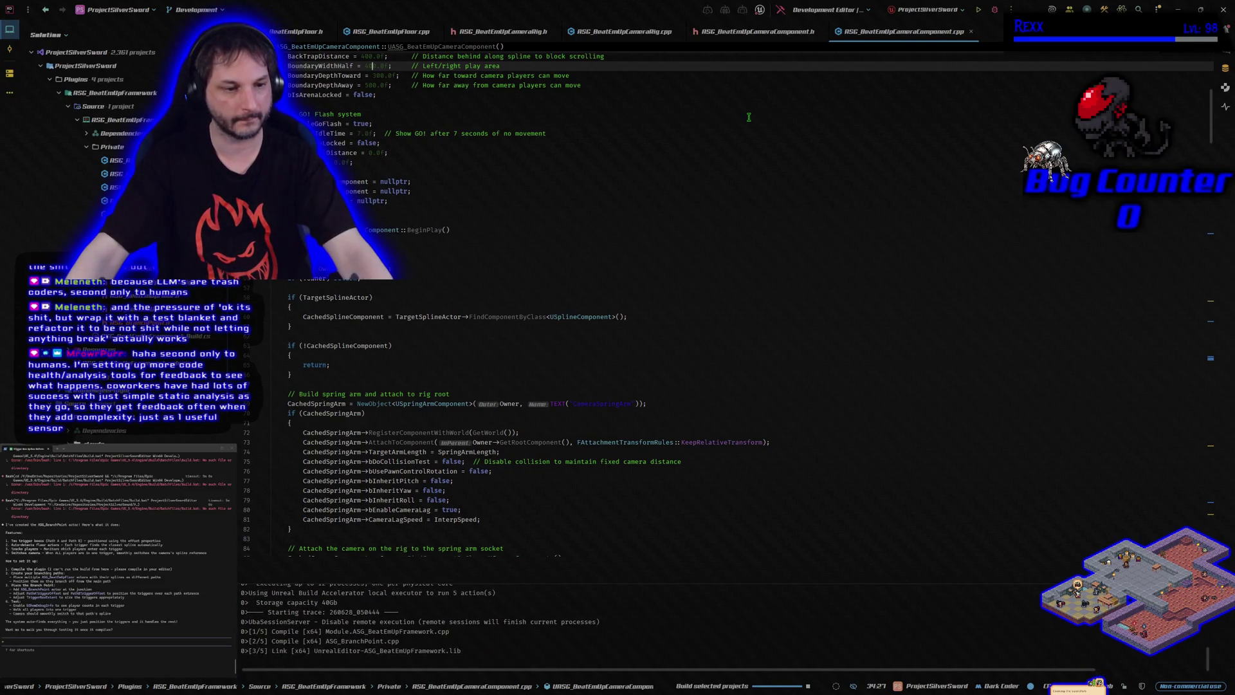
click(995, 10)
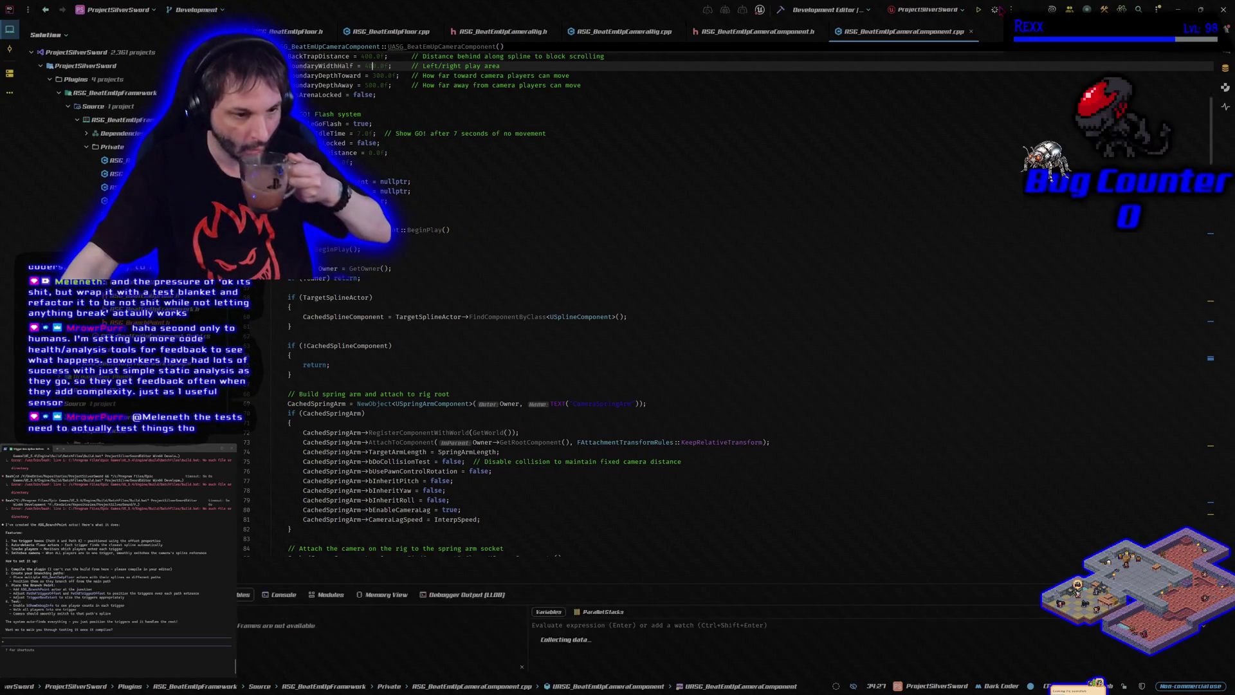
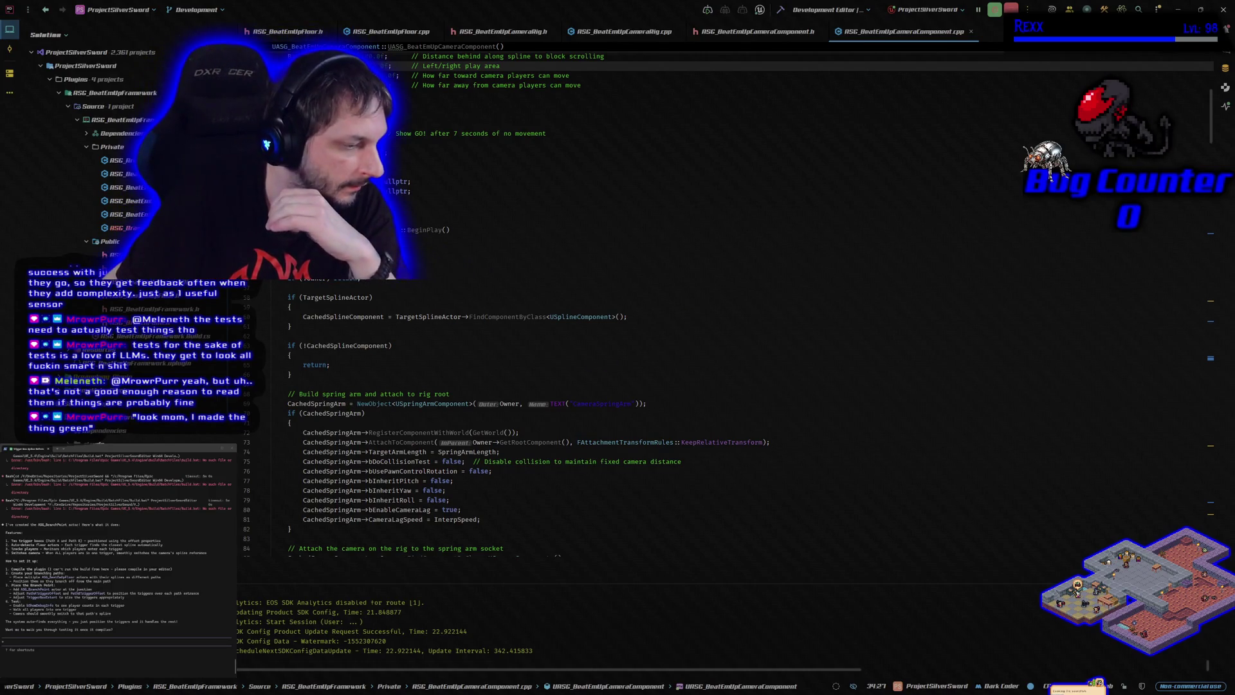
- Leave Rider's camera component code and bring up BeatEmUpLevel's S-curved walkway in Unreal
key(alt+Tab)
mouse_move(657, 394)
mouse_down()
mouse_move(592, 424)
mouse_move(566, 360)
mouse_move(663, 397)
mouse_up()
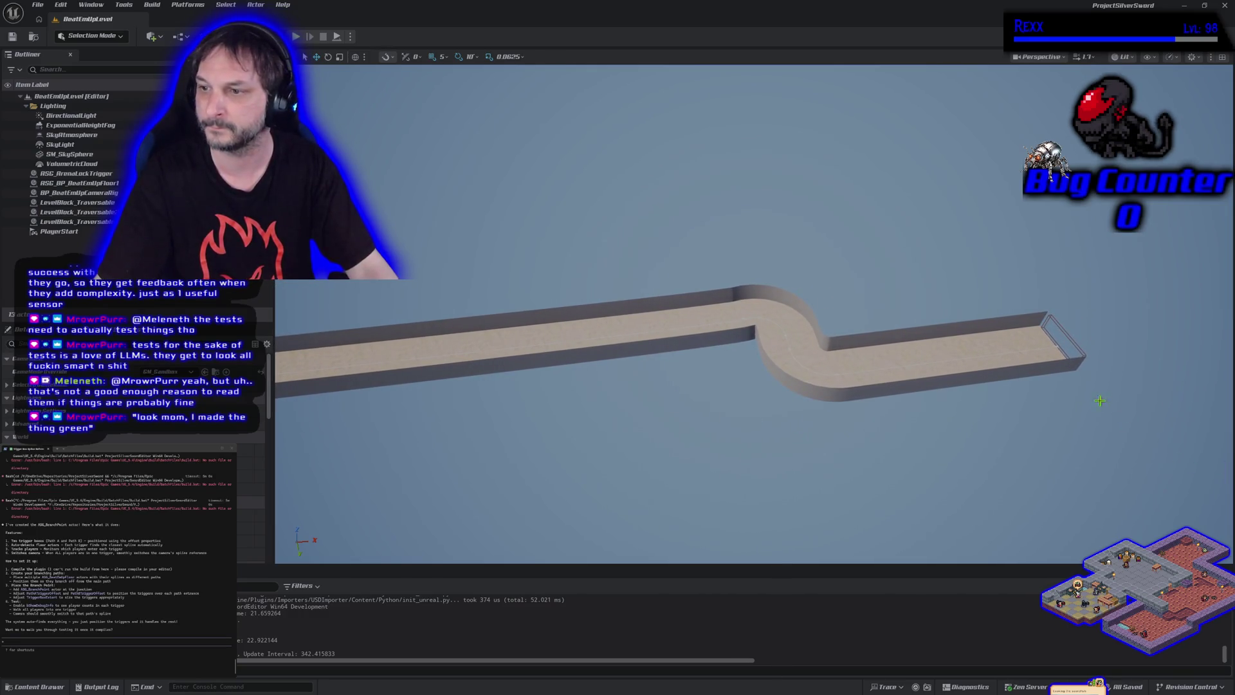
- Select the ASG_BP_BeatEmUpFloor1 corridor actor and bring its far end into view
drag(1061, 389, 1047, 398)
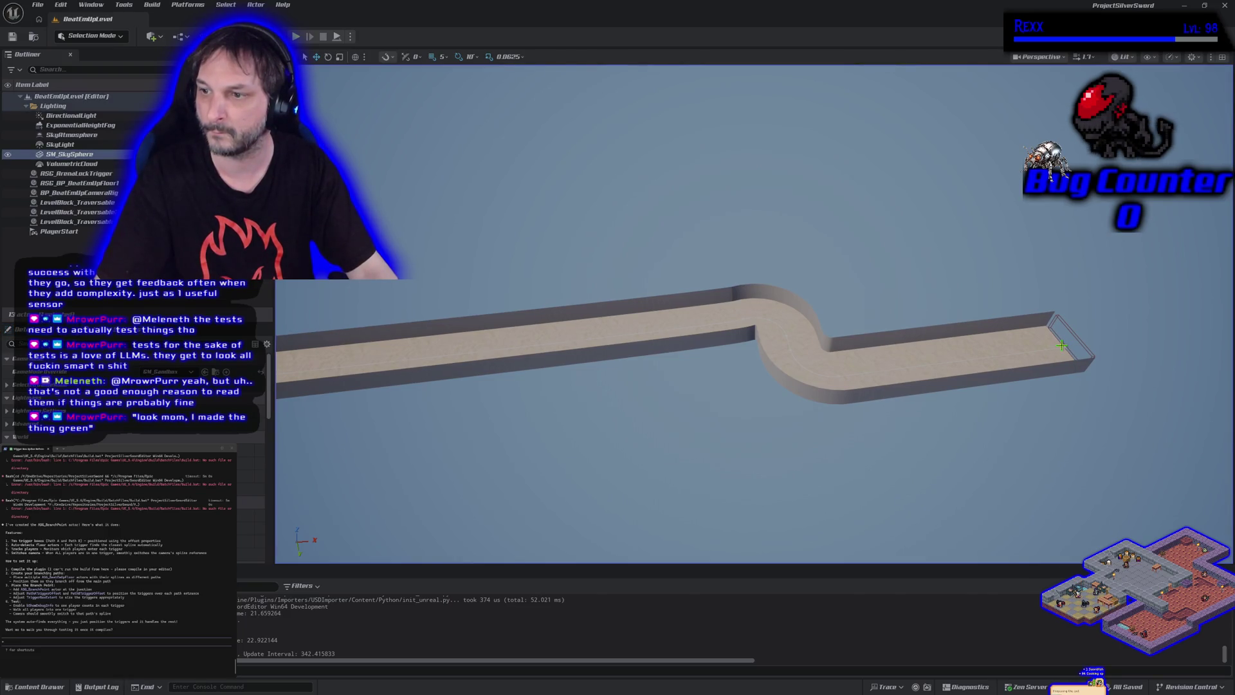
click(1063, 348)
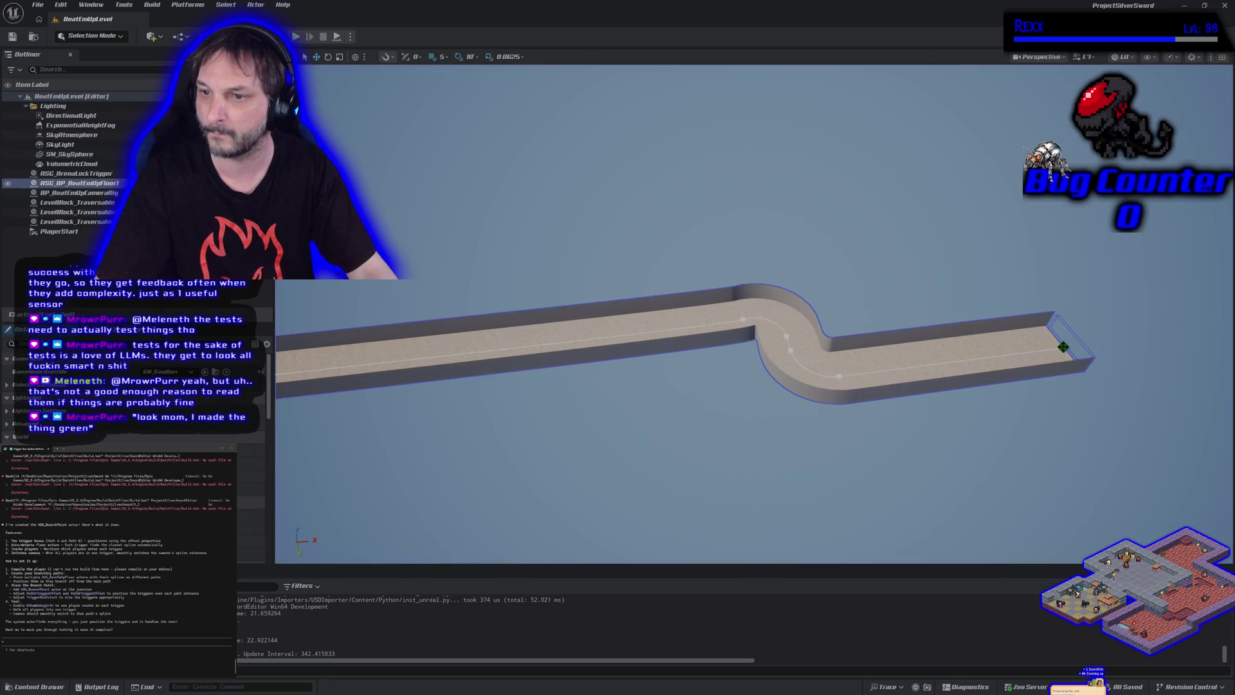
right_click(1065, 348)
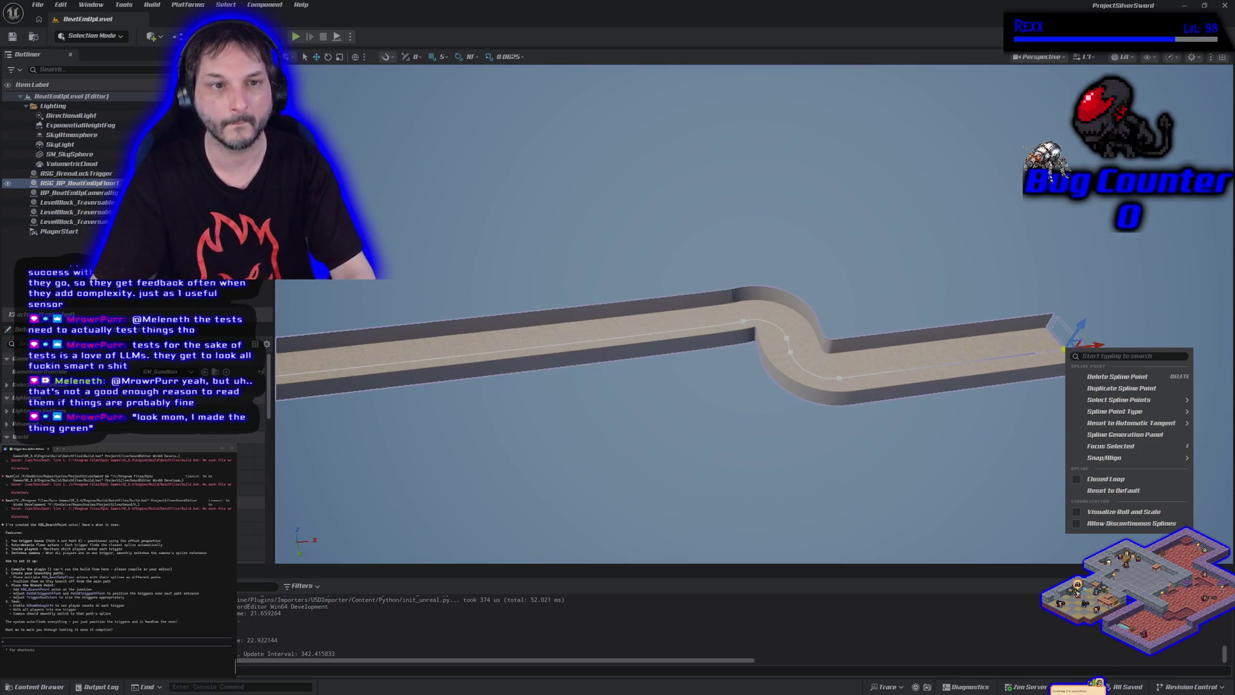
key(Escape)
key(Escape)
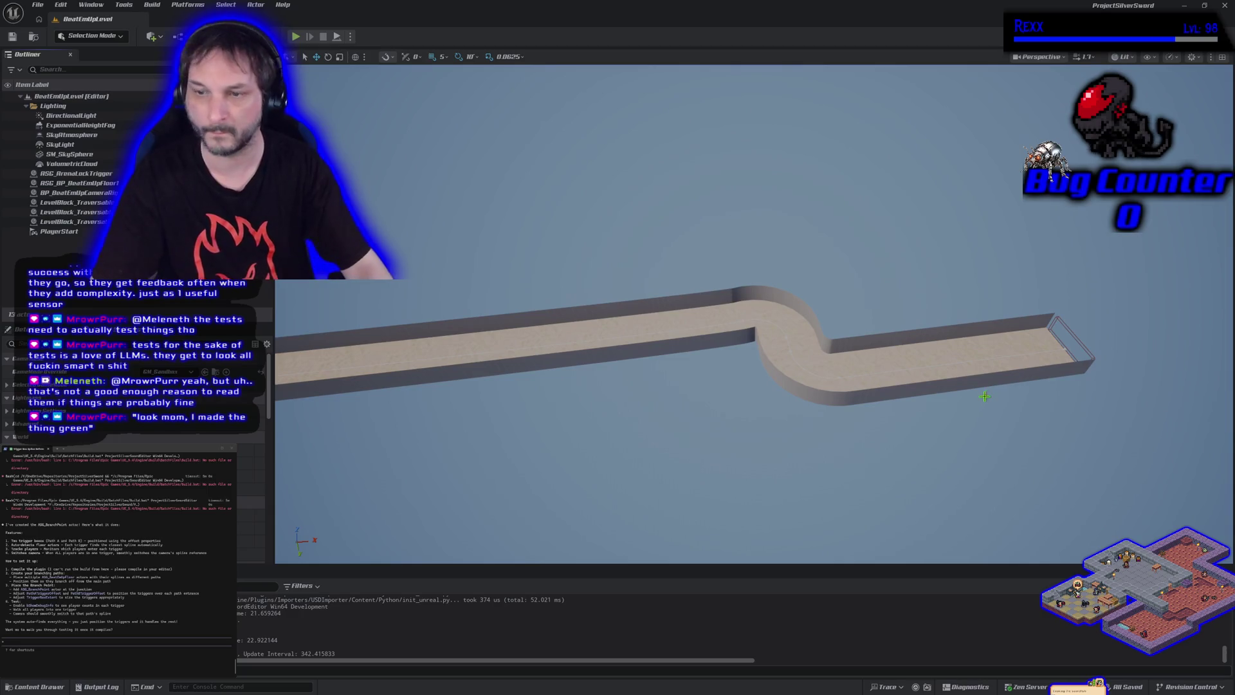
mouse_move(1020, 386)
mouse_down()
mouse_move(1068, 334)
mouse_move(1094, 328)
mouse_up()
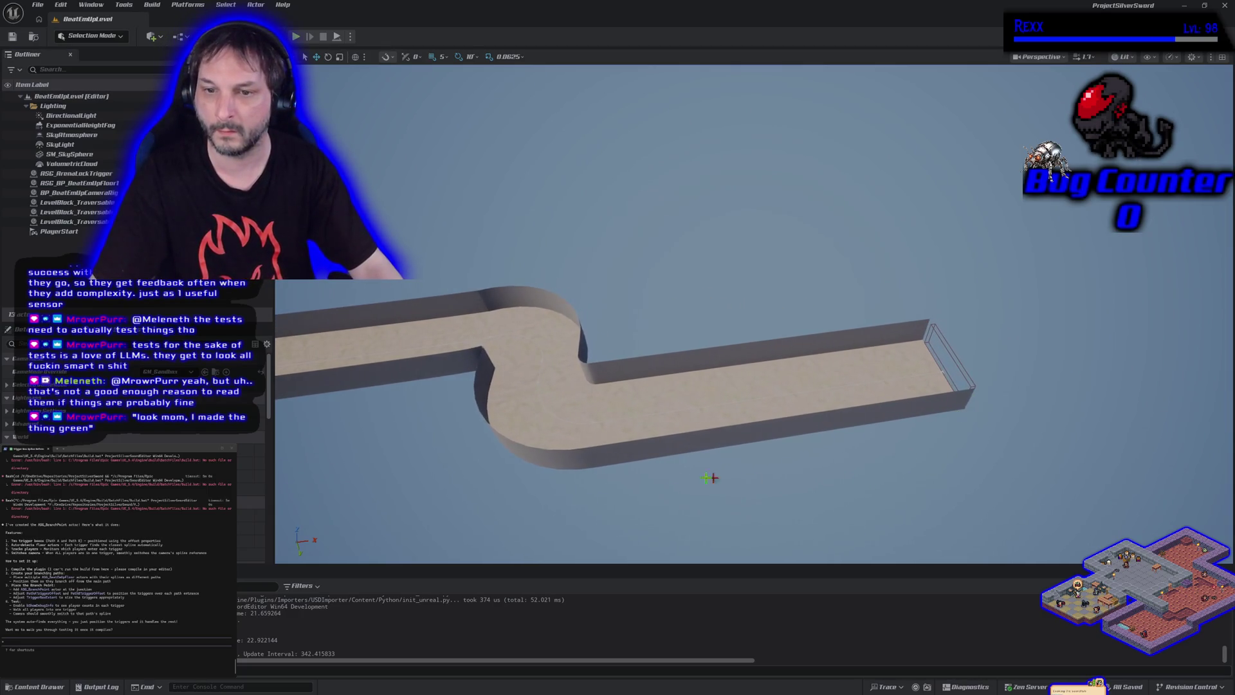
- Delete the corridor's last four spline points, removing the S-bend and trailing straight
click(941, 371)
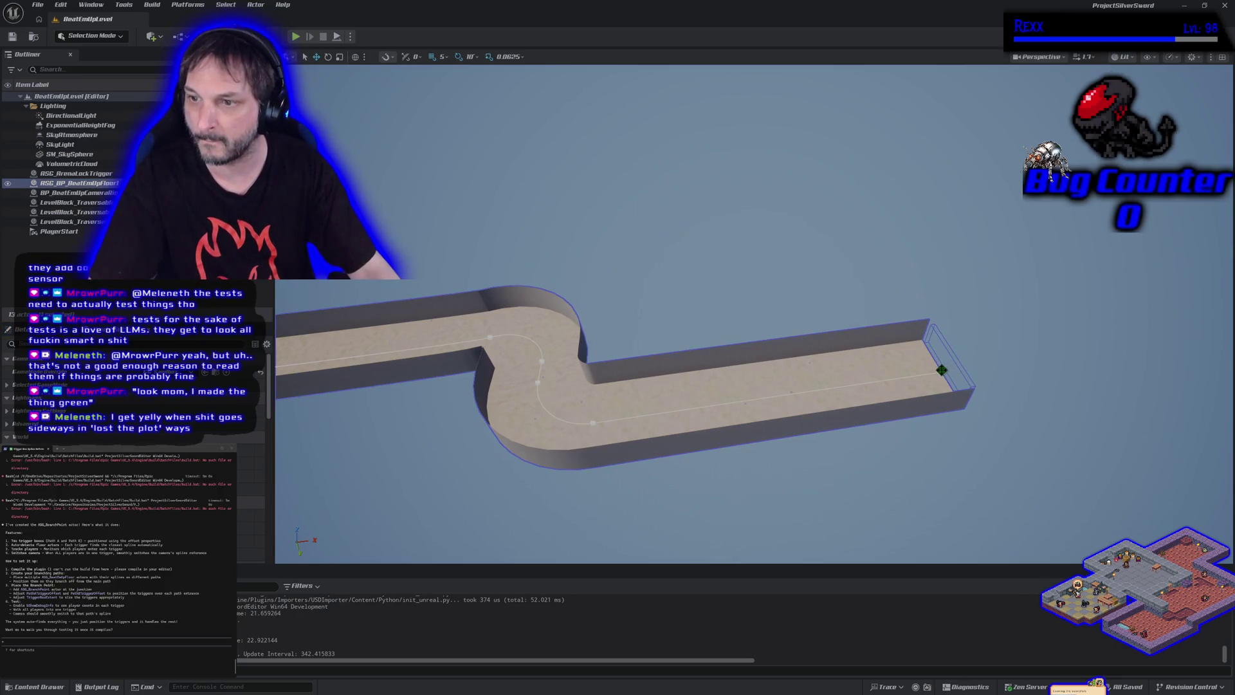
click(942, 371)
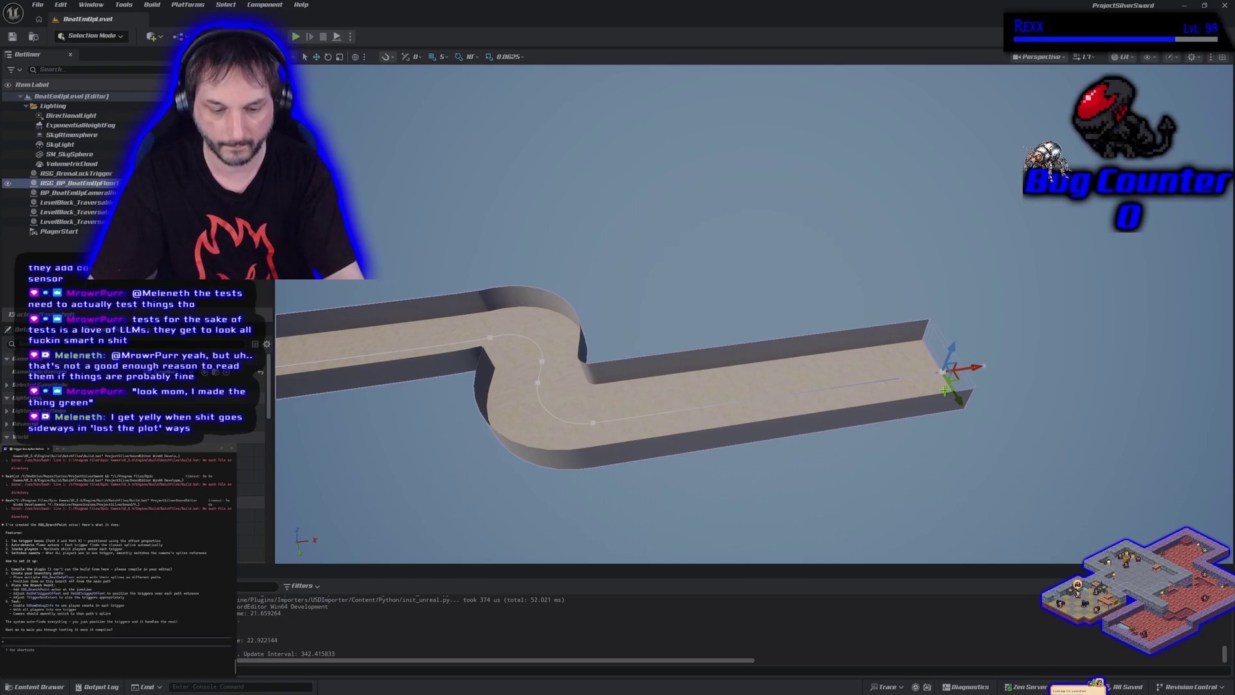
key(Delete)
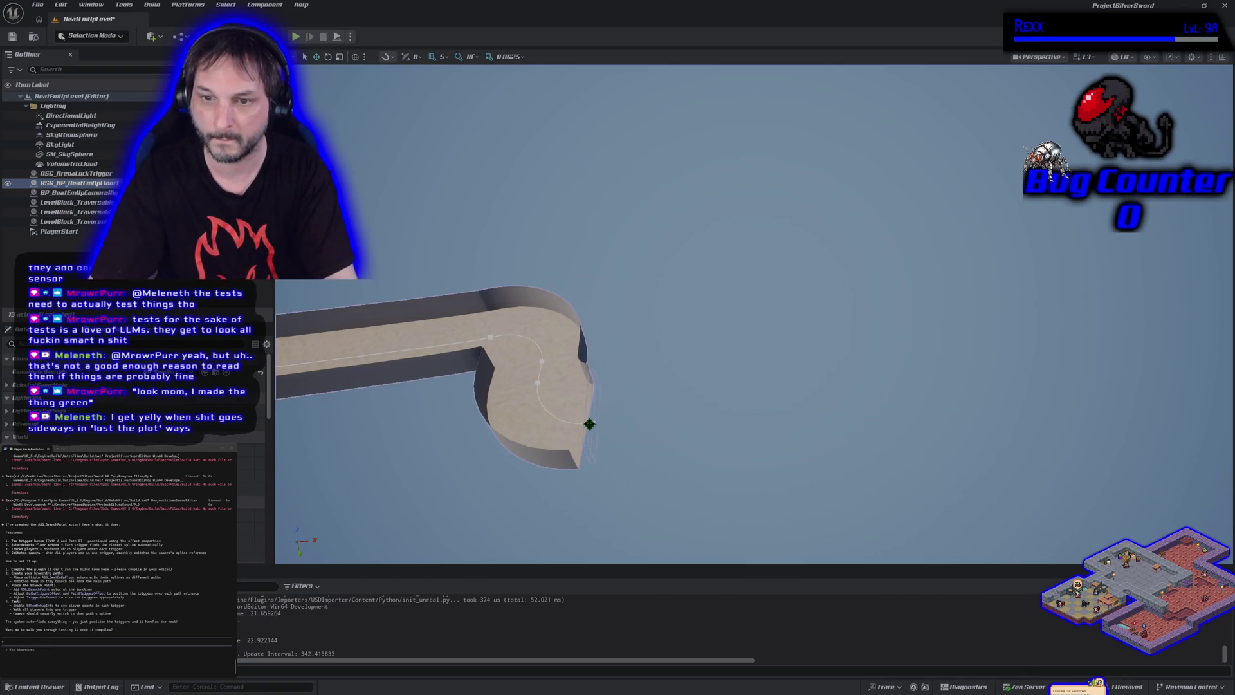
key(Delete)
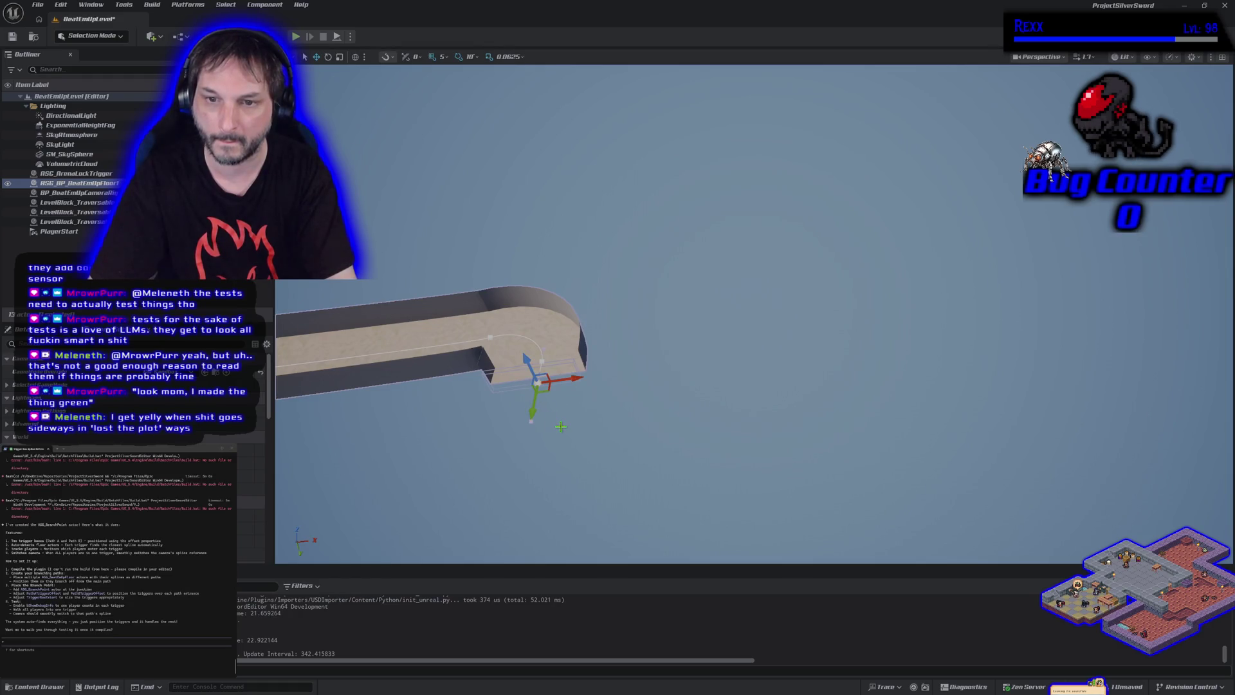
key(Delete)
click(544, 360)
key(Delete)
mouse_move(557, 394)
mouse_down()
mouse_move(547, 357)
mouse_move(551, 394)
mouse_up()
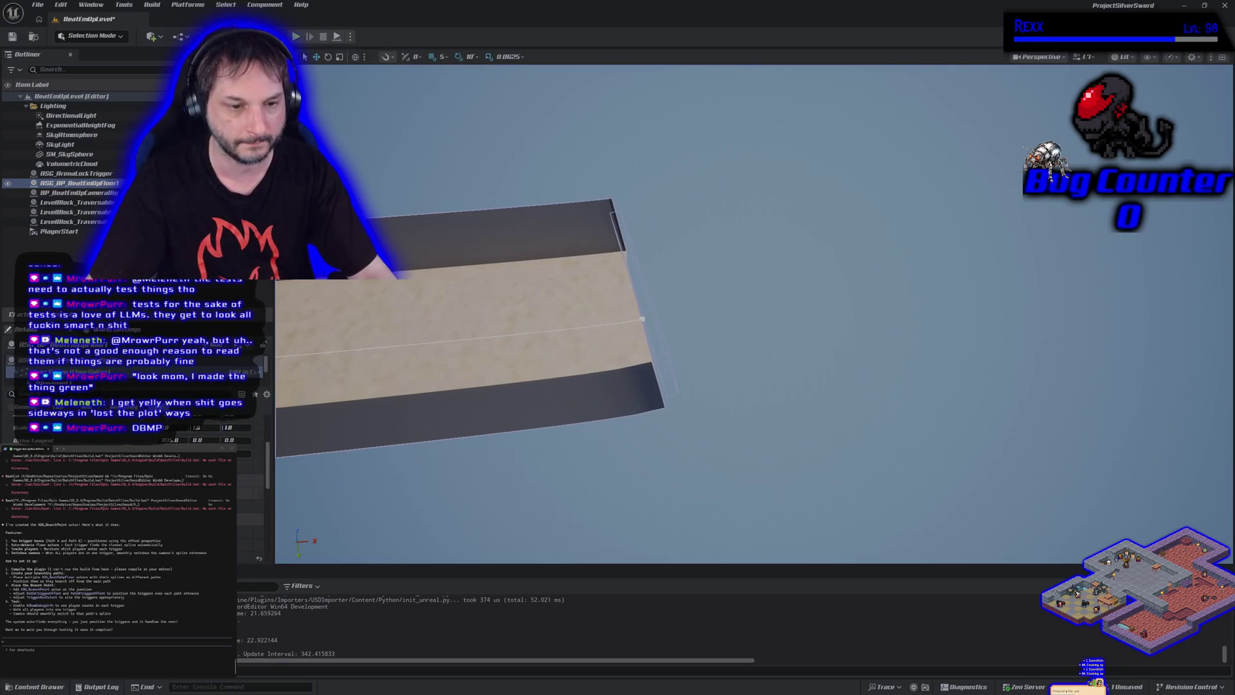
- Review the floor actor's Details, then open the Content Drawer on ASG_BeatEmUpFramework's C++ Classes
scroll(135, 399, down, 2)
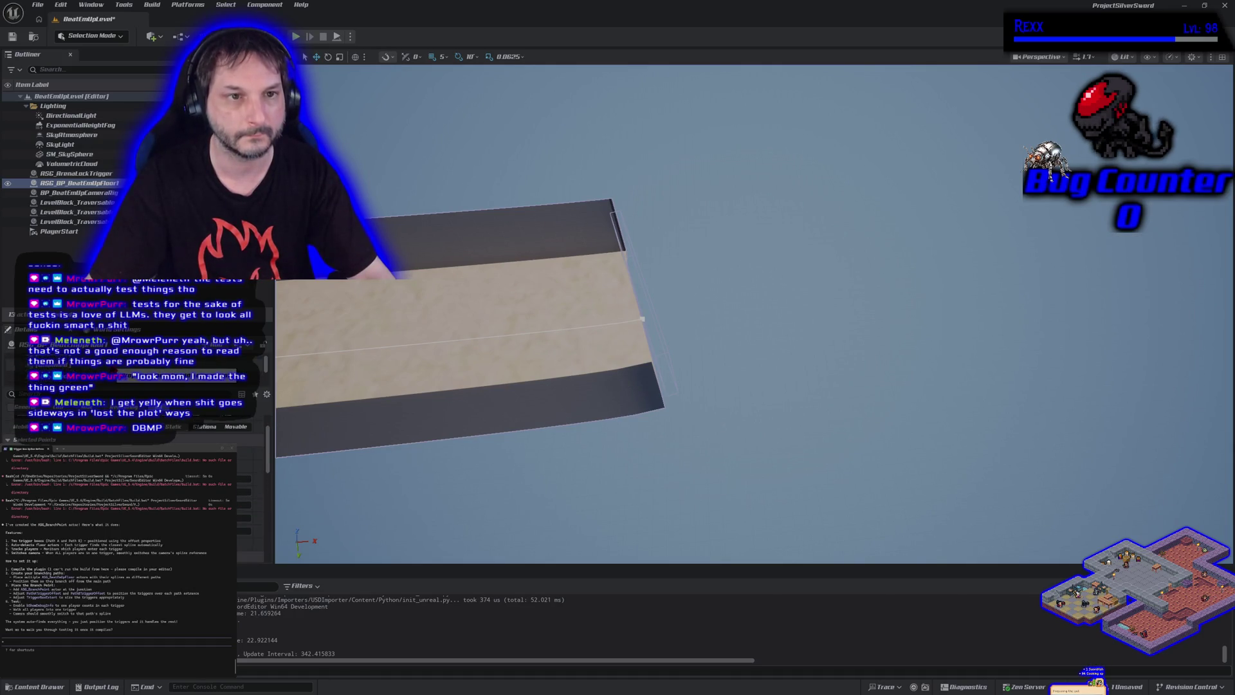
scroll(135, 399, down, 1)
scroll(135, 361, up, 1)
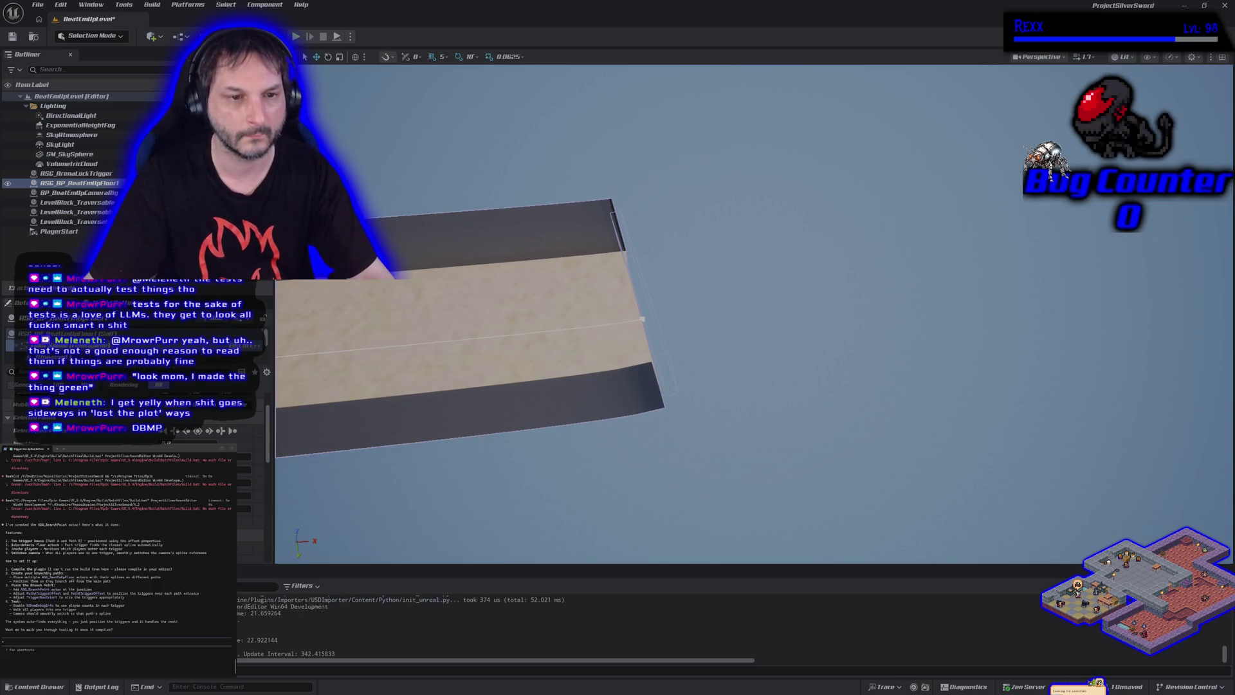
scroll(135, 418, down, 1)
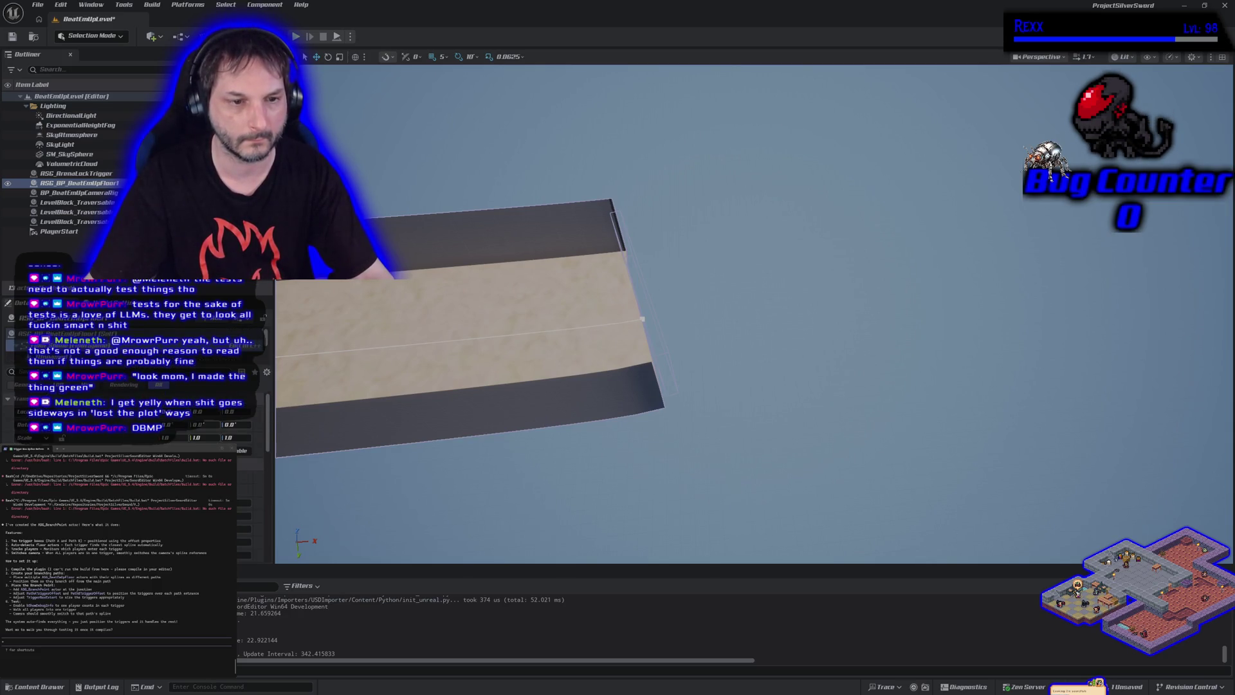
scroll(135, 418, down, 3)
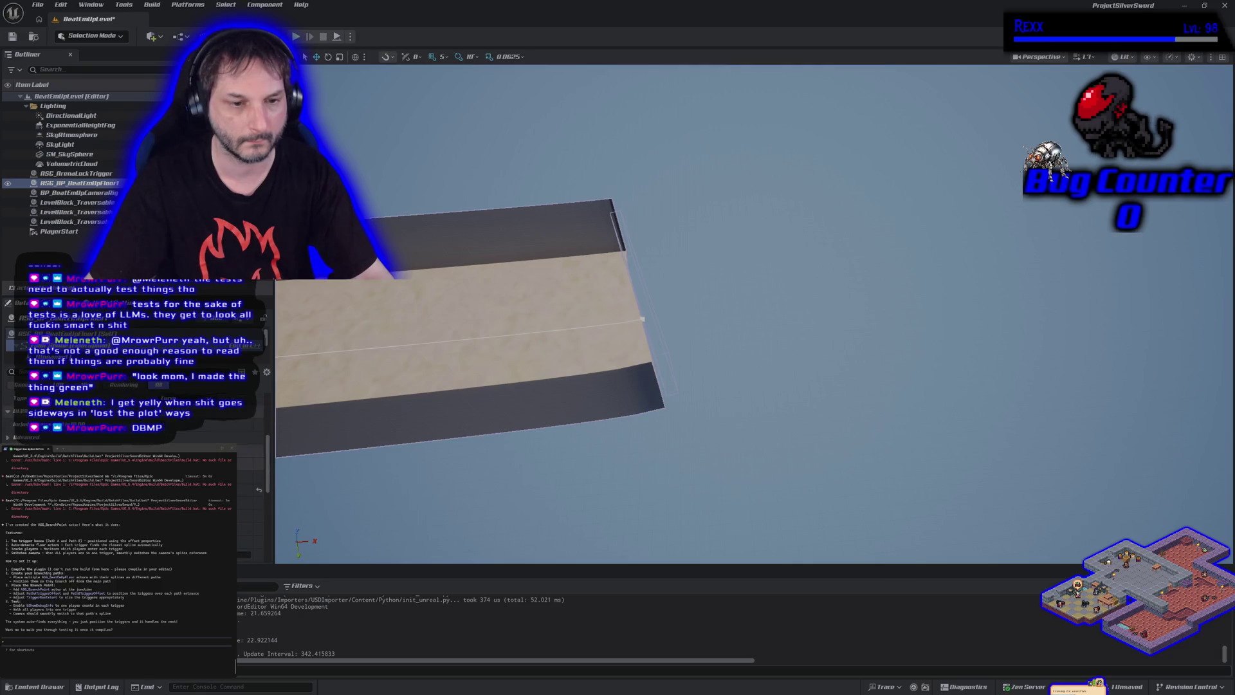
scroll(135, 418, down, 2)
scroll(135, 418, up, 2)
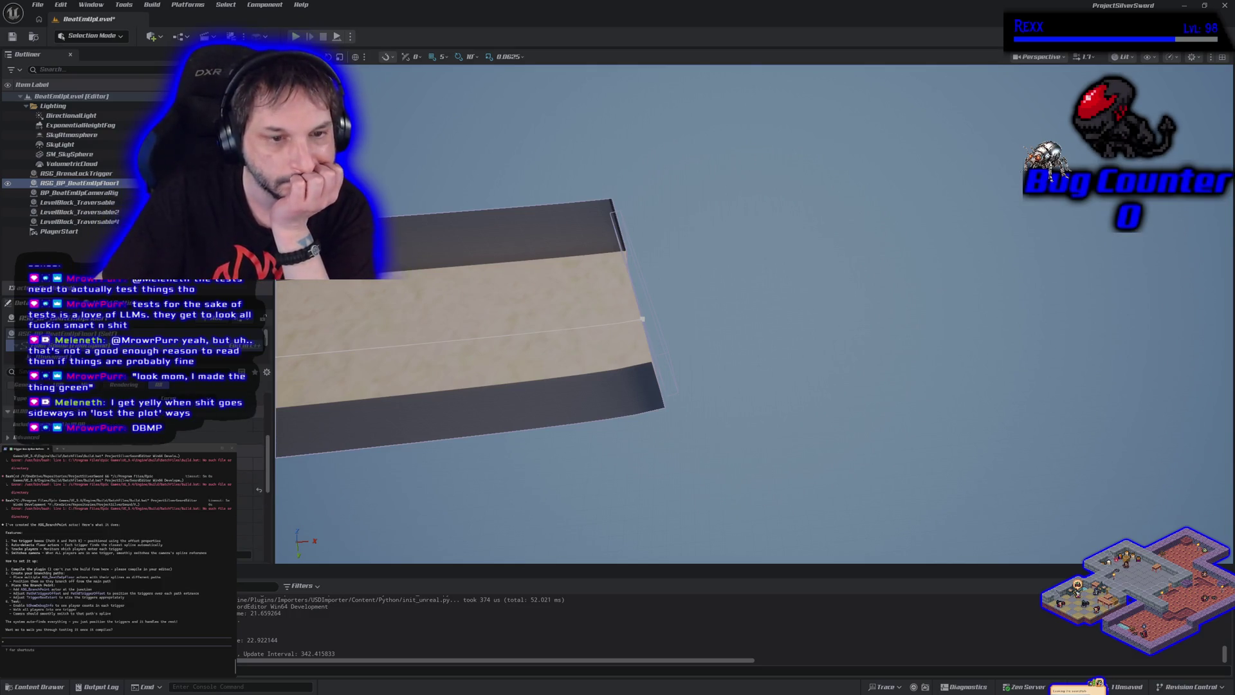
click(64, 333)
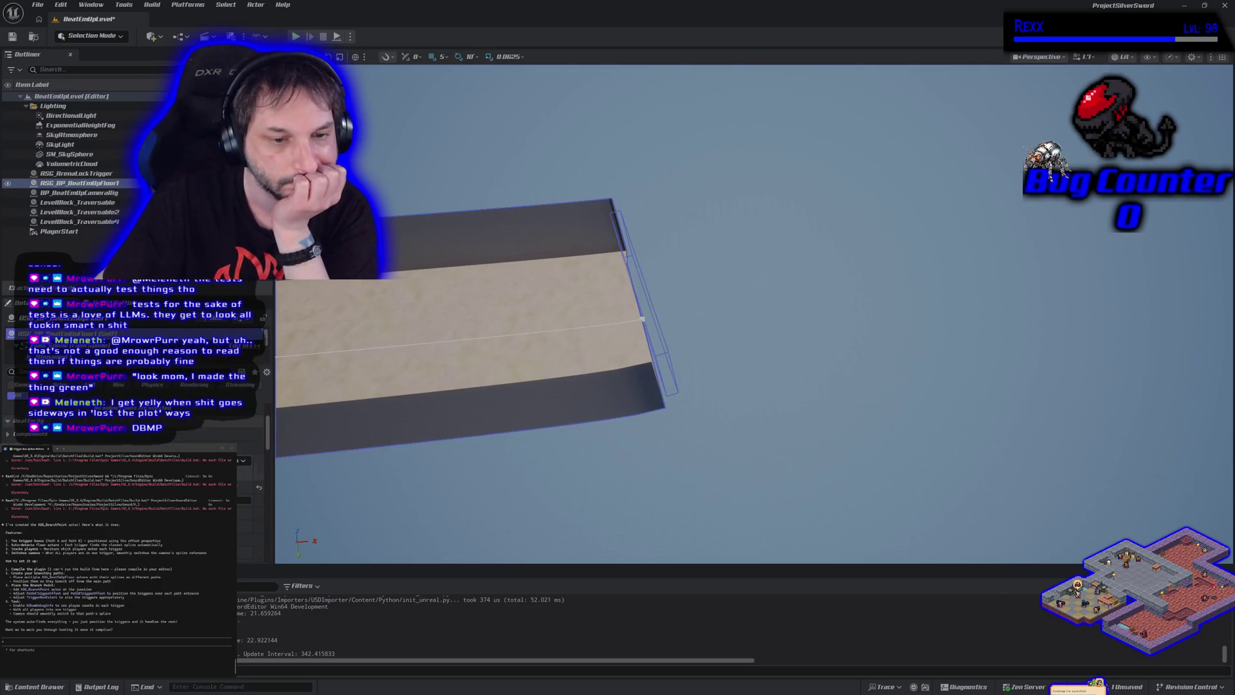
scroll(135, 437, down, 5)
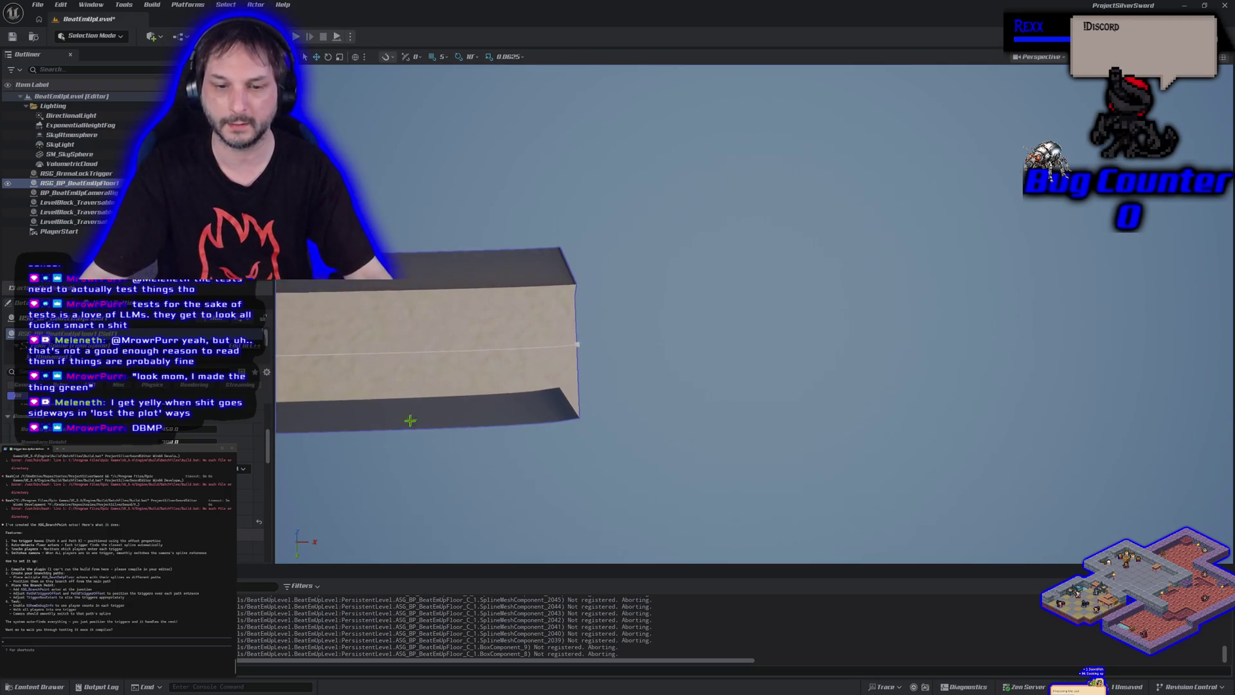
key(ctrl+space)
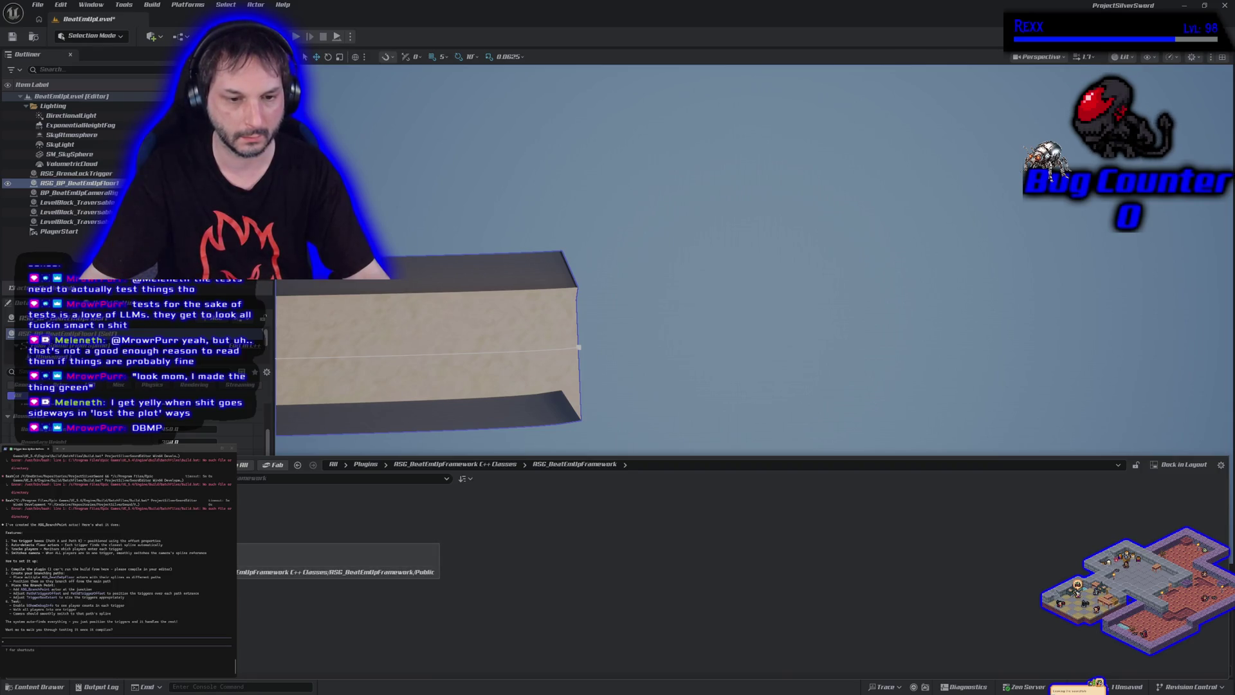
- Place a new ASG_BP_BeatEmUpFloor from the Blueprints folder and set its Location Z to 0
click(212, 588)
mouse_move(270, 508)
mouse_down()
mouse_move(645, 328)
mouse_move(663, 351)
mouse_move(536, 233)
mouse_up()
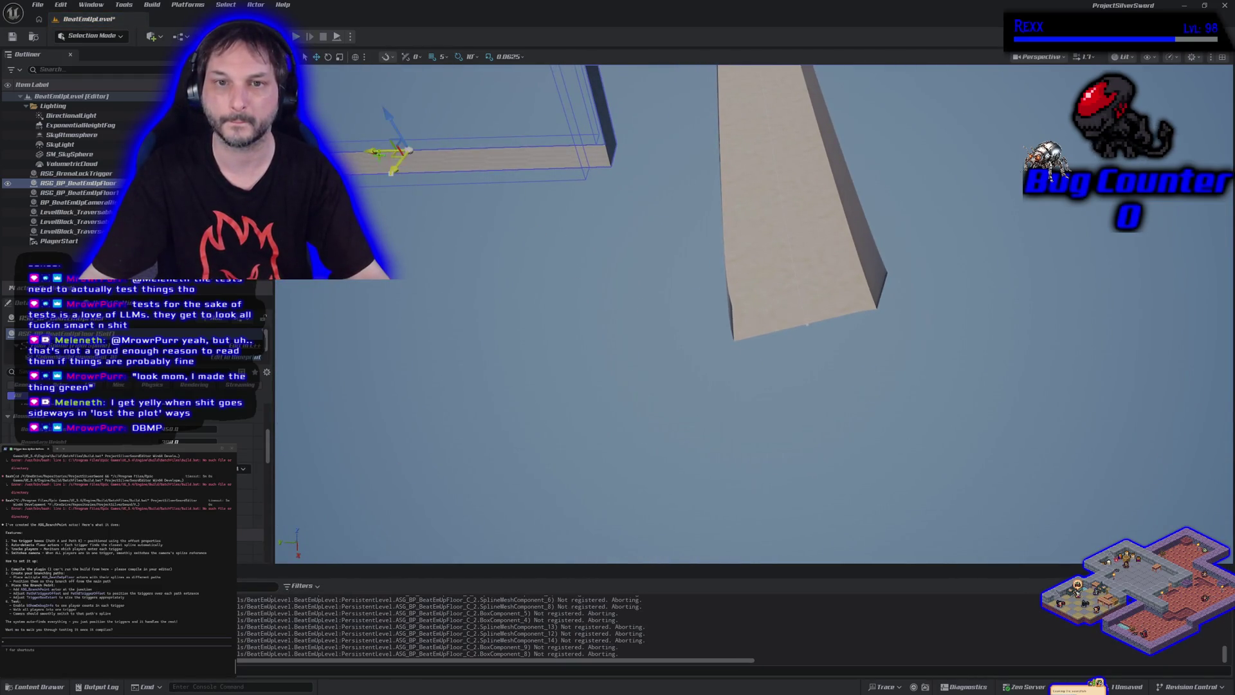
mouse_move(398, 150)
mouse_down()
mouse_move(610, 498)
mouse_move(547, 388)
mouse_up()
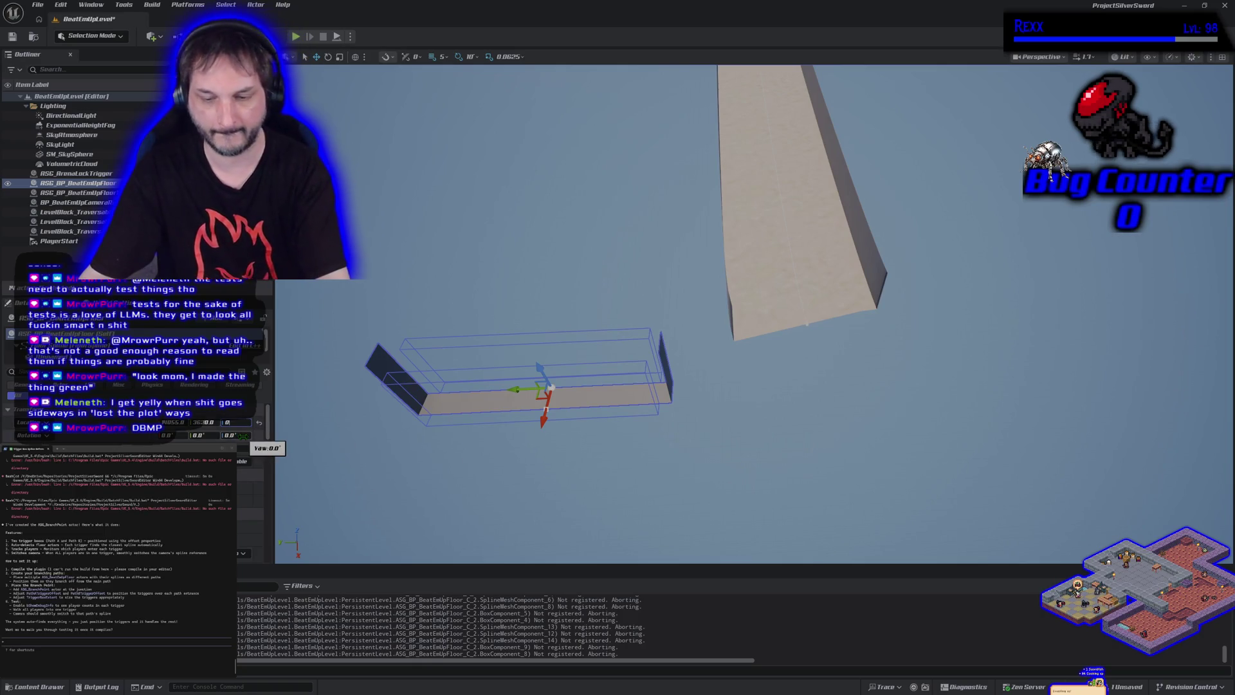
text(0)
key(Return)
- Slide the new floor along Y beside the first corridor and rotate it -10°
mouse_move(566, 465)
mouse_down()
mouse_move(783, 469)
mouse_move(725, 472)
mouse_move(747, 469)
mouse_move(732, 367)
mouse_move(862, 380)
mouse_move(881, 360)
mouse_move(767, 474)
mouse_up()
key(e)
mouse_move(683, 454)
mouse_down()
mouse_move(666, 460)
mouse_move(788, 373)
mouse_up()
drag(732, 453, 731, 452)
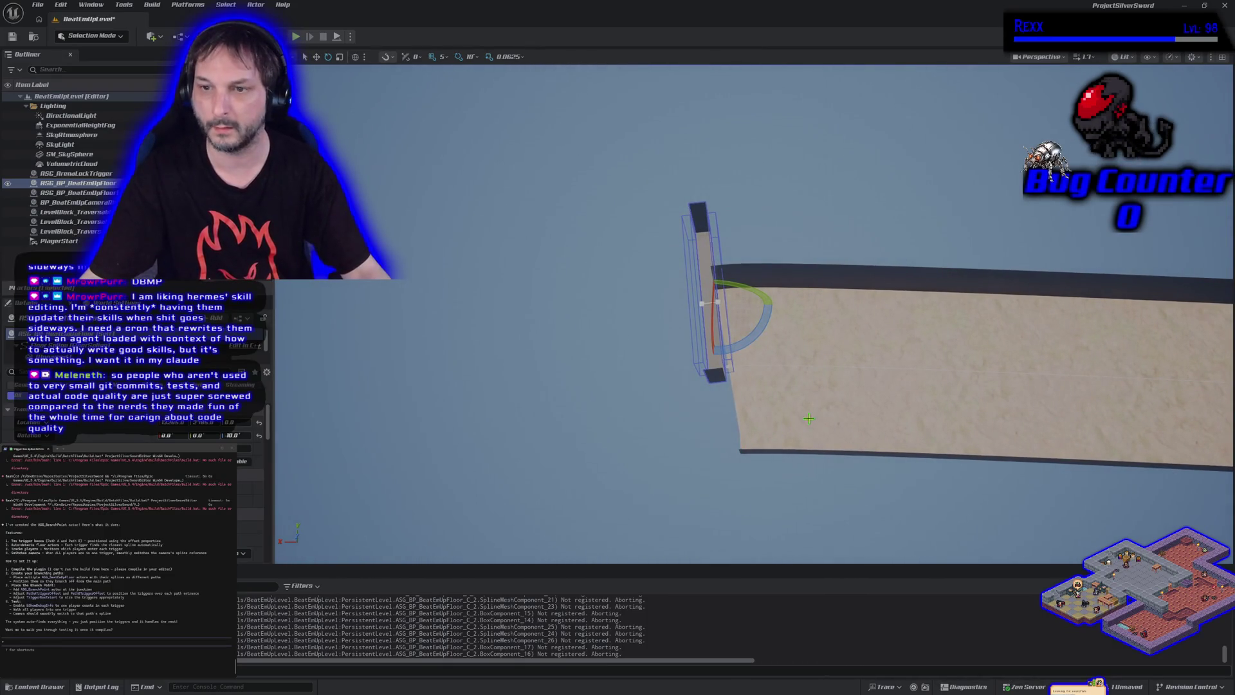
- Undo the end piece's move, then reposition the floor's path point and the tall box
key(ctrl+z)
key(ctrl+z)
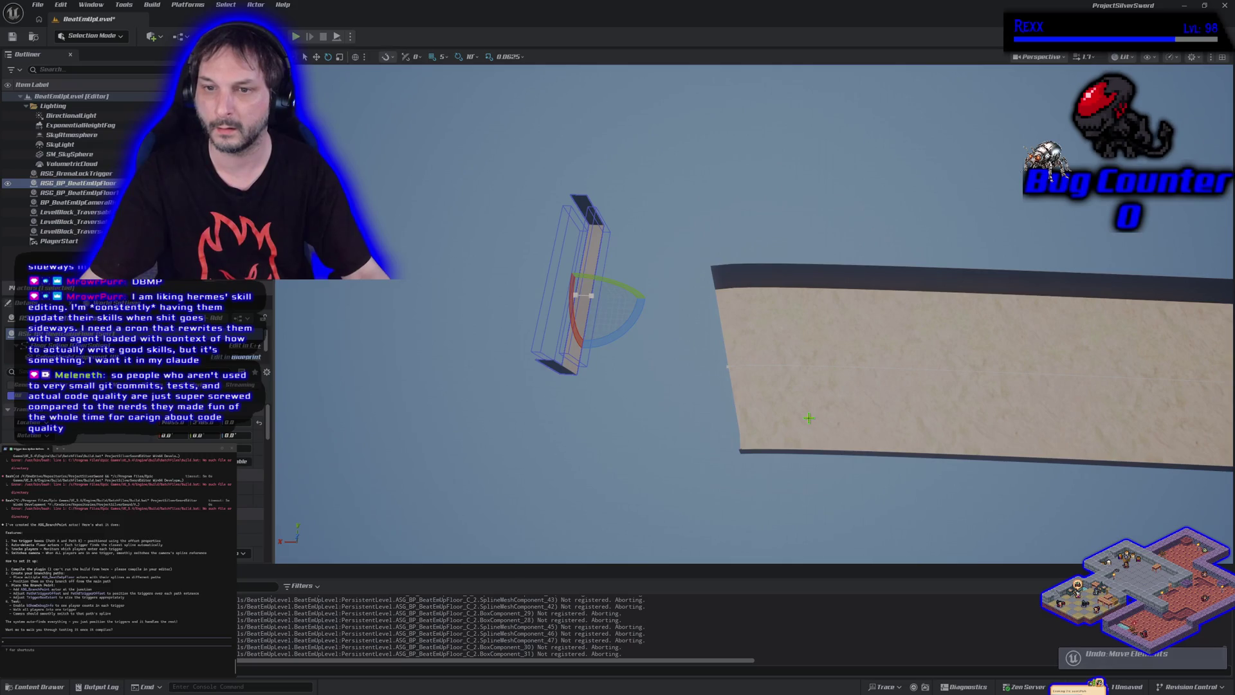
key(w)
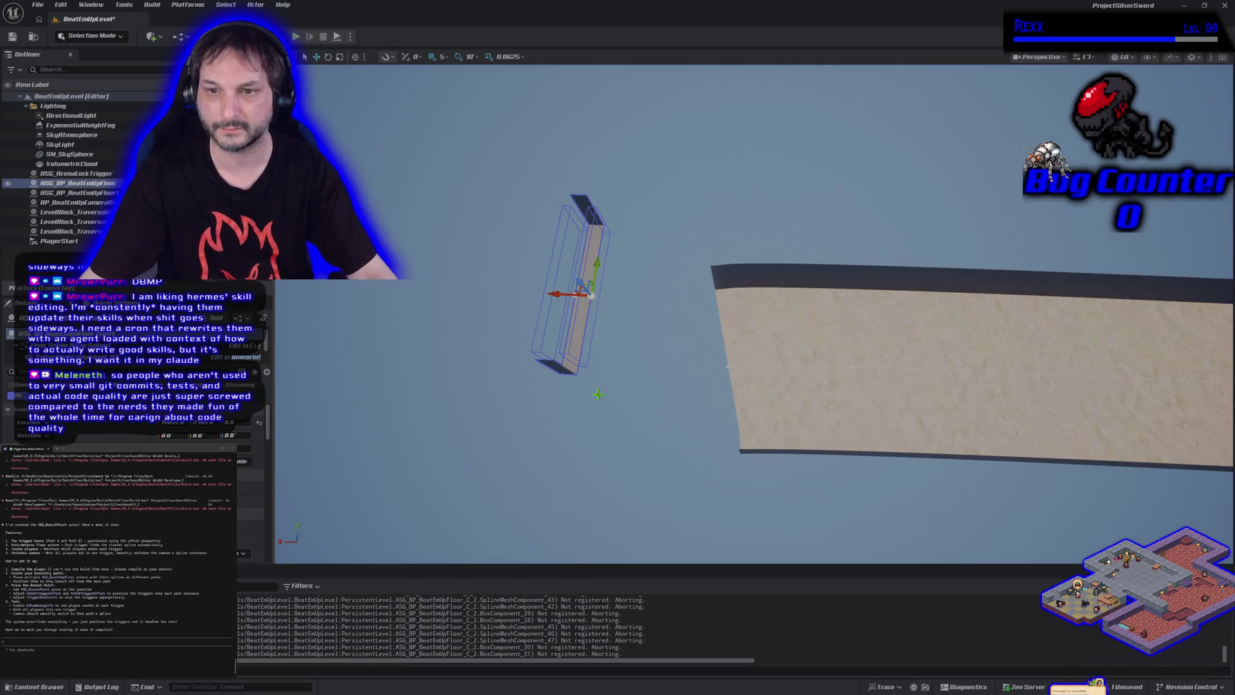
mouse_move(556, 293)
mouse_down()
mouse_move(634, 302)
mouse_move(742, 386)
mouse_up()
click(727, 366)
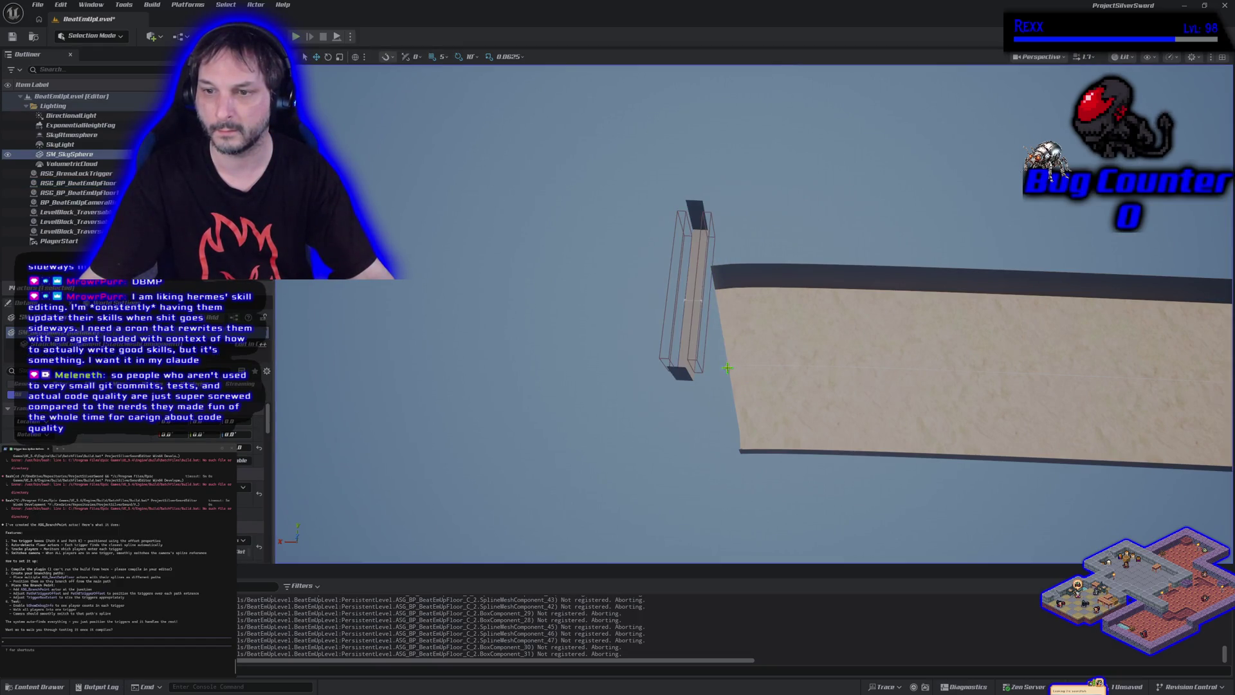
click(728, 366)
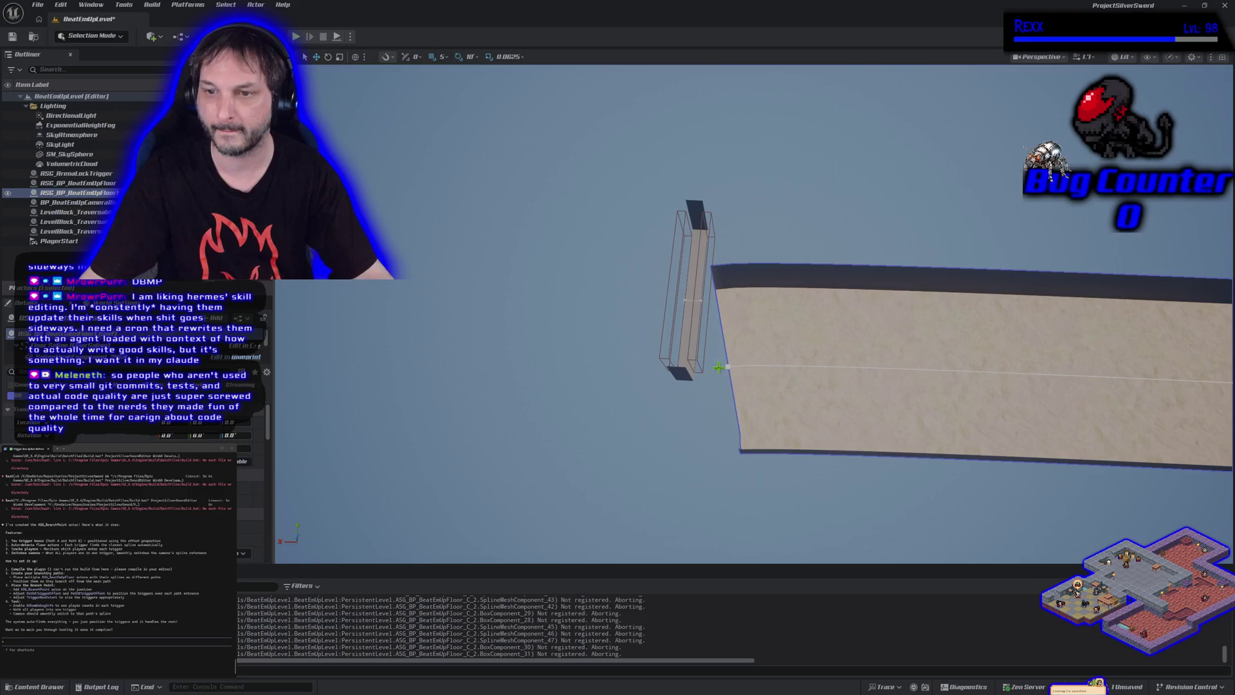
click(727, 366)
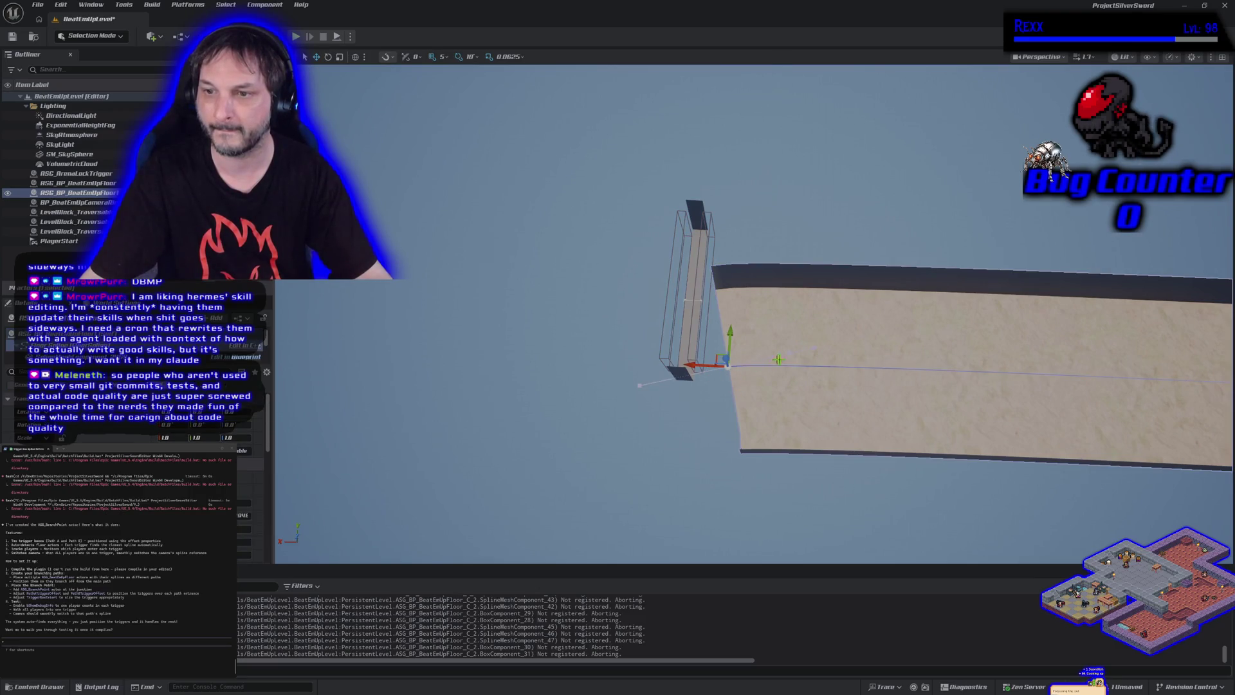
mouse_move(726, 362)
mouse_down()
mouse_move(785, 341)
mouse_move(803, 258)
mouse_move(825, 406)
mouse_move(802, 339)
mouse_up()
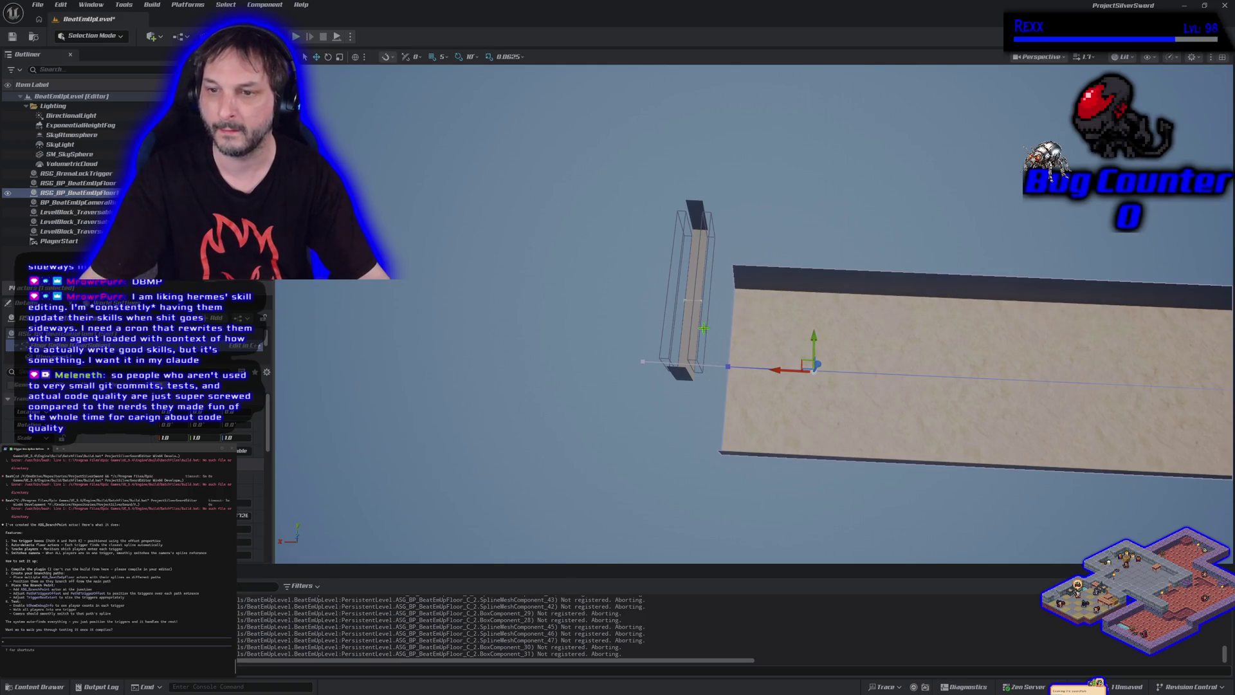
click(681, 312)
mouse_move(663, 299)
mouse_down()
mouse_move(699, 303)
mouse_move(740, 262)
mouse_up()
- Duplicate the floor piece alongside the original and look down over both
mouse_move(793, 399)
mouse_down()
mouse_move(361, 403)
mouse_move(488, 366)
mouse_up()
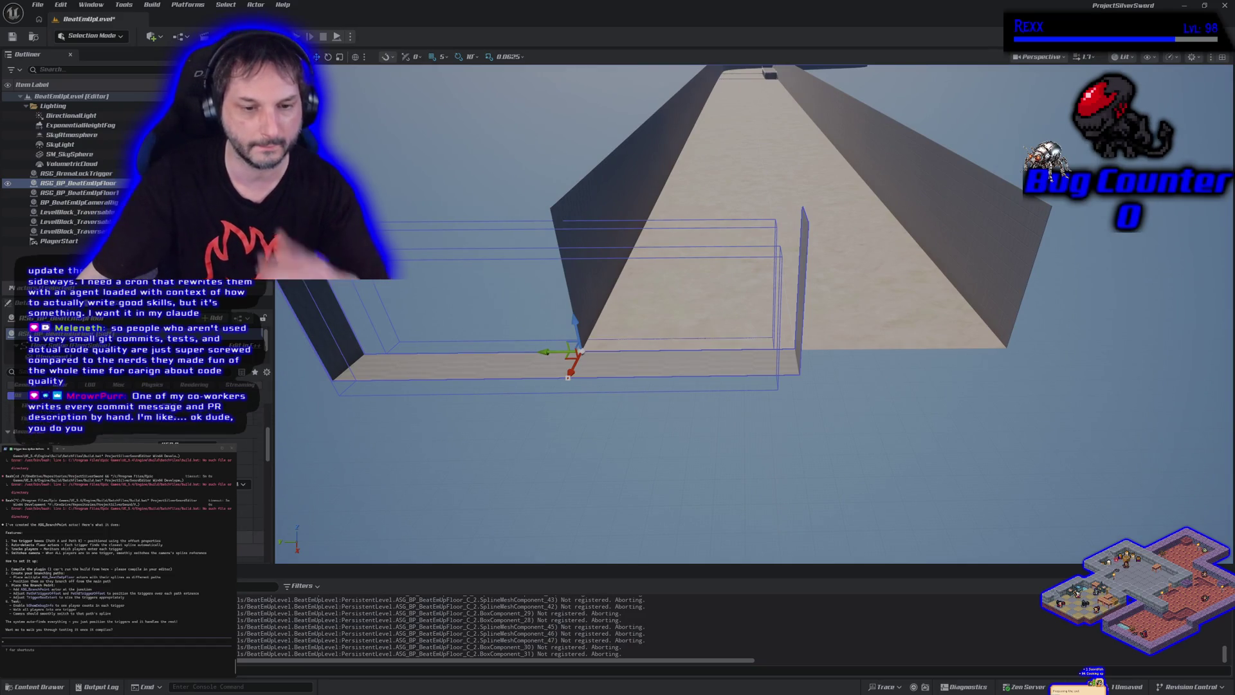
scroll(128, 418, down, 2)
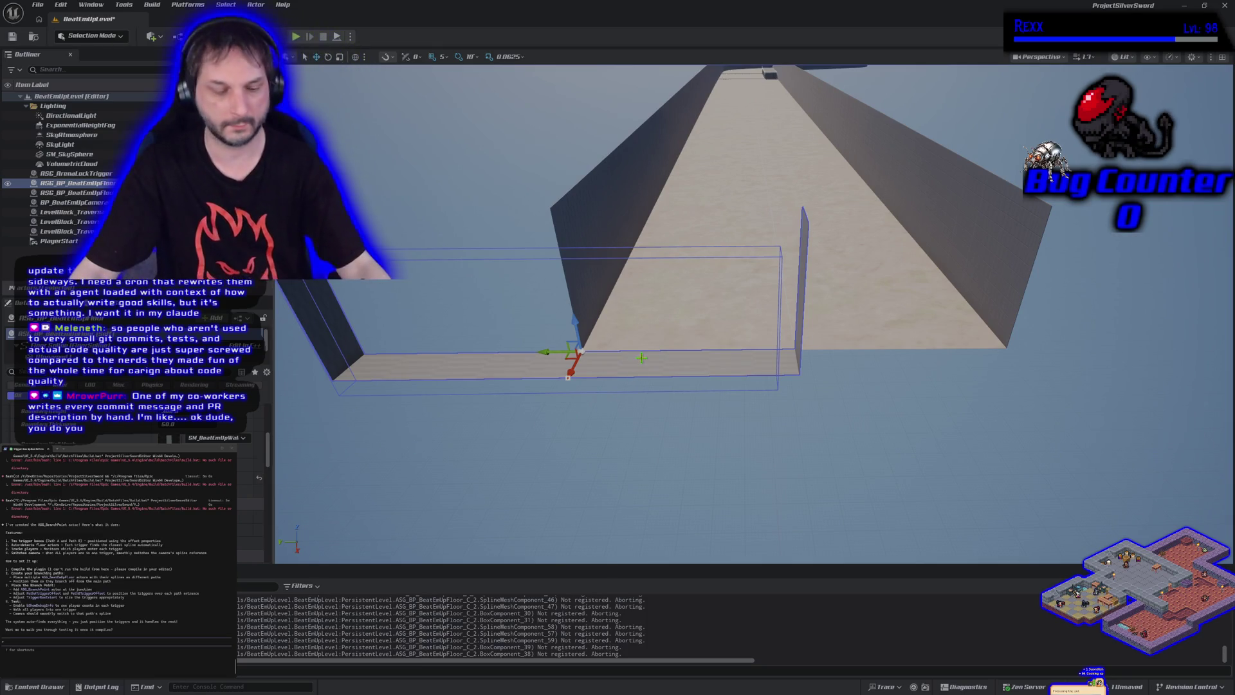
mouse_move(543, 349)
alt+mouse_down()
mouse_move(566, 373)
mouse_move(676, 399)
mouse_move(877, 422)
mouse_move(950, 416)
alt+mouse_up()
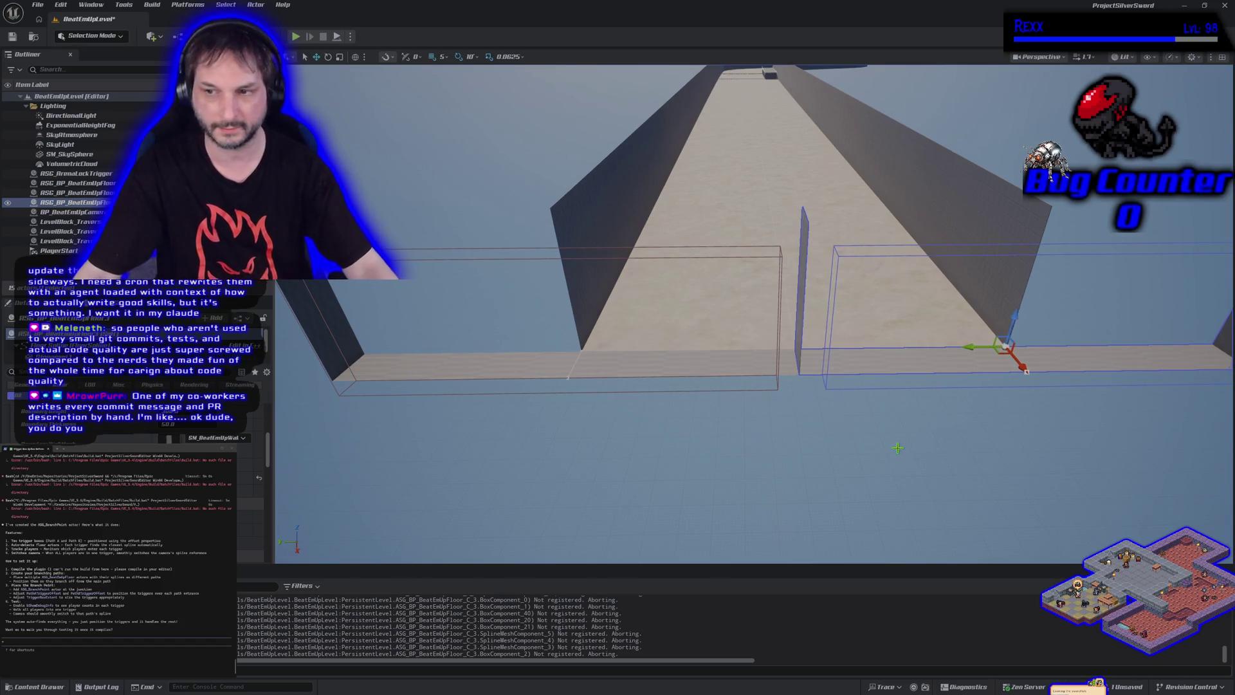
mouse_move(894, 450)
alt+mouse_down()
mouse_move(894, 425)
mouse_move(927, 406)
mouse_move(871, 446)
alt+mouse_up()
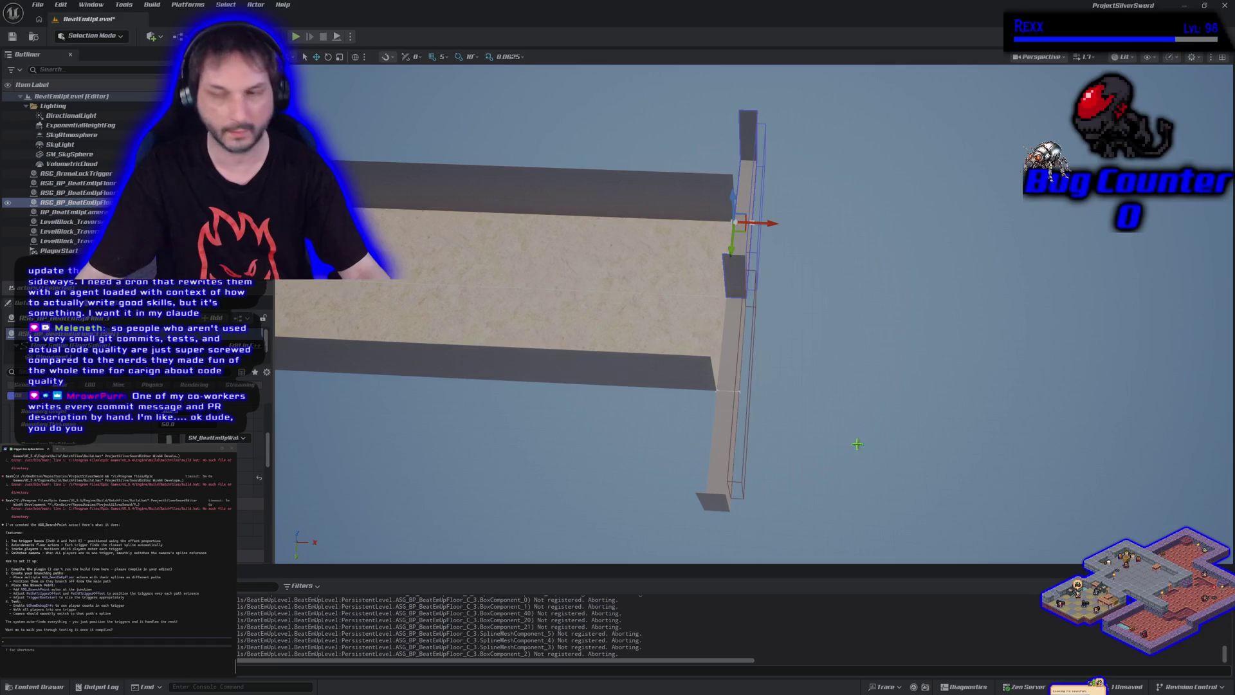
- Undo the last two floor edits, frame the wall piece and slide the floor left along Y
key(ctrl+z)
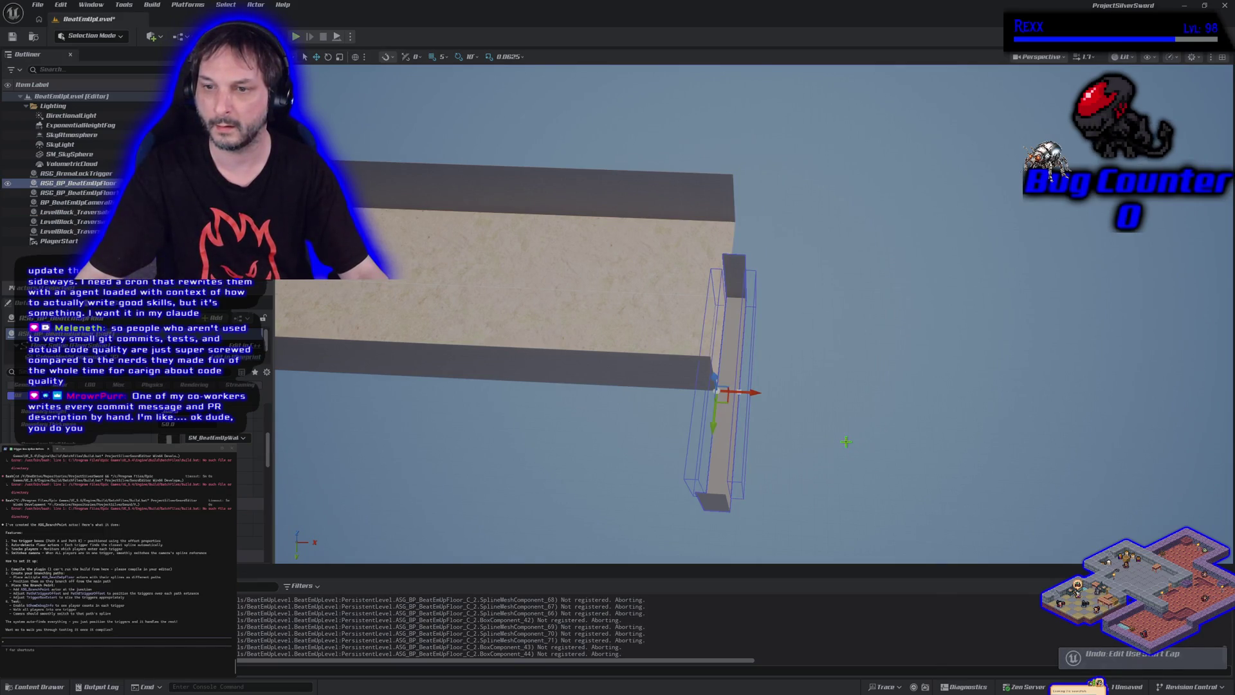
key(ctrl+z)
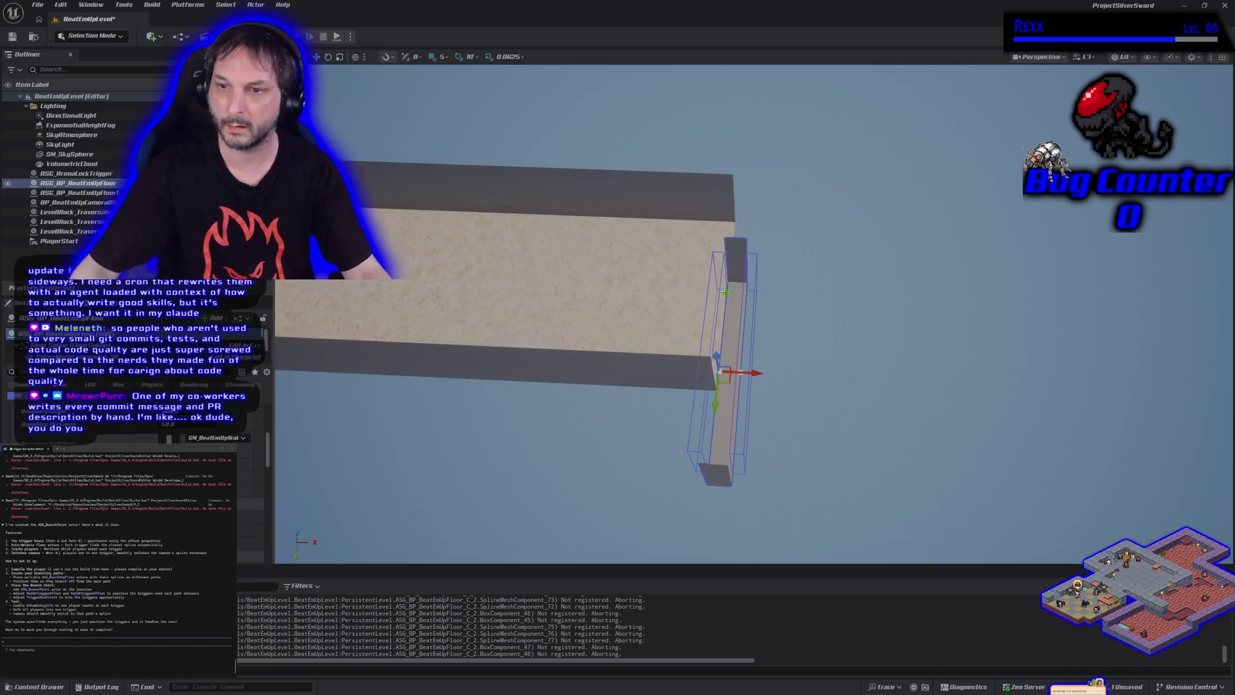
key(f)
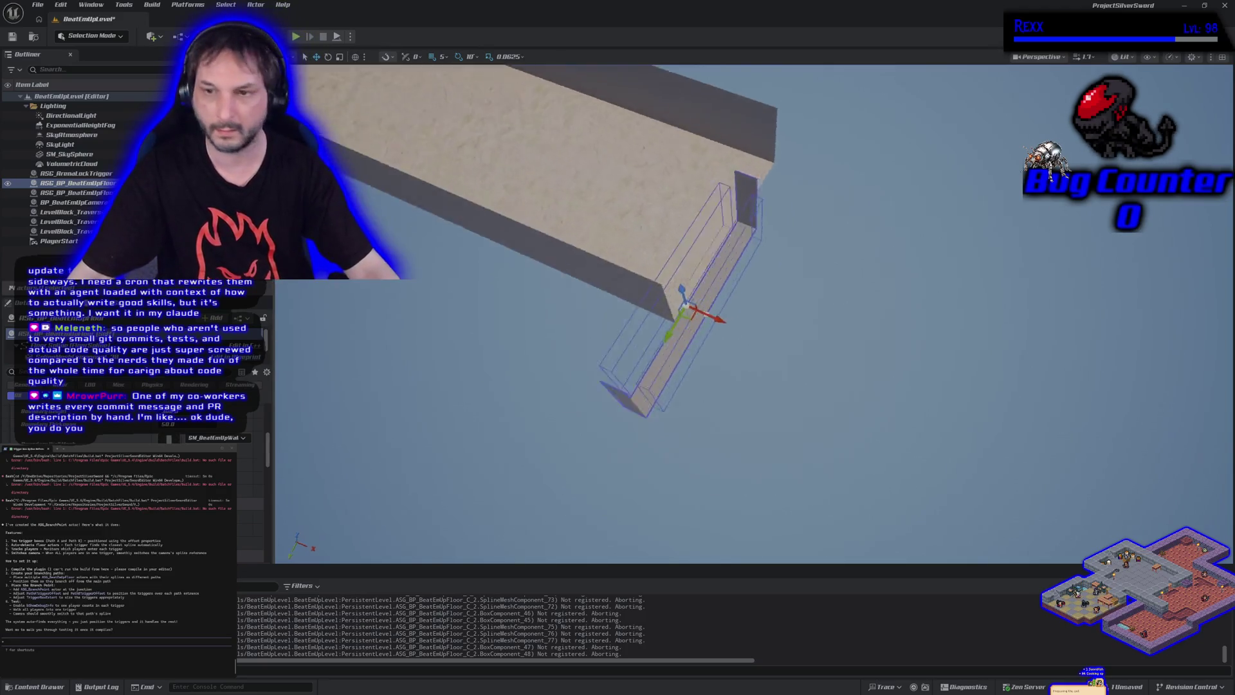
mouse_move(800, 369)
mouse_down()
mouse_move(794, 389)
mouse_move(799, 369)
mouse_up()
drag(703, 358, 671, 358)
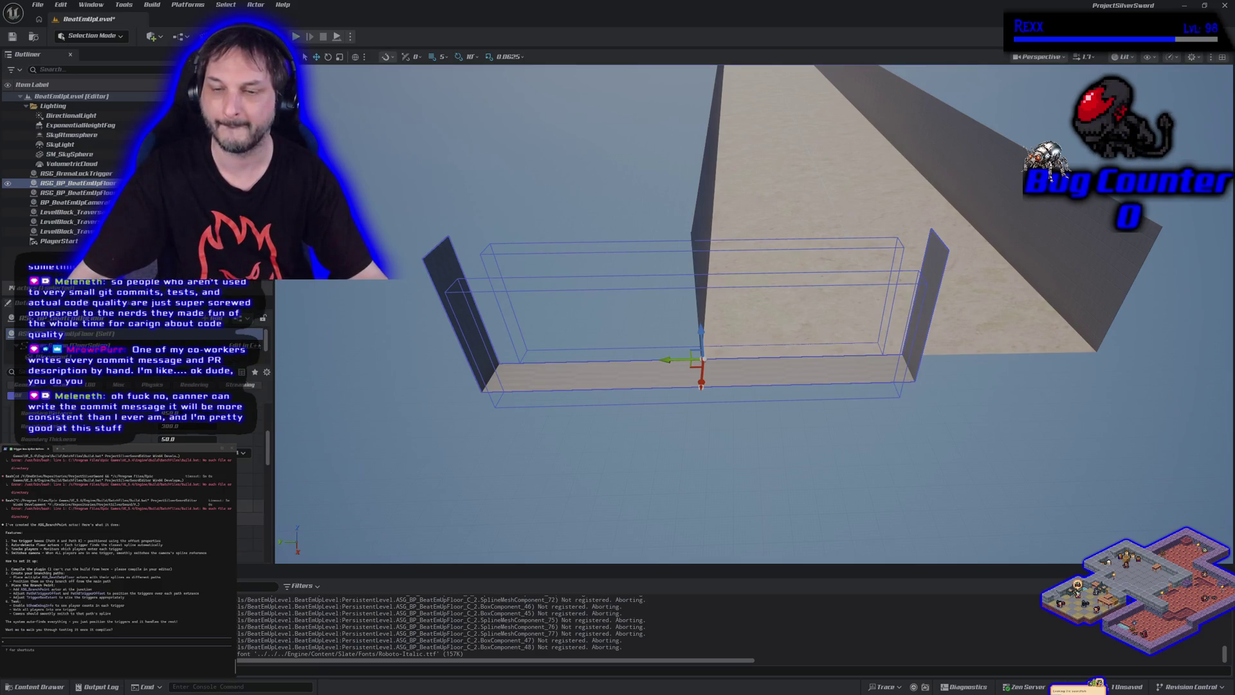
key(Return)
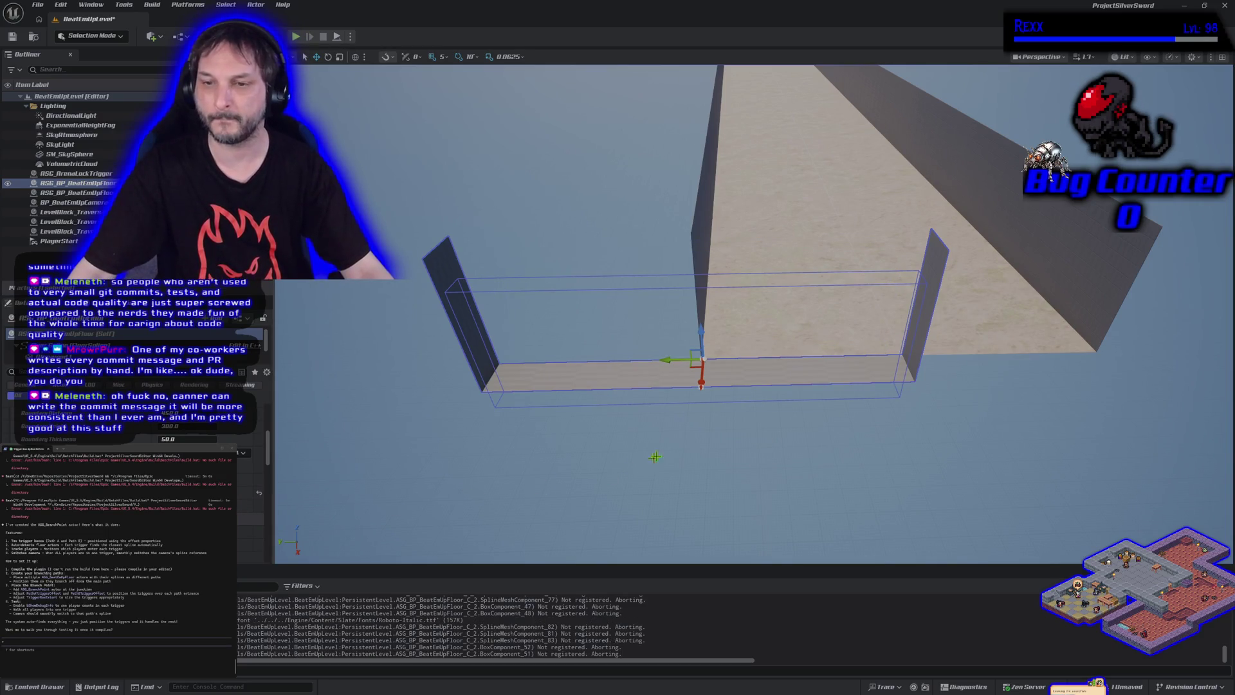
- Drag the floor's end spline point out to lengthen the corridor to the right
click(702, 390)
mouse_move(700, 410)
mouse_down()
mouse_move(664, 451)
mouse_move(675, 534)
mouse_up()
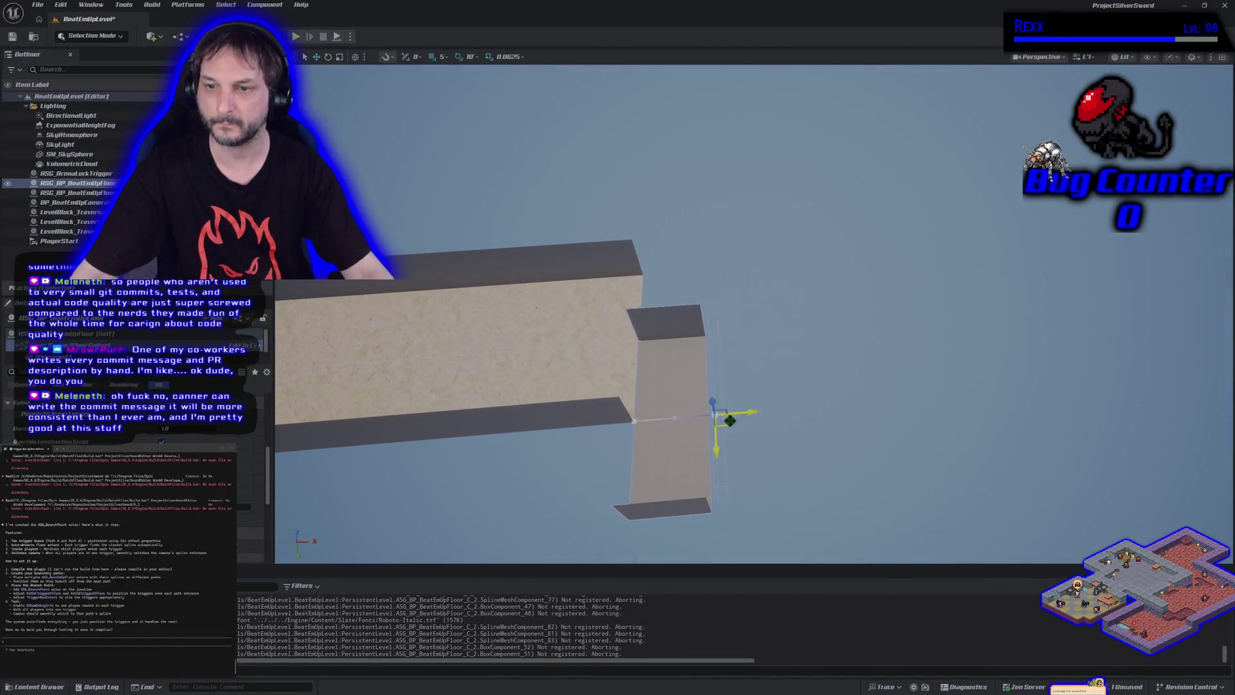
drag(781, 412, 977, 395)
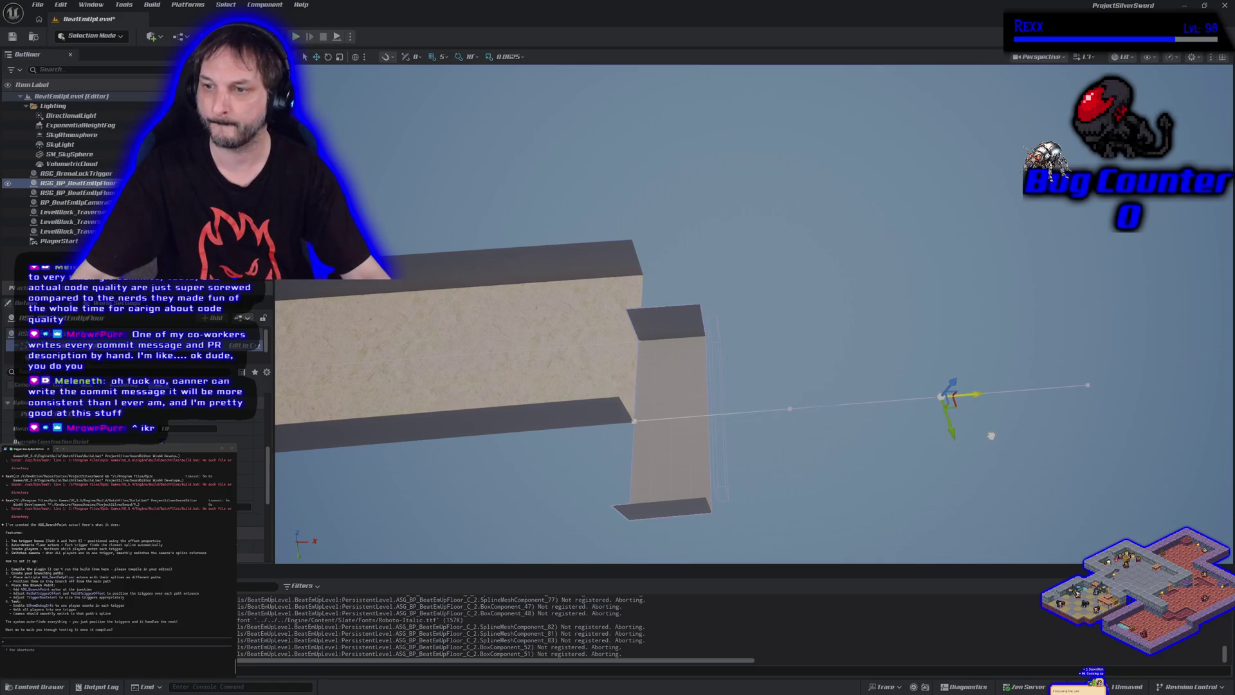
drag(976, 391, 1212, 374)
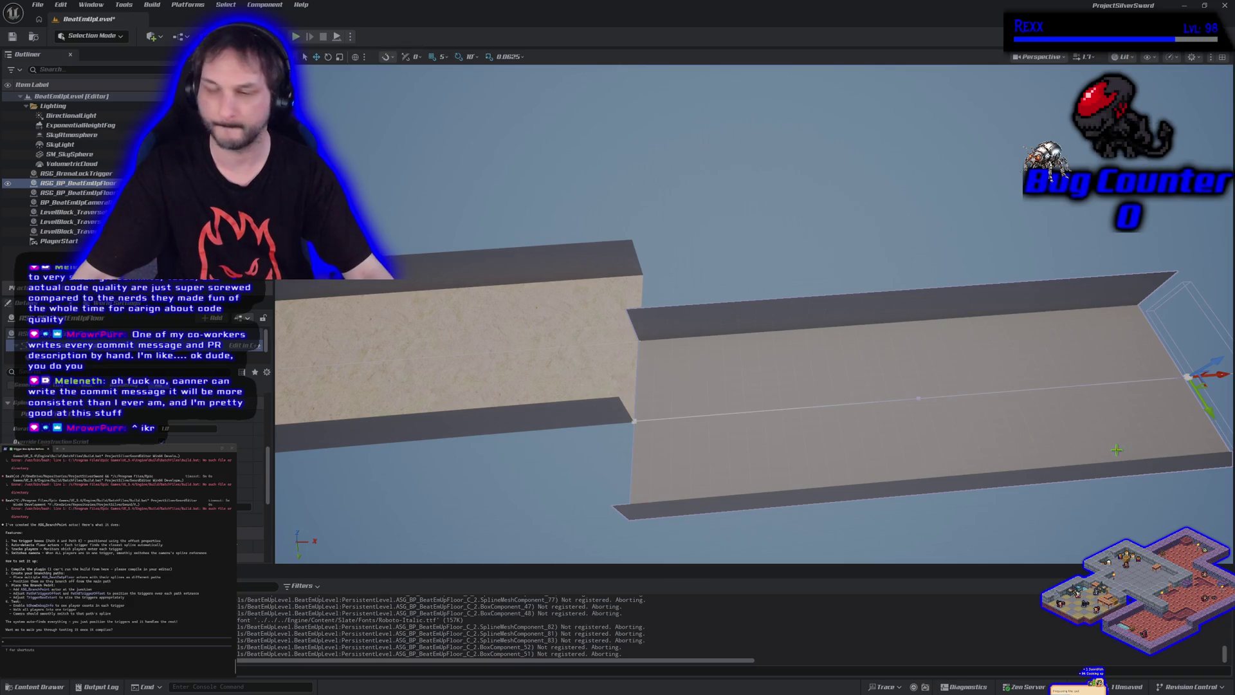
scroll(859, 343, down, 3)
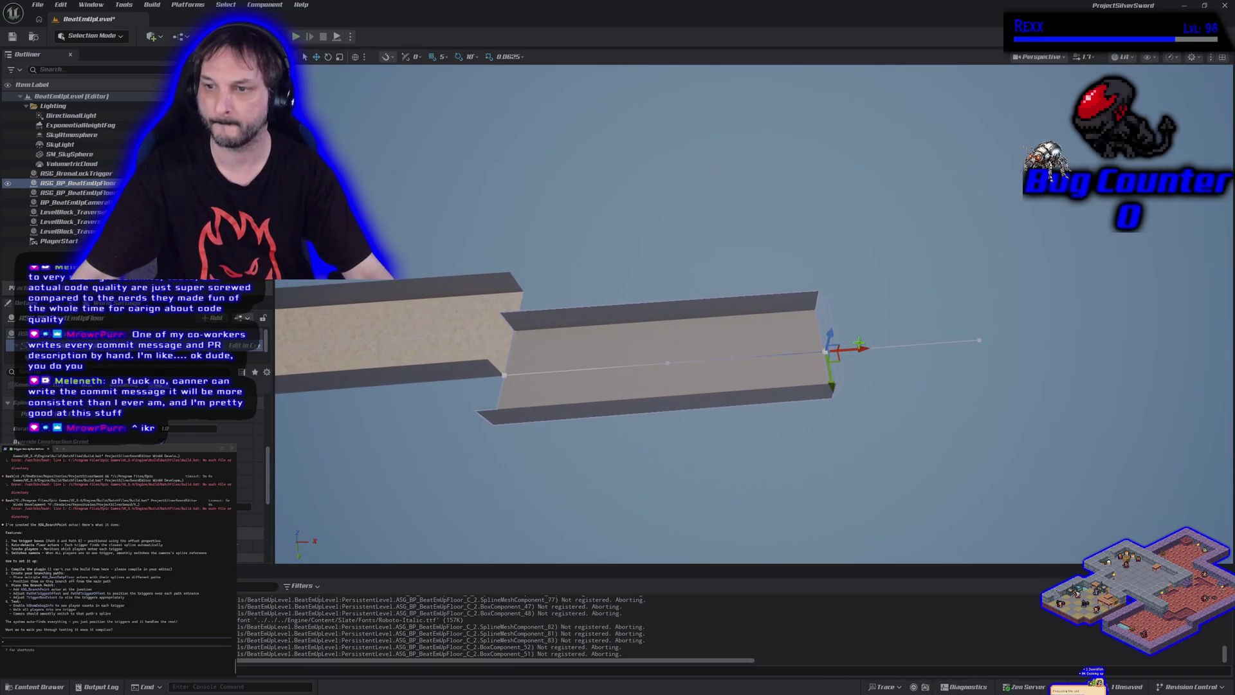
drag(862, 349, 1201, 350)
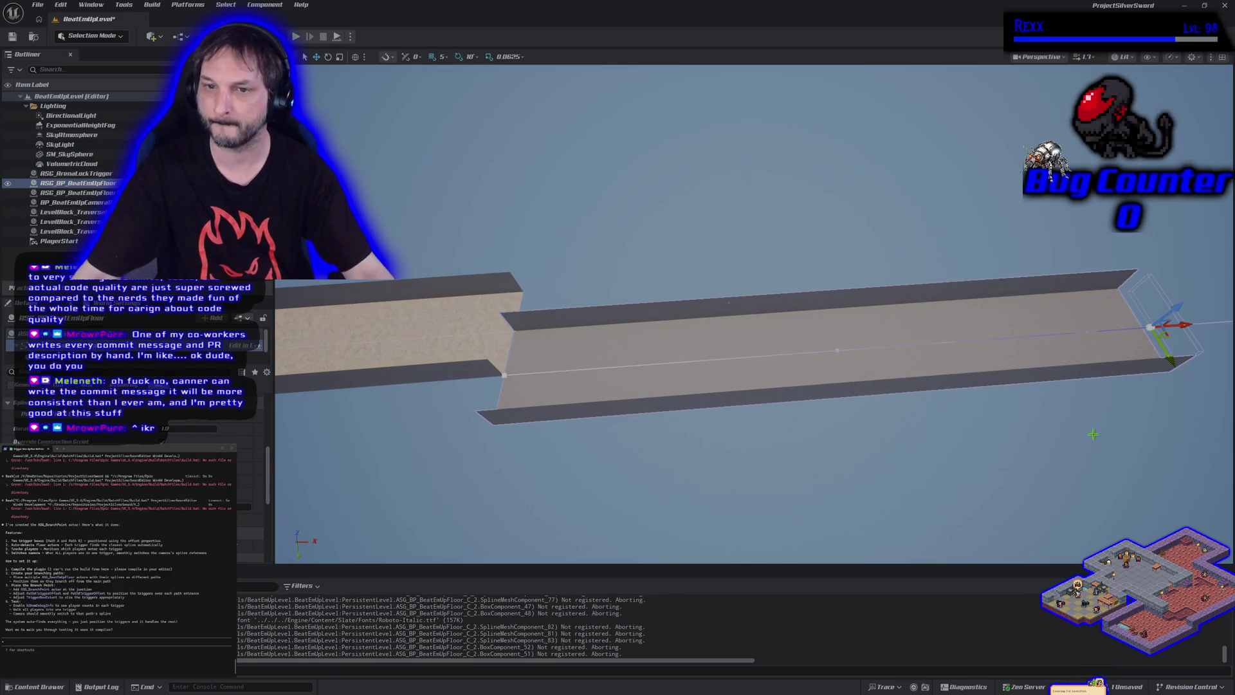
- Try bending the corridor from its midpoint, then undo back to the straight shape
click(838, 350)
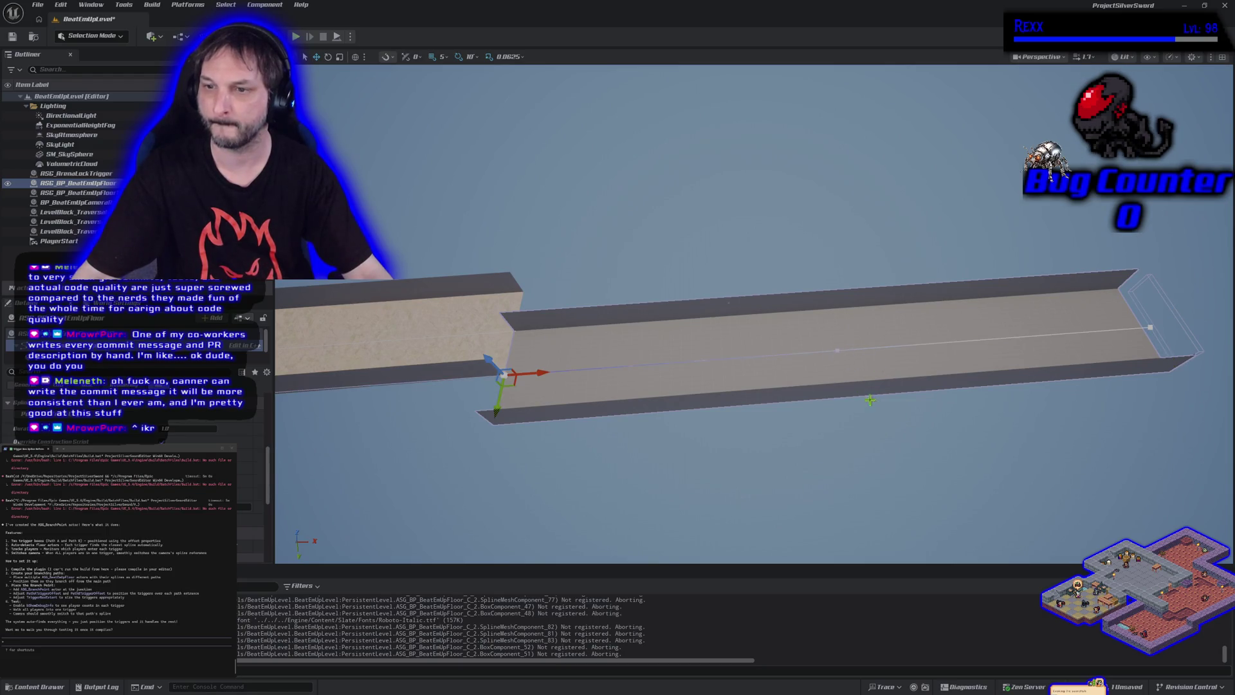
click(838, 350)
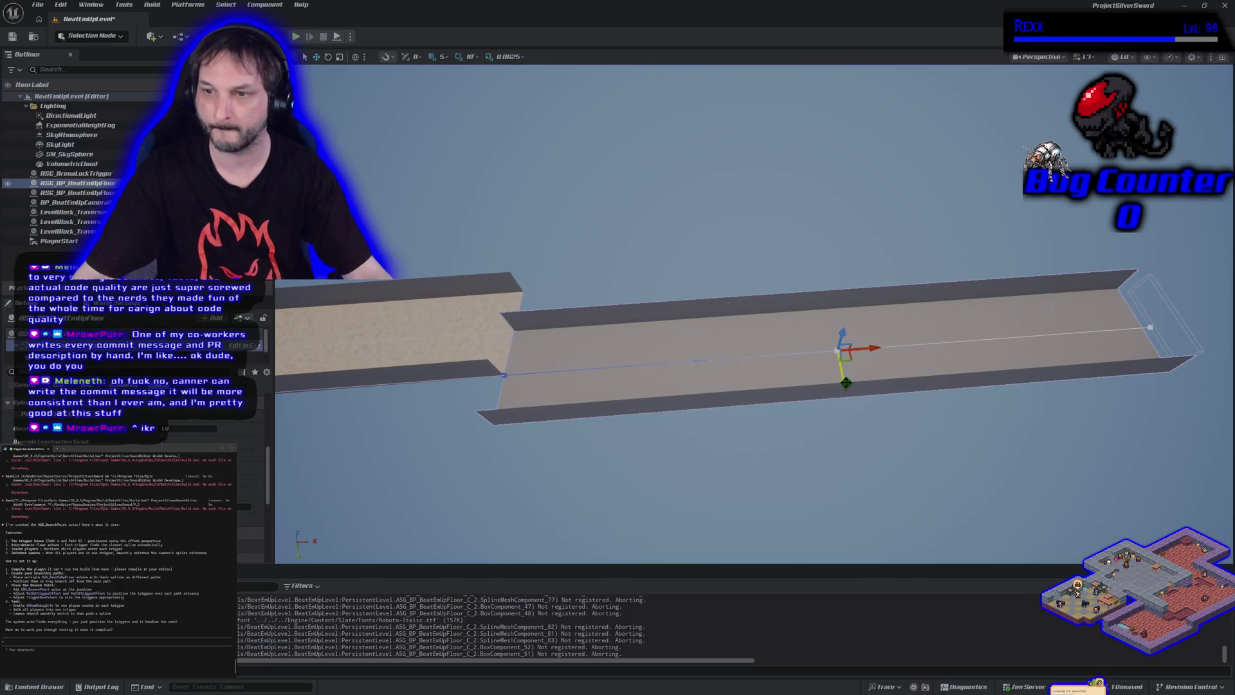
drag(838, 351, 872, 512)
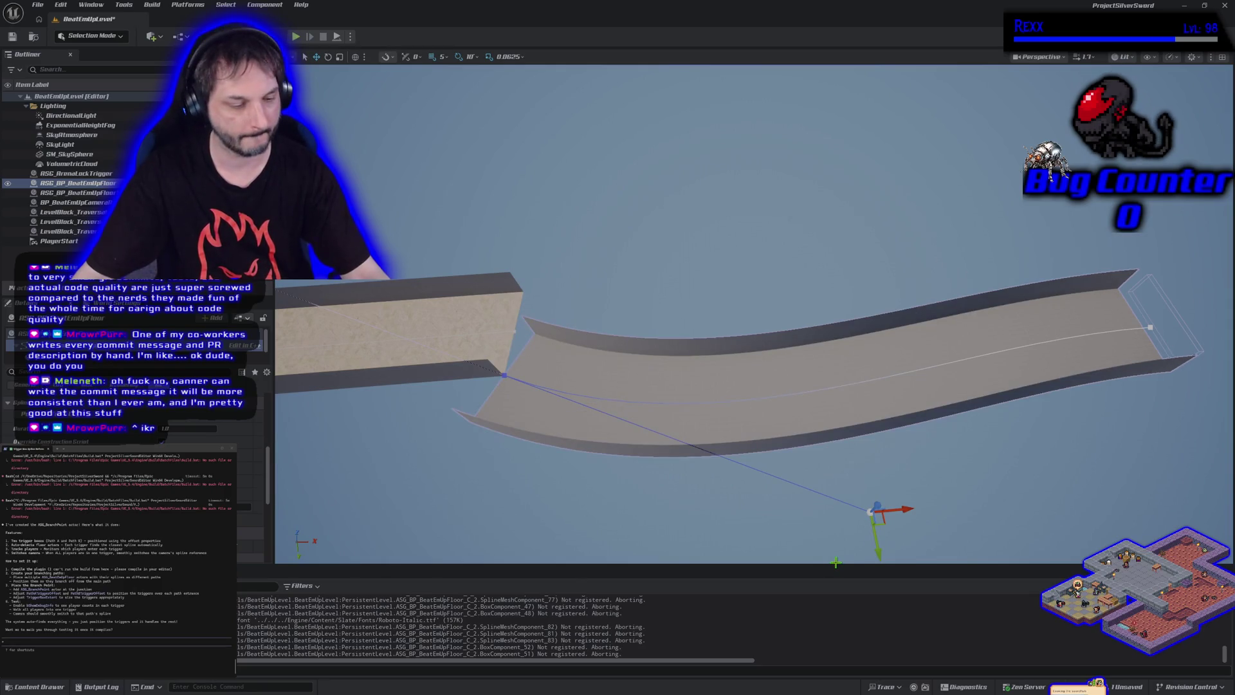
key(ctrl+z)
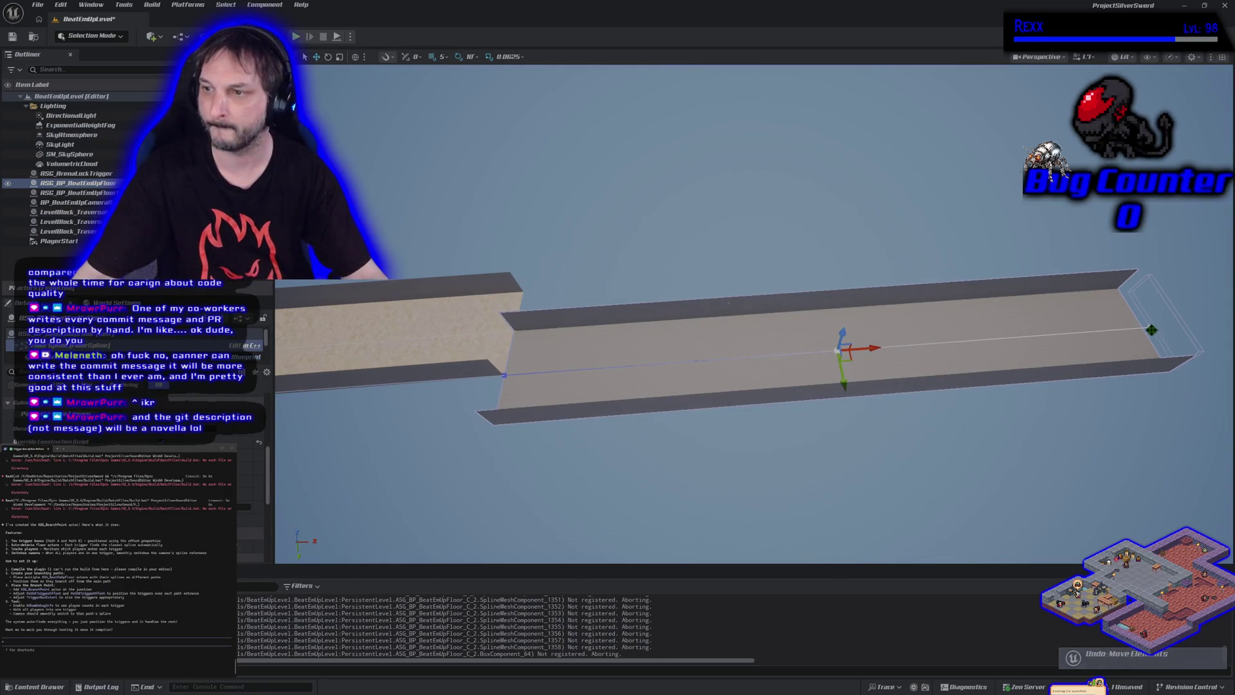
key(ctrl+z)
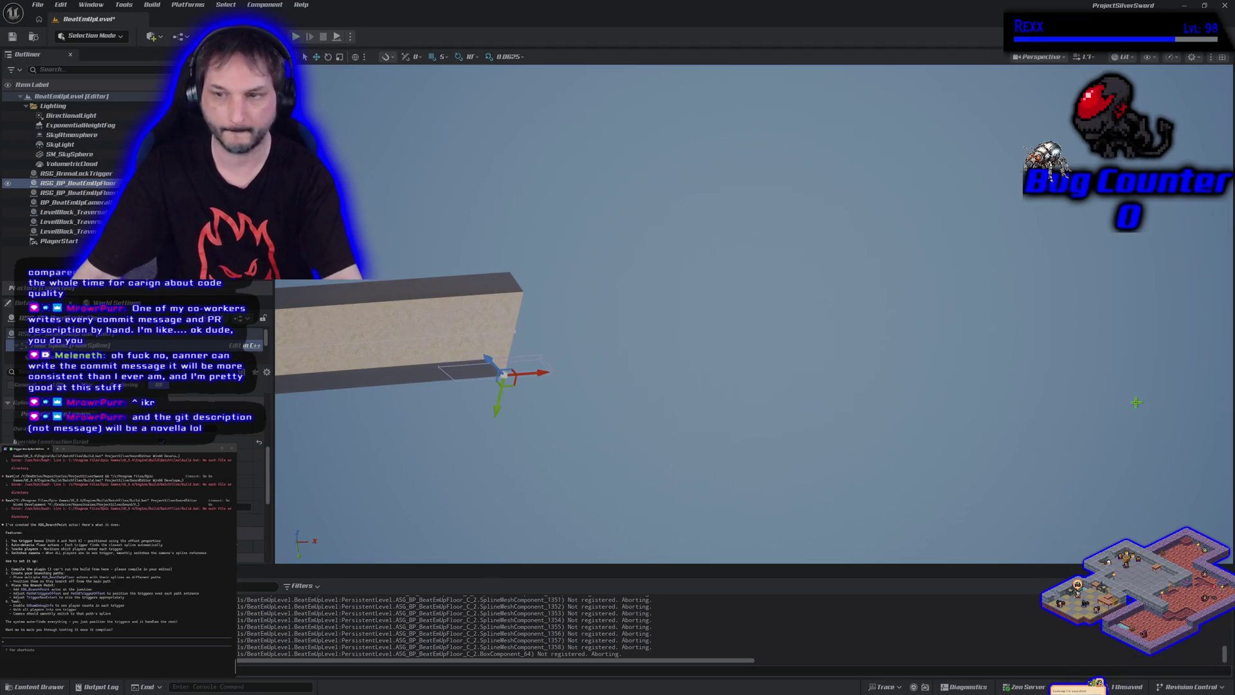
key(ctrl+z)
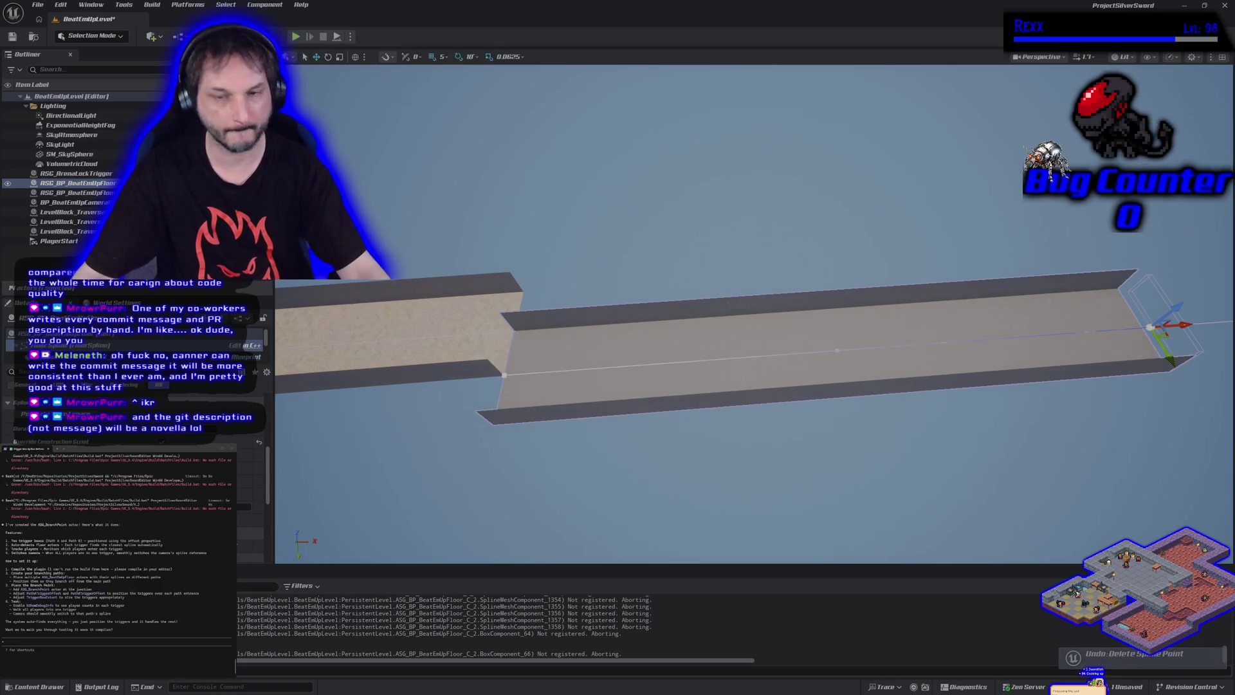
key(f)
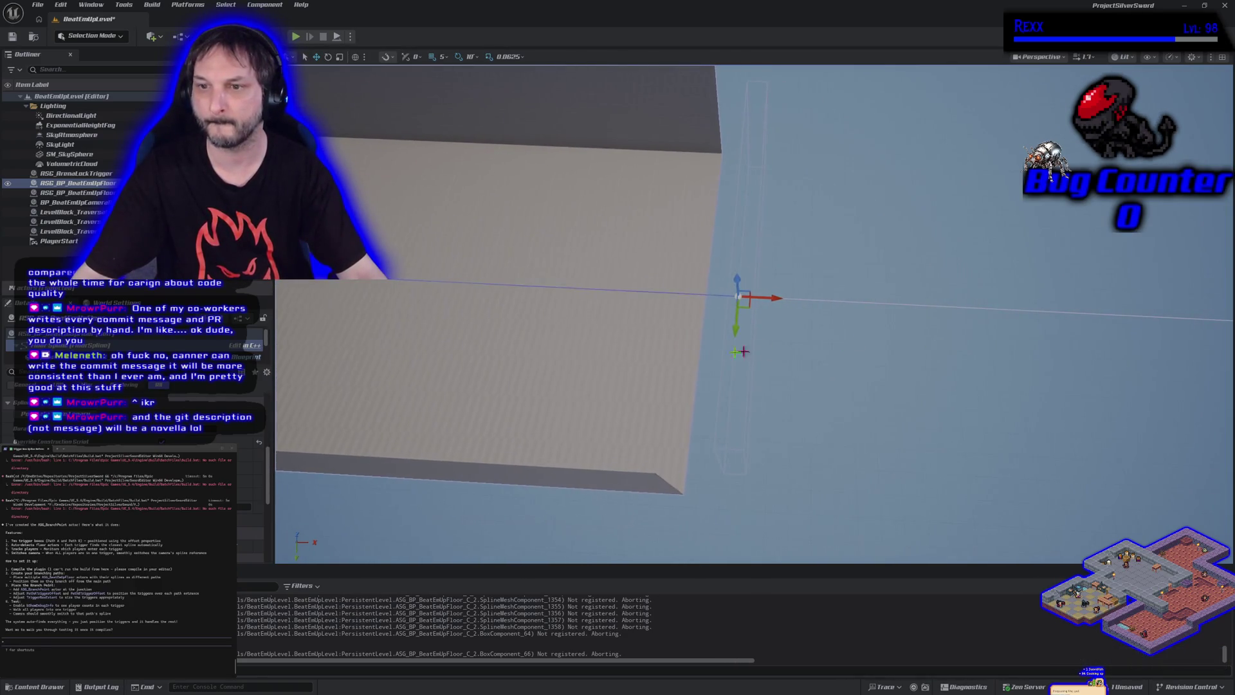
- Shift the middle spline point left and curve the corridor's end down into a bend
click(714, 308)
click(738, 296)
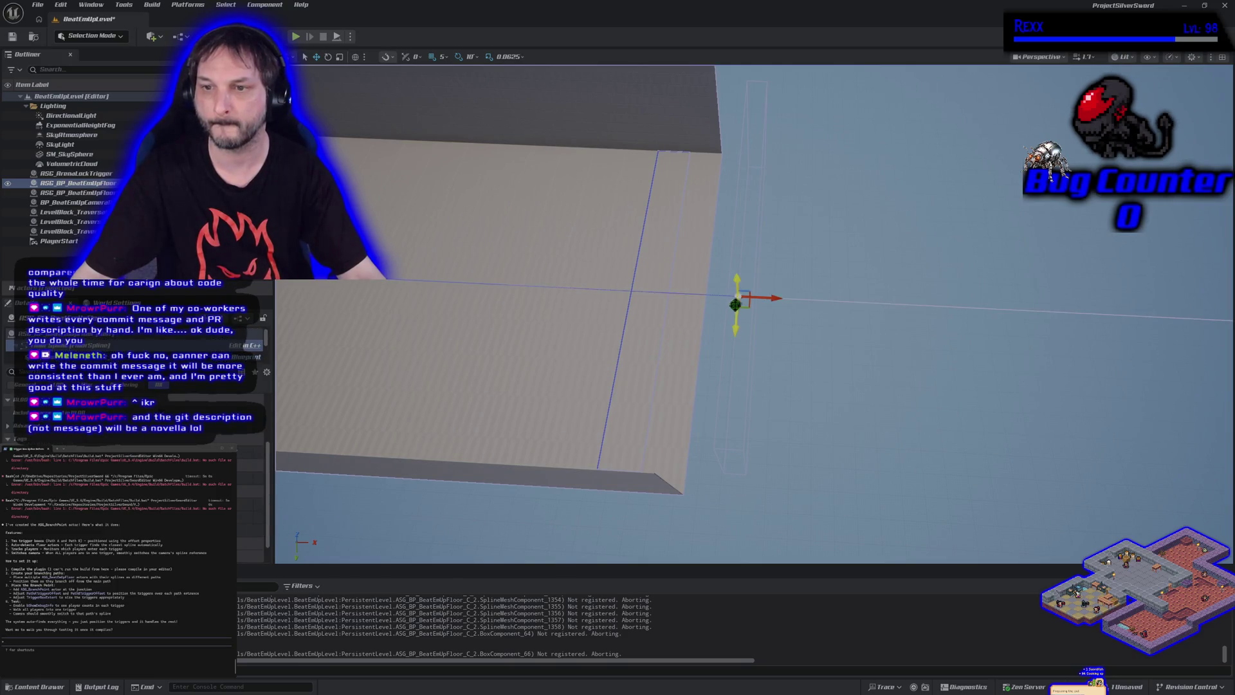
key(Delete)
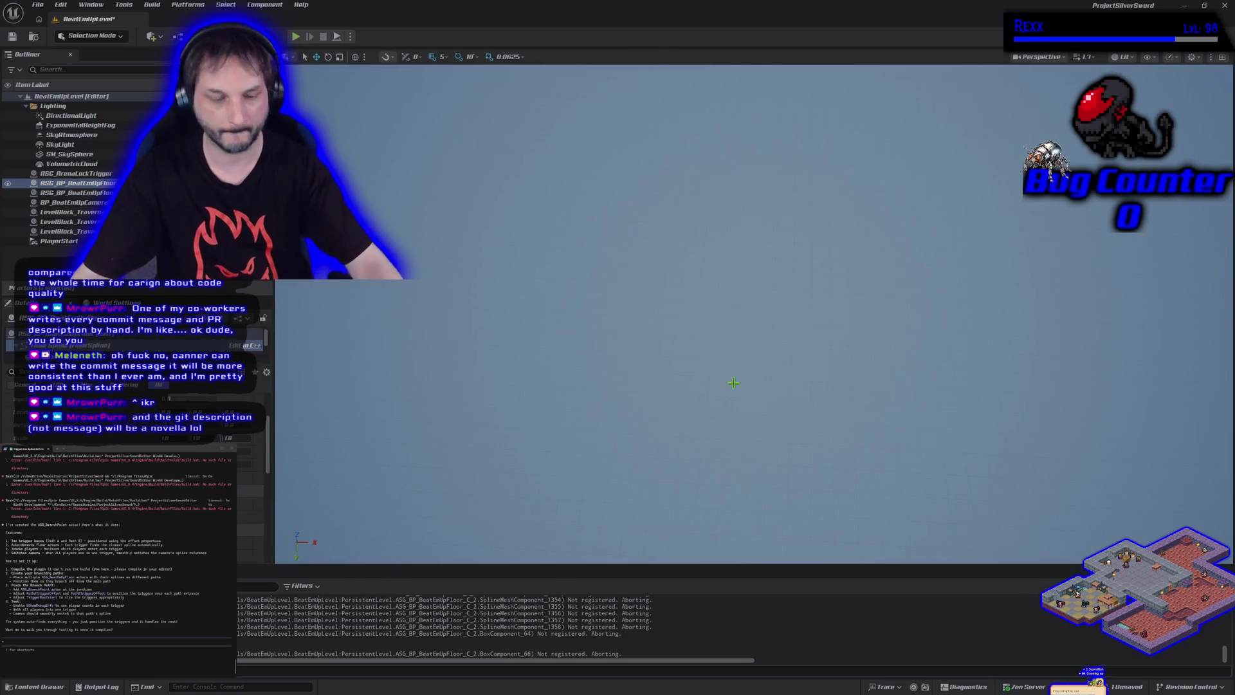
key(ctrl+z)
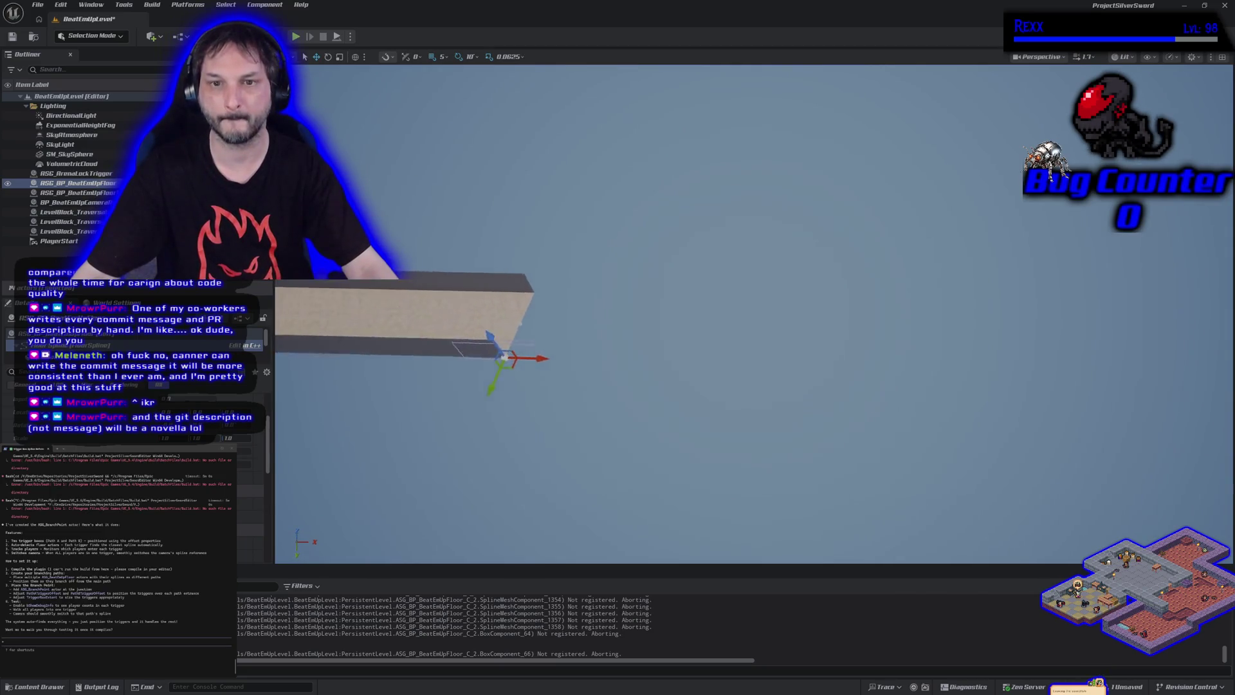
key(ctrl+z)
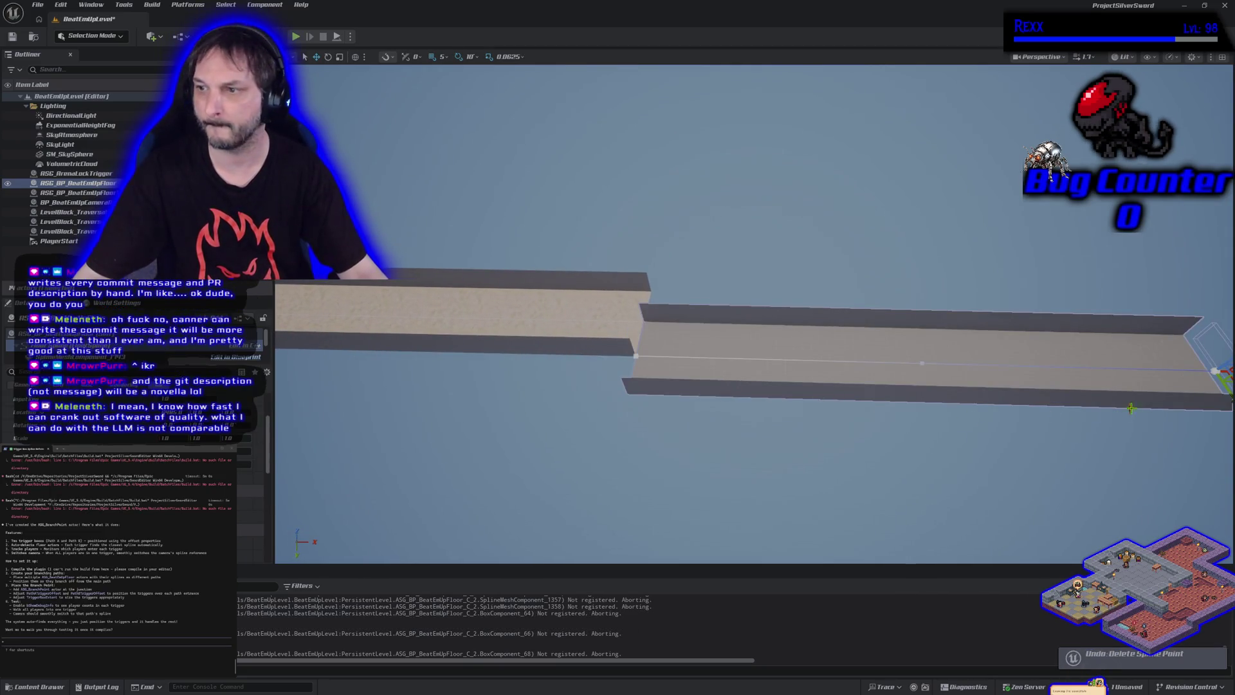
key(ctrl+z)
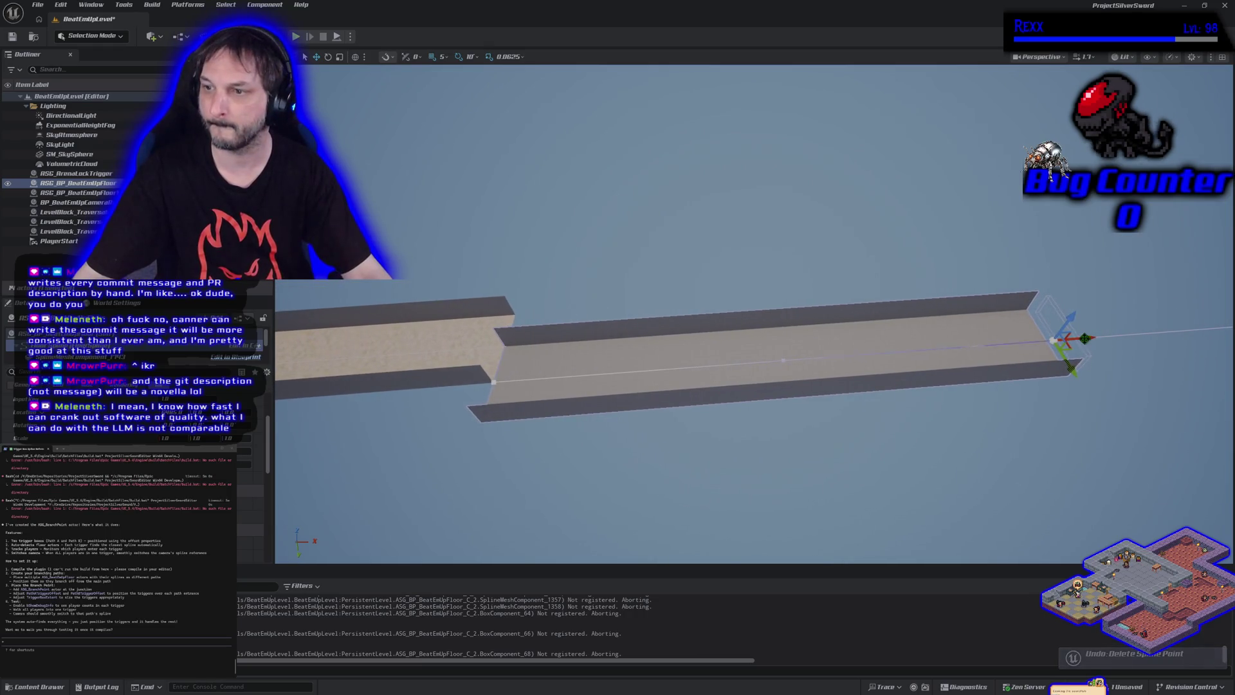
drag(833, 368, 739, 384)
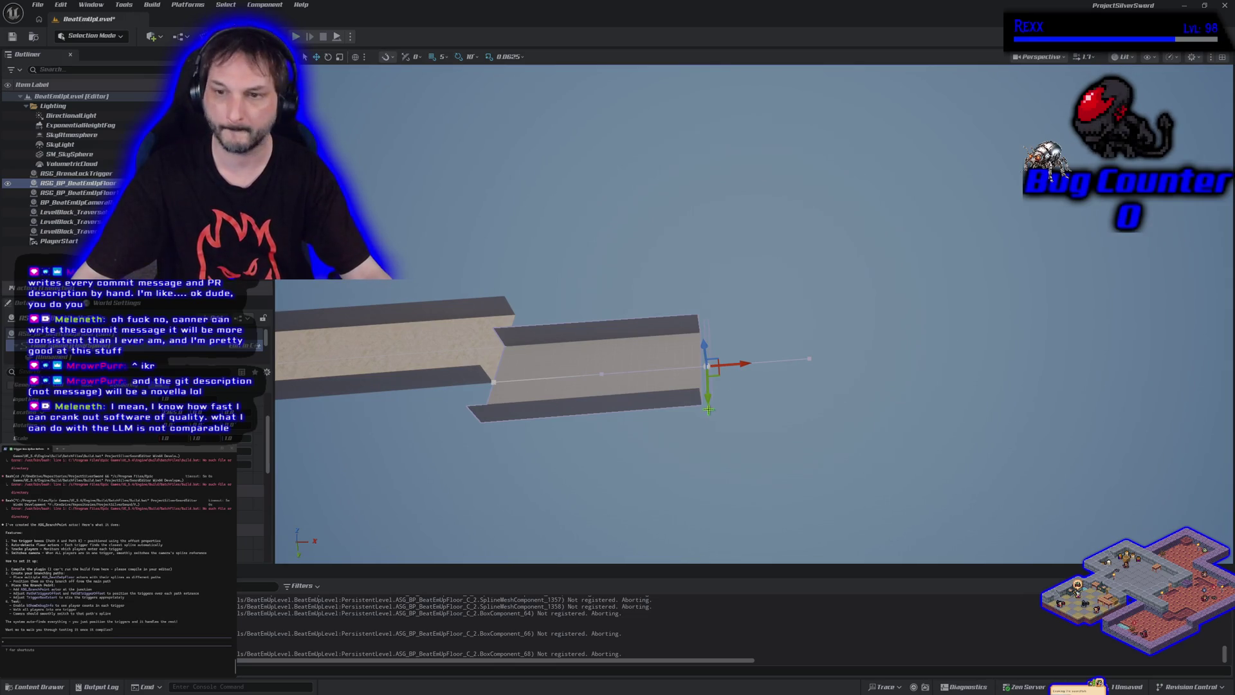
drag(707, 402, 719, 556)
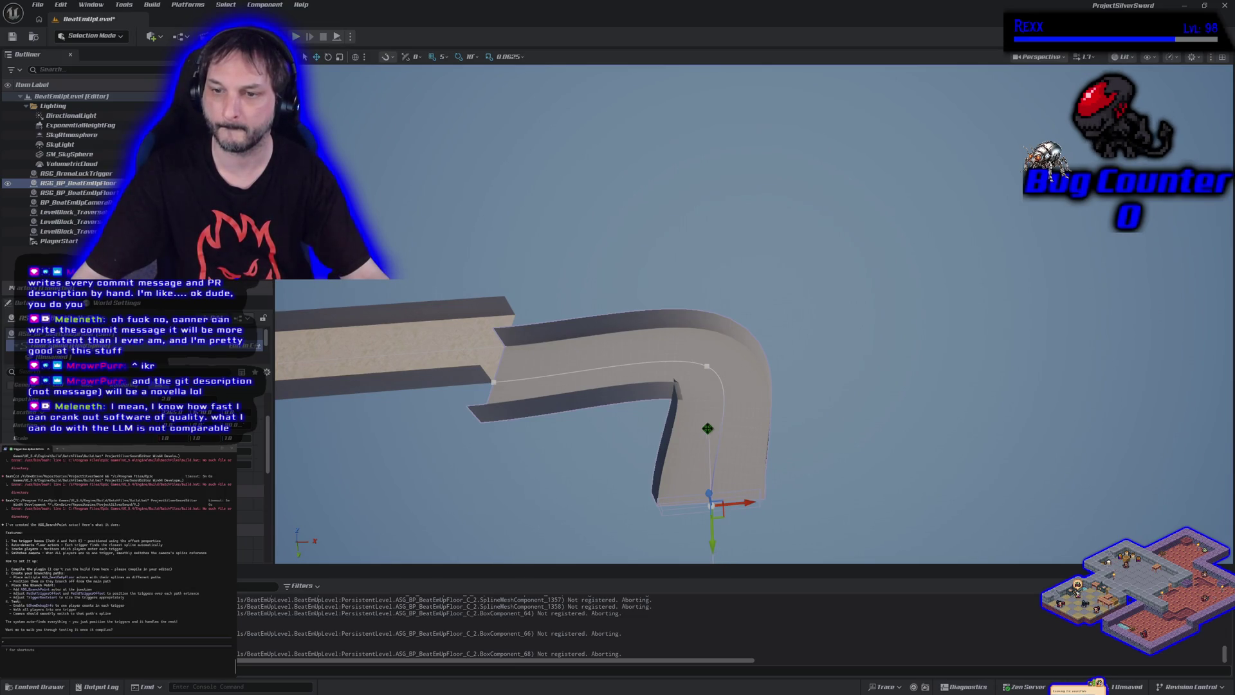
drag(748, 502, 801, 501)
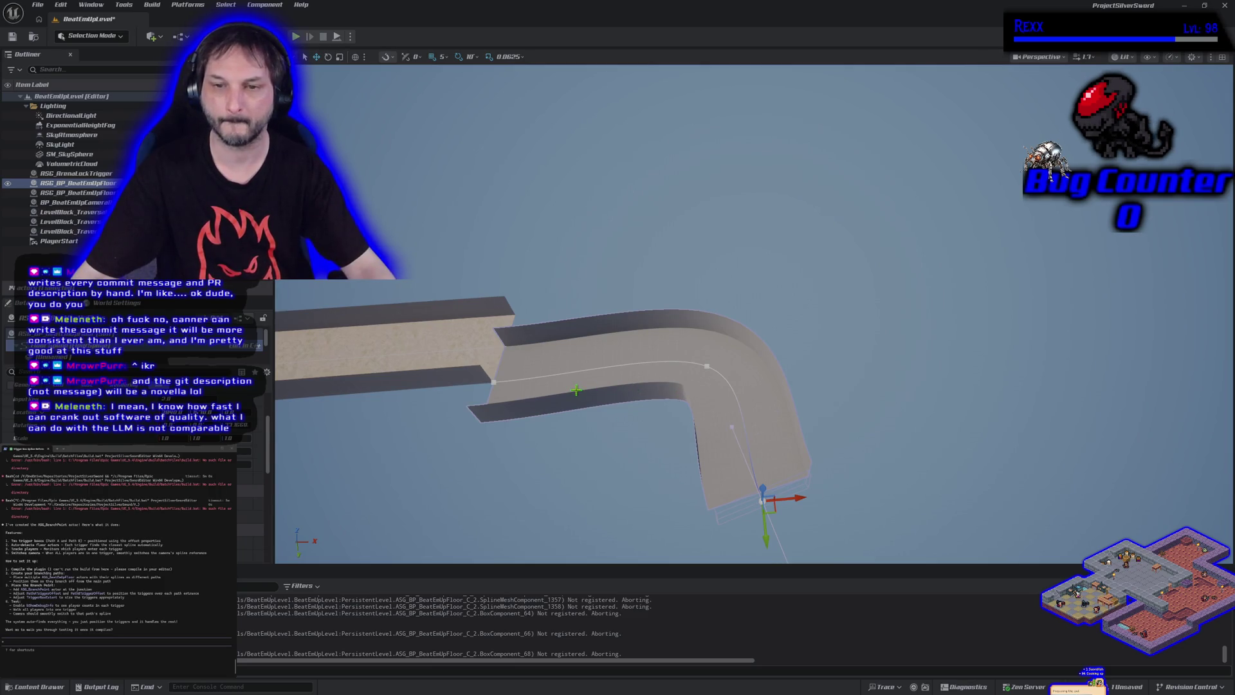
- Try adding an upward branch point at the corridor's start, undo it, and open Blueprints
click(494, 382)
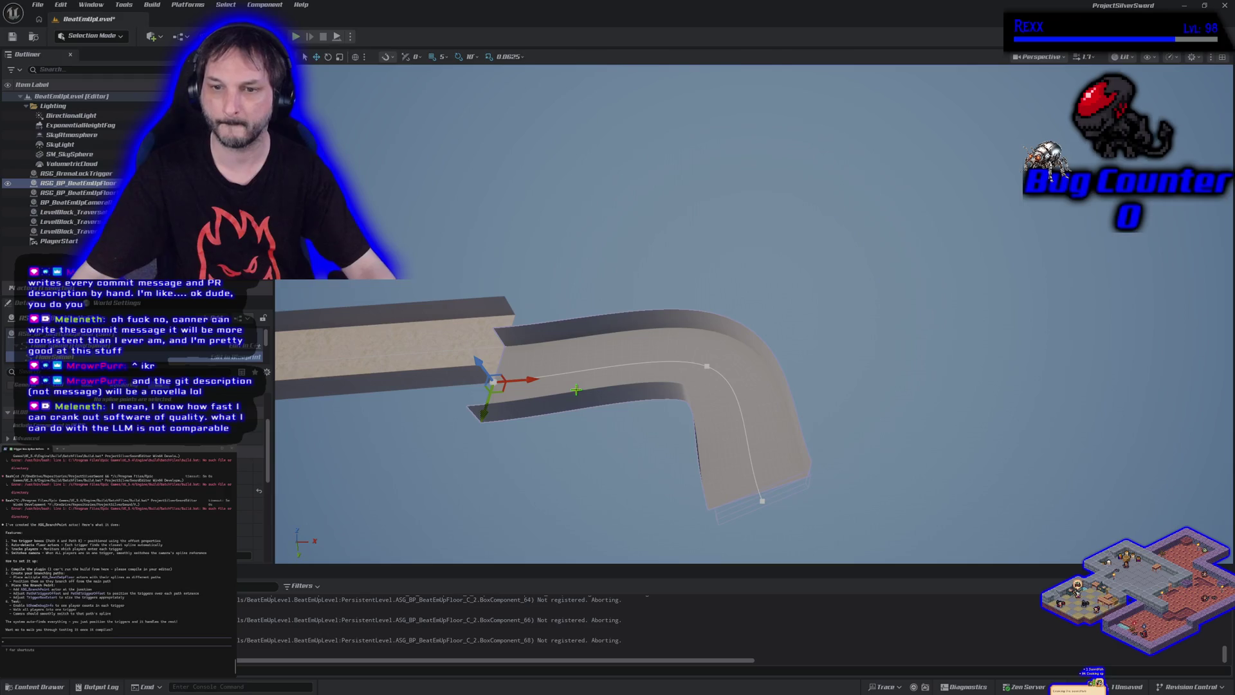
drag(496, 381, 490, 256)
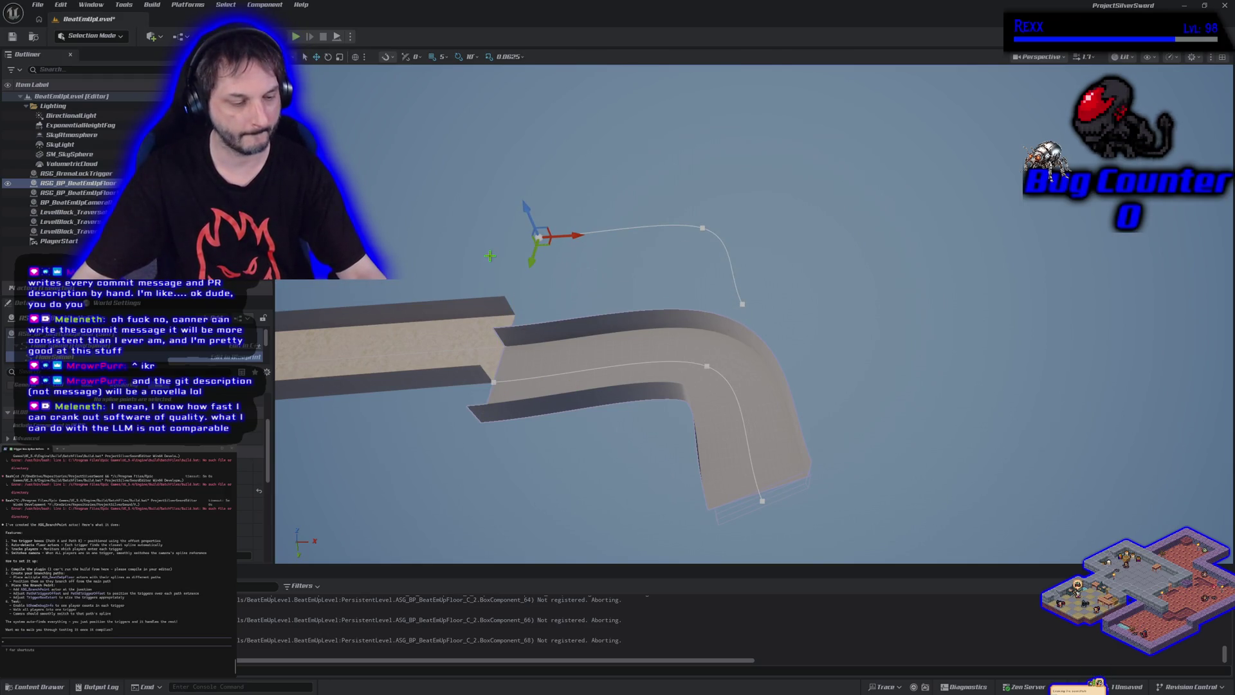
key(ctrl+z)
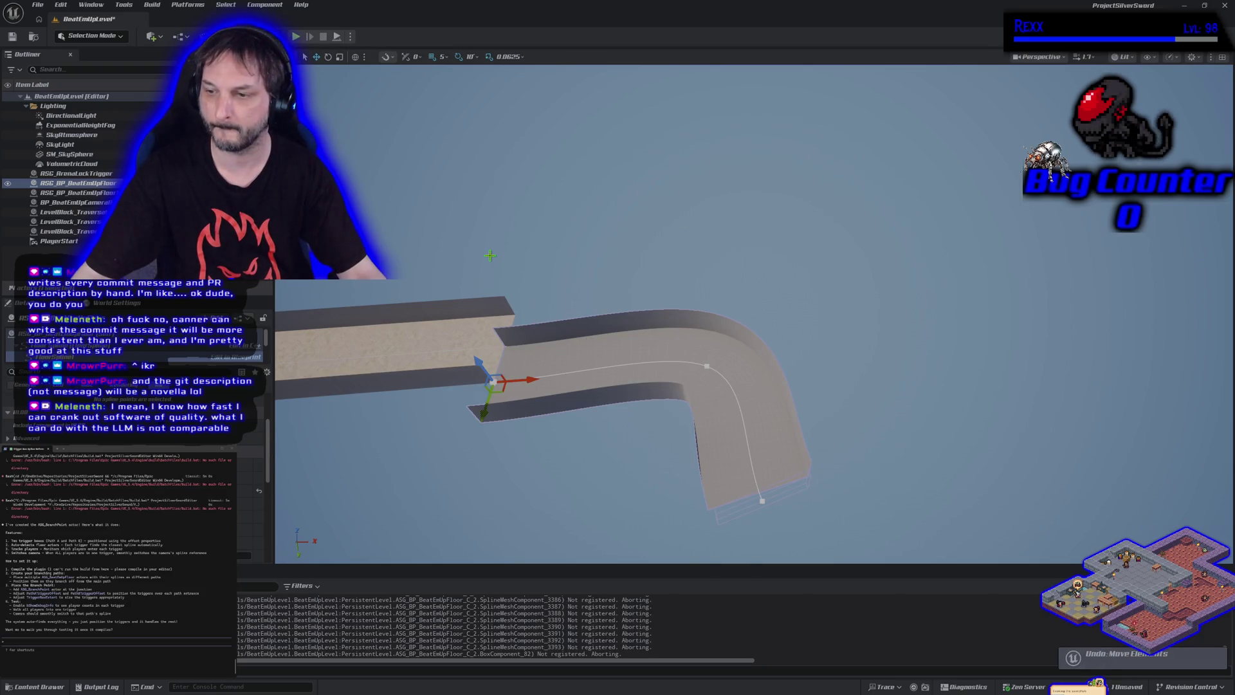
key(ctrl+z)
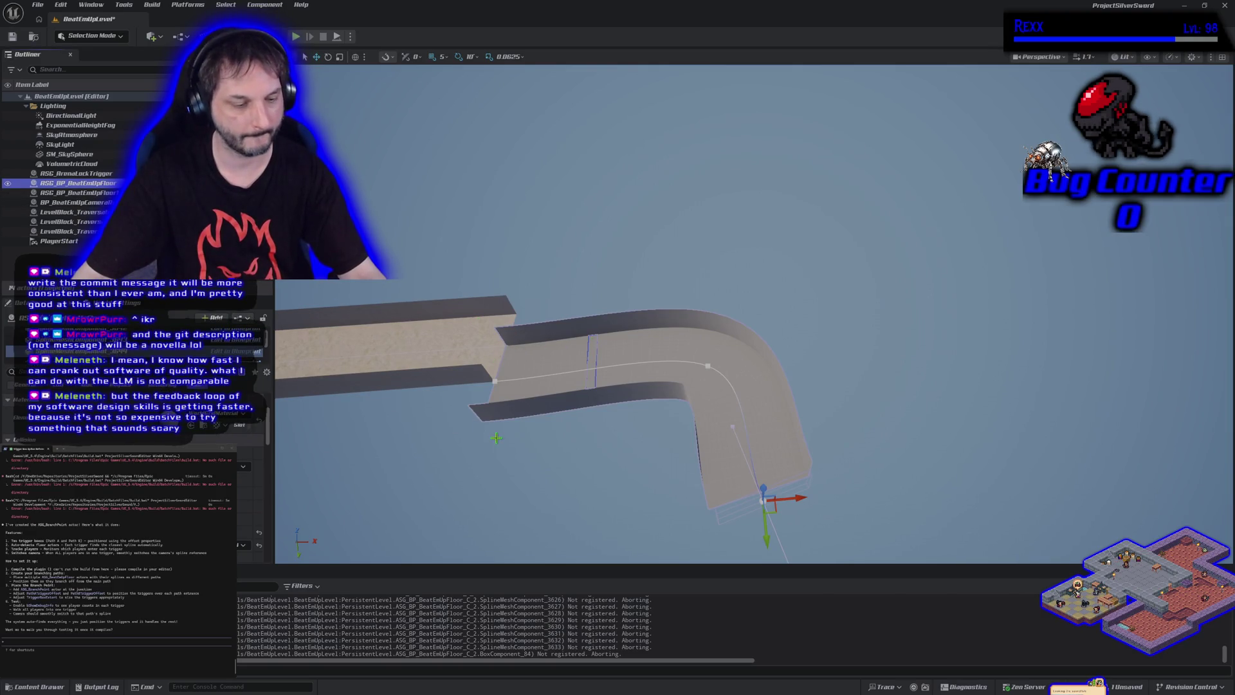
click(35, 686)
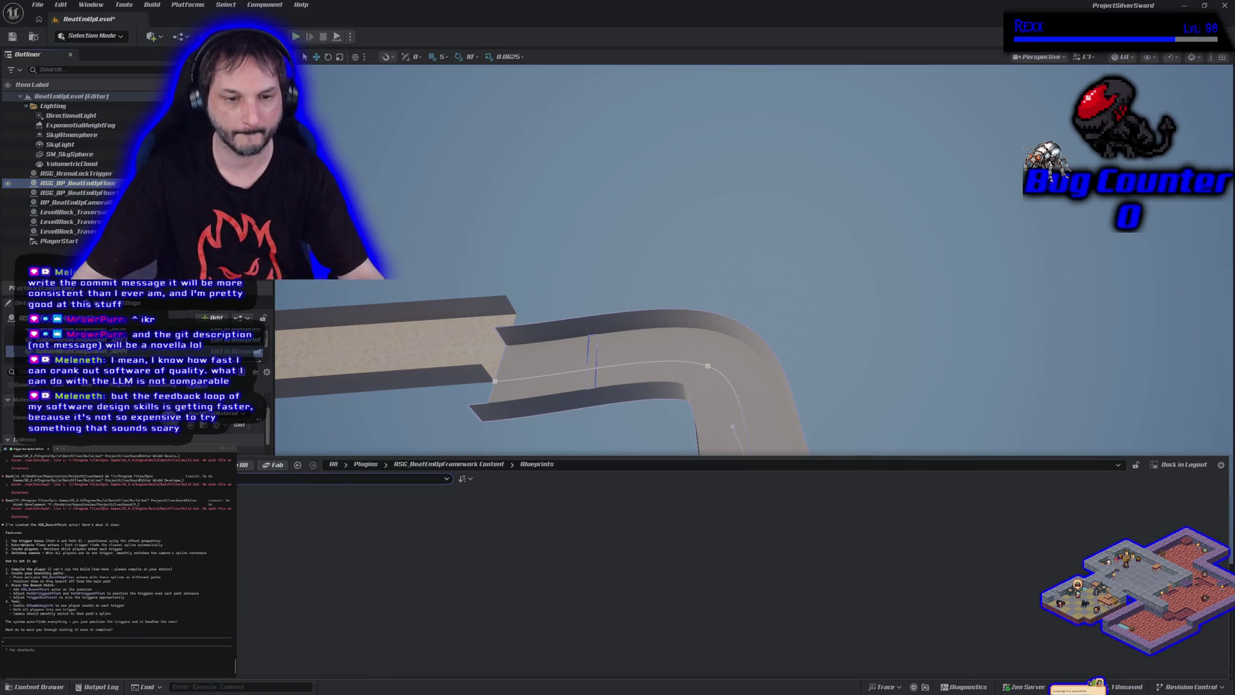
- Drag a new BeatEmUpFloor Blueprint into the level and select it
drag(287, 505, 469, 253)
drag(376, 438, 376, 438)
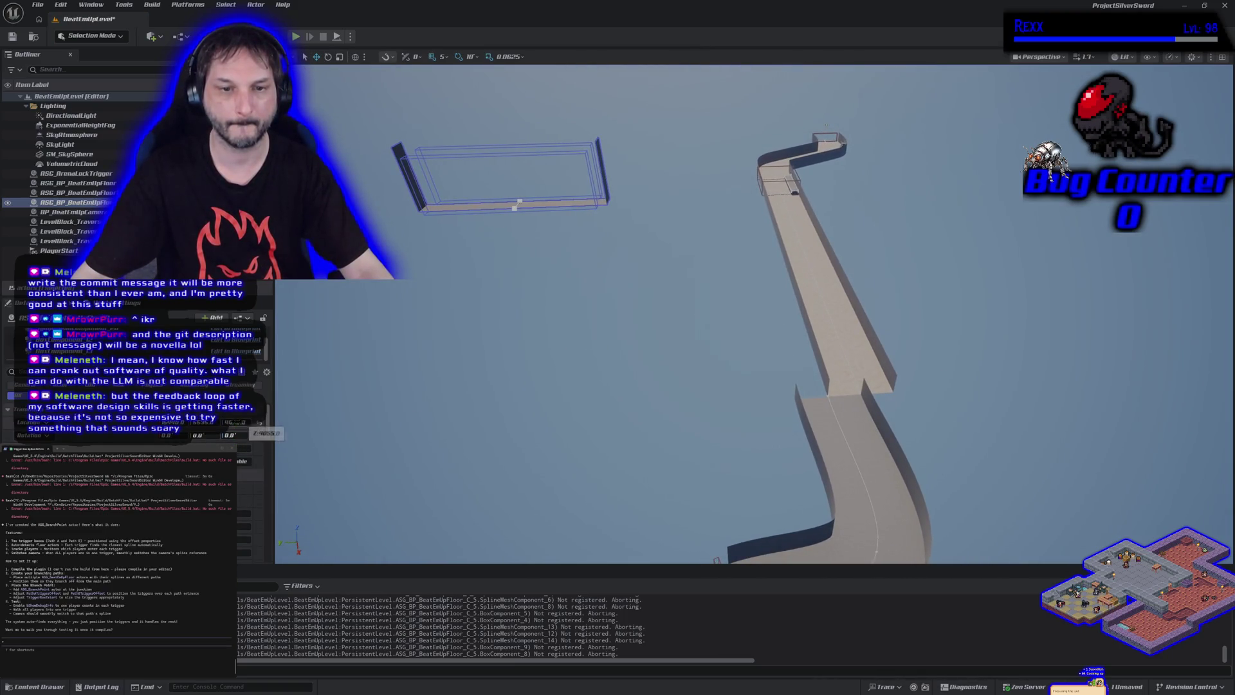
drag(234, 422, 608, 427)
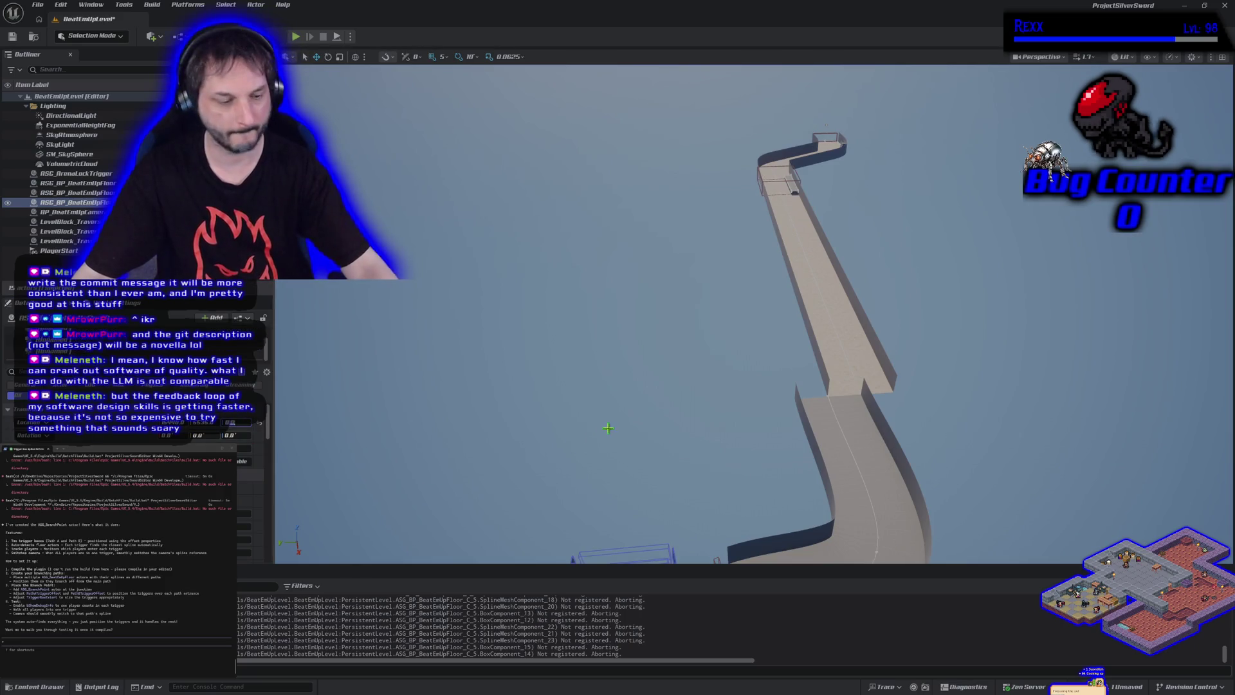
scroll(643, 463, down, 4)
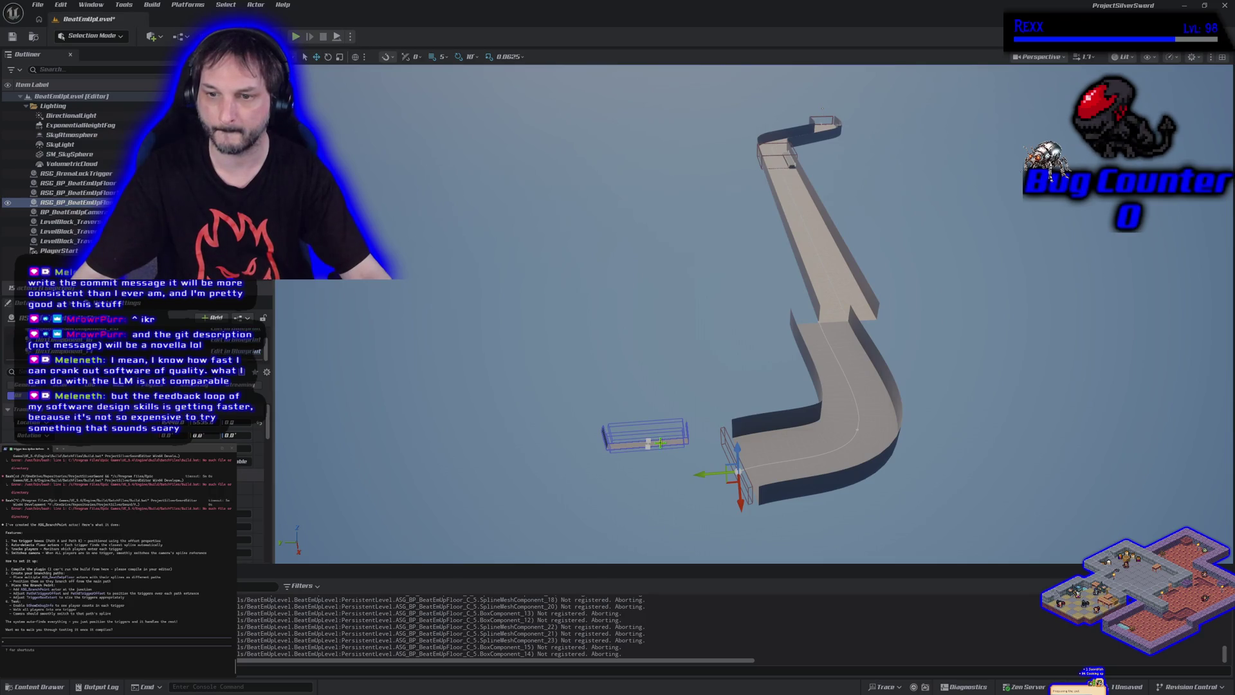
scroll(632, 445, up, 5)
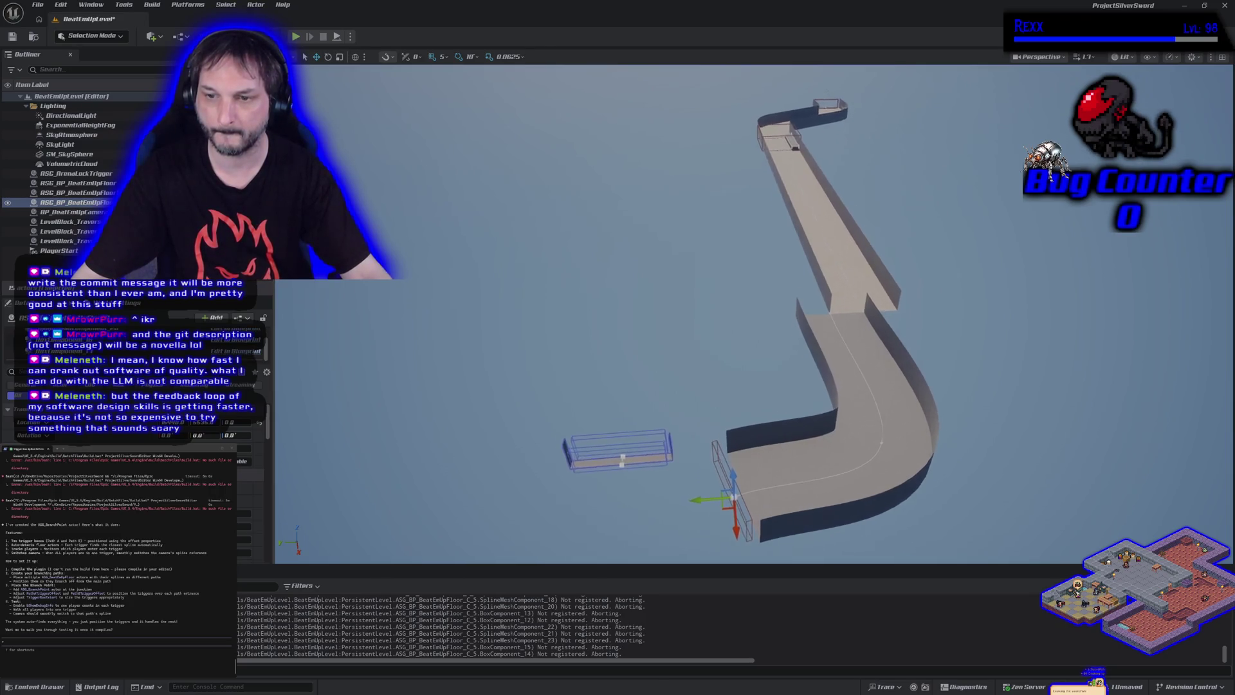
click(648, 484)
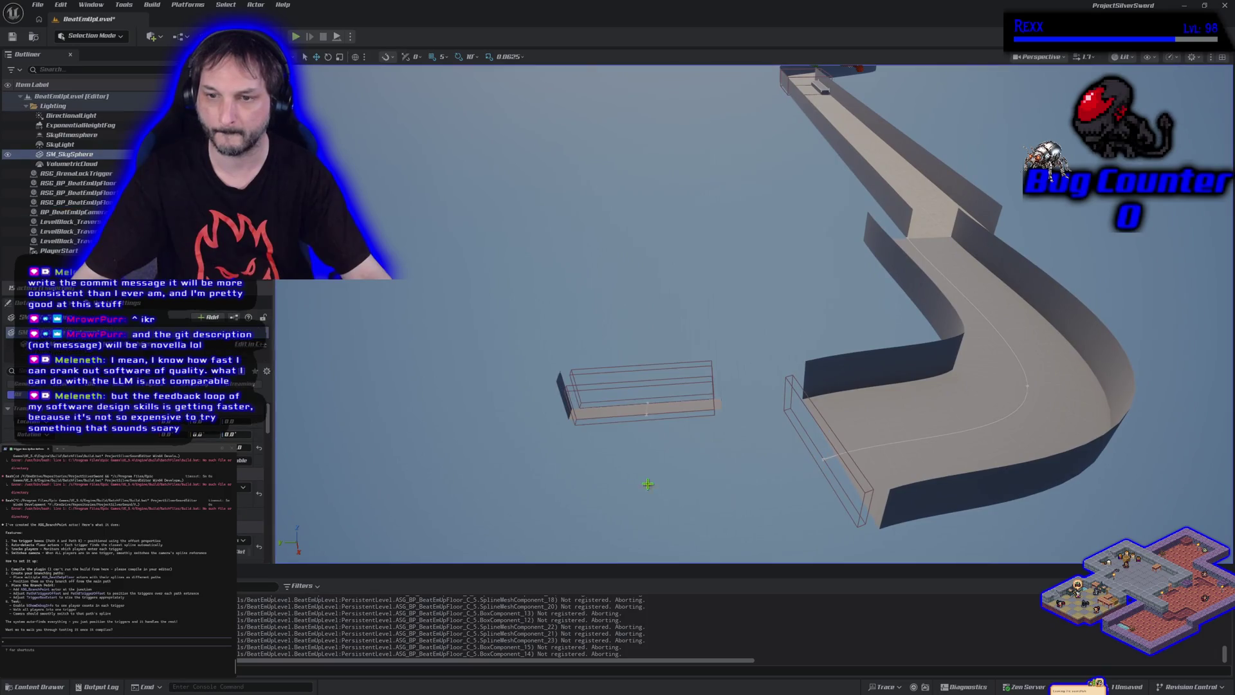
click(620, 410)
- Move the new floor piece to the road's end against the wall and inspect it
mouse_move(617, 404)
mouse_down()
mouse_move(1103, 355)
mouse_move(1111, 377)
mouse_up()
scroll(1111, 376, up, 3)
mouse_move(1124, 427)
mouse_down()
mouse_move(996, 471)
mouse_move(962, 287)
mouse_move(980, 278)
mouse_up()
scroll(969, 242, up, 3)
scroll(753, 313, up, 5)
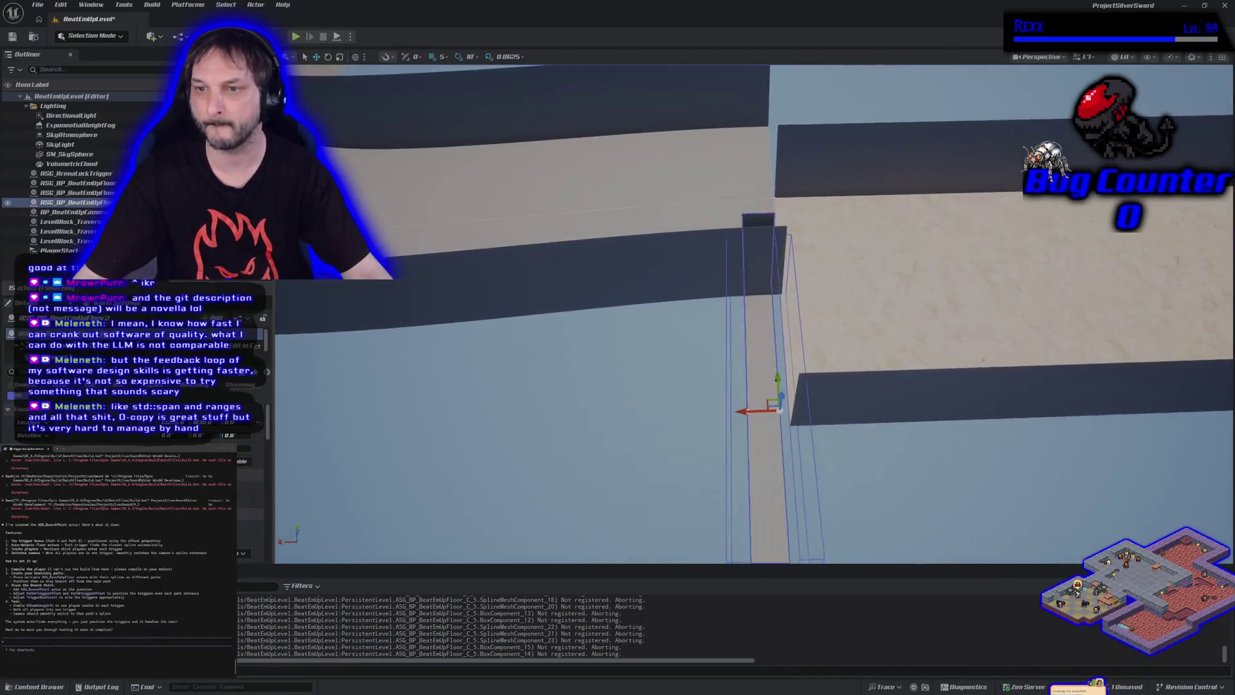
mouse_move(772, 398)
mouse_down()
mouse_move(720, 370)
mouse_move(774, 315)
mouse_move(740, 320)
mouse_move(667, 267)
mouse_move(635, 262)
mouse_up()
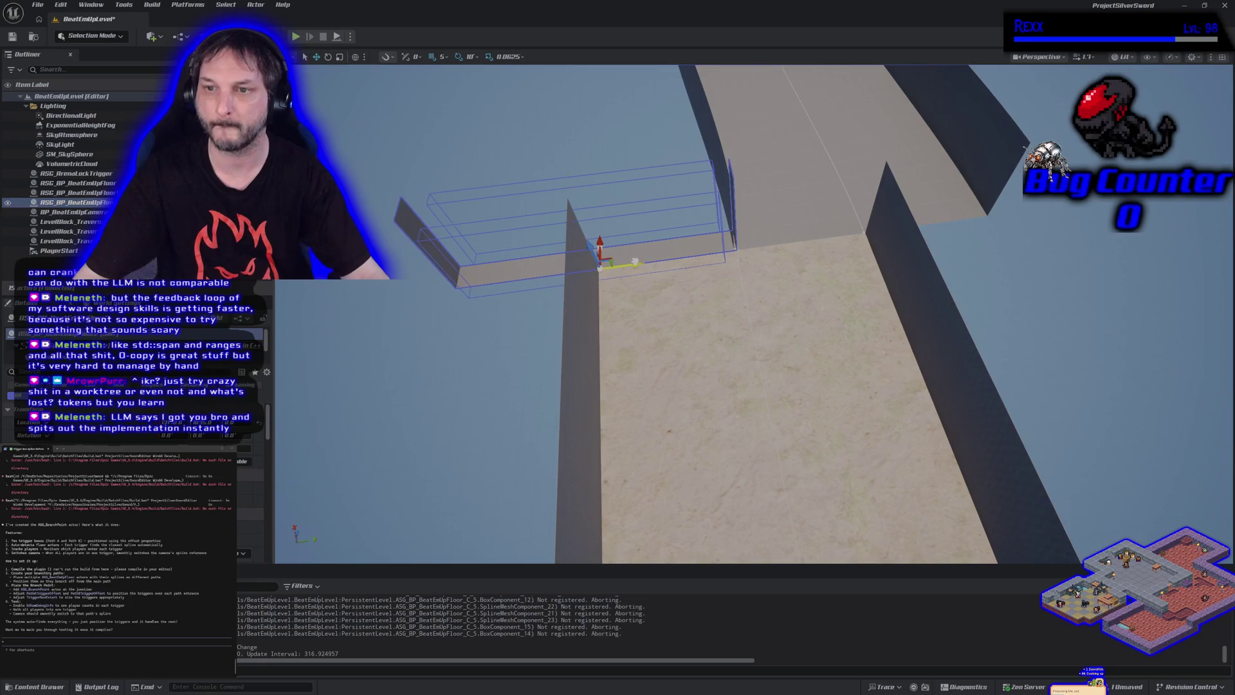
drag(634, 262, 633, 262)
drag(722, 278, 721, 199)
key(f)
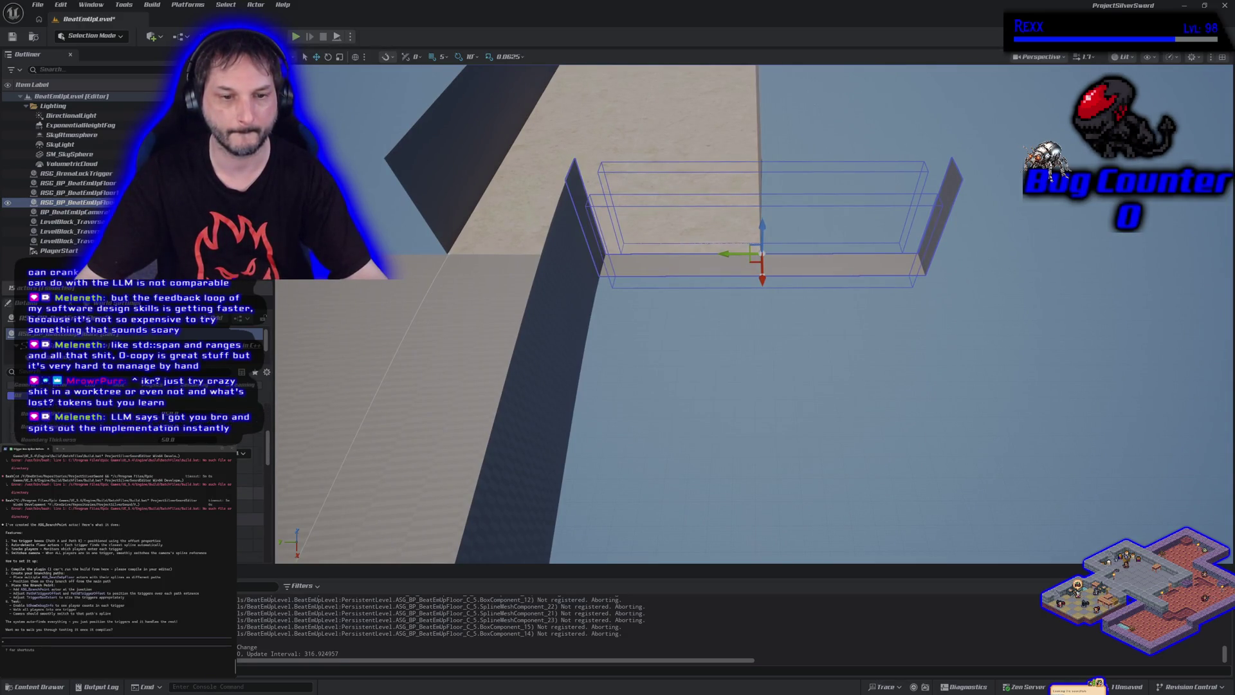
mouse_move(762, 258)
mouse_down()
mouse_move(675, 292)
mouse_move(753, 298)
mouse_up()
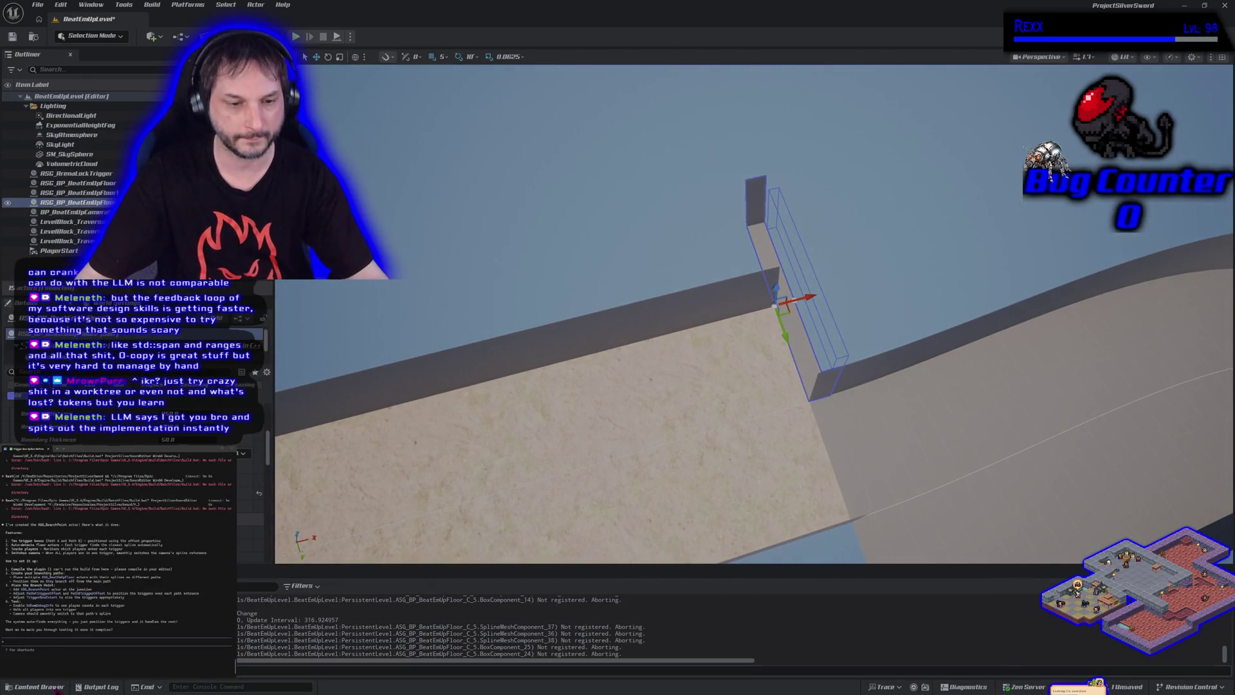
- Select the new floor piece, pull its spline end point out, and undo the overshoot
click(39, 686)
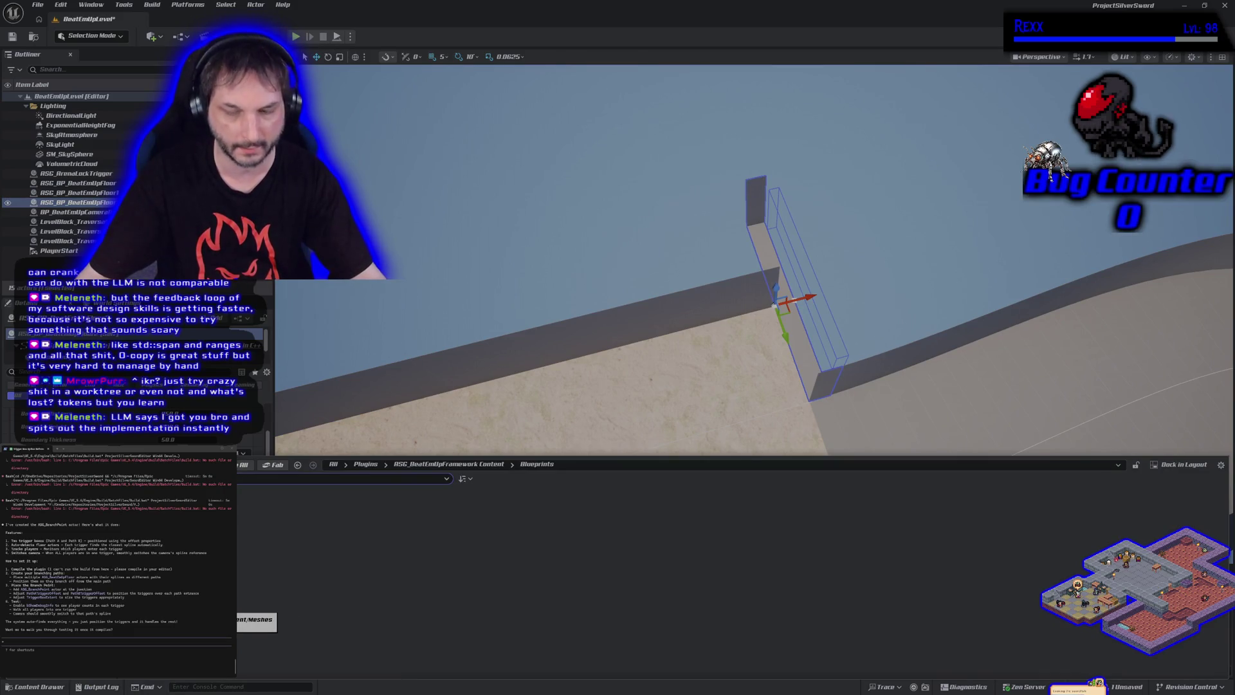
click(796, 314)
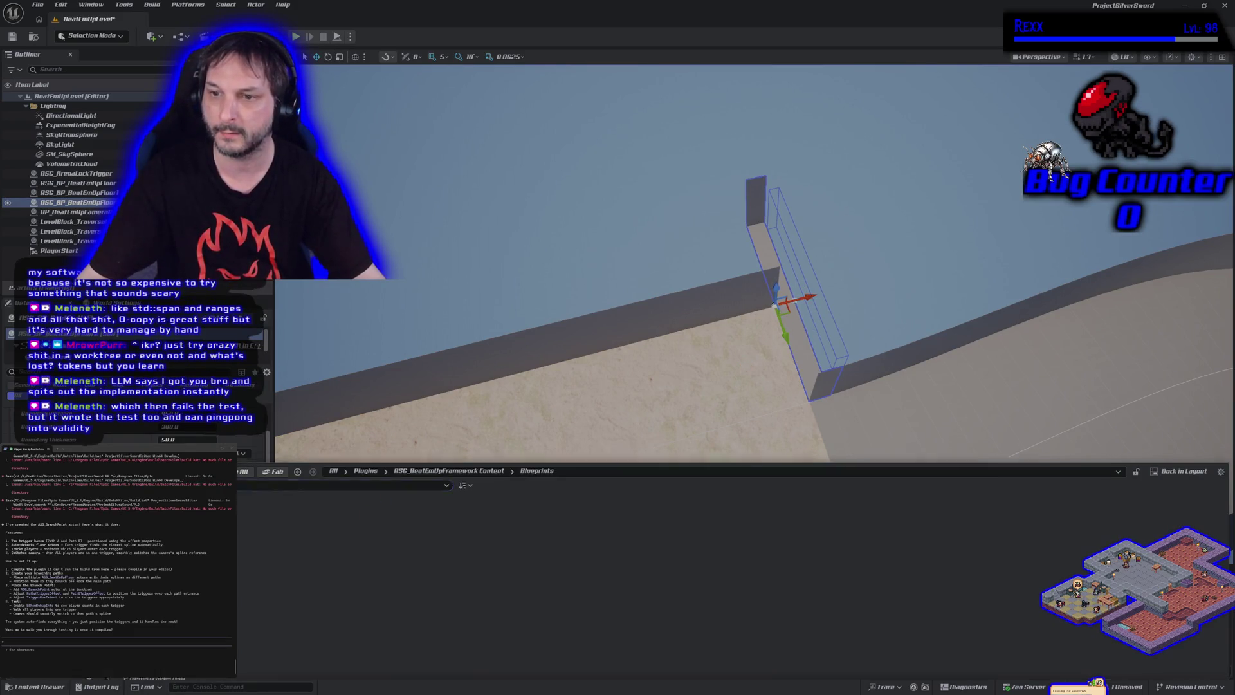
click(796, 298)
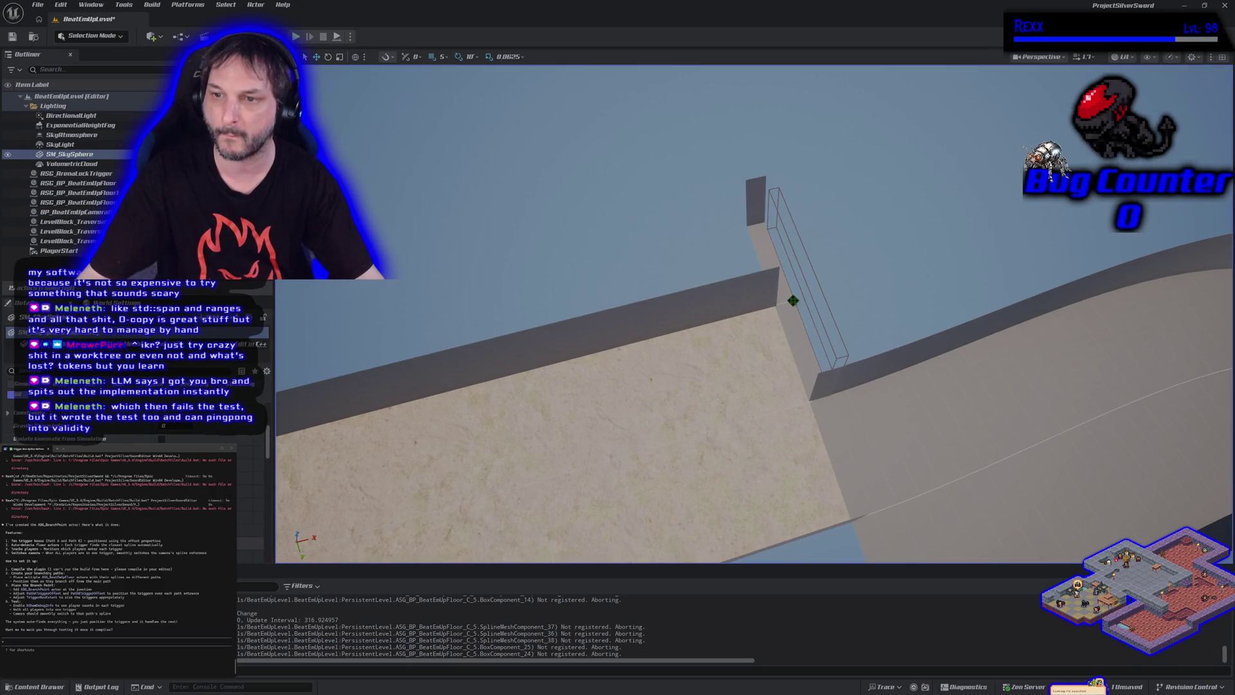
click(793, 300)
key(f)
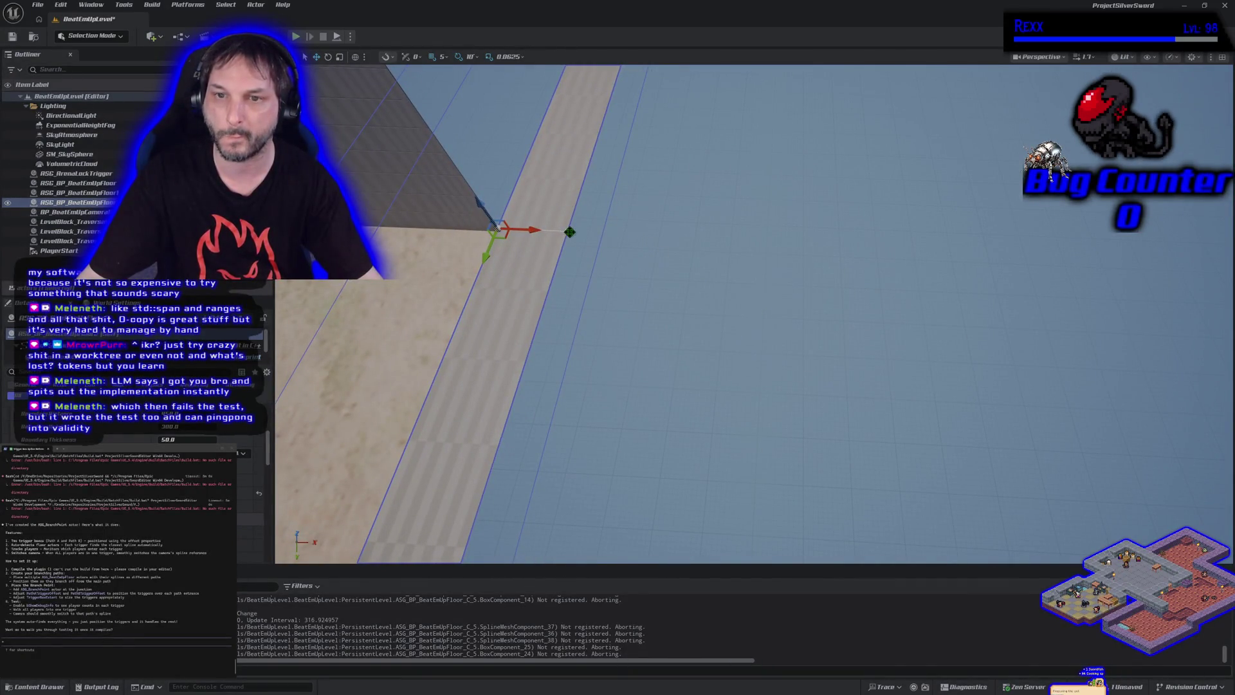
click(569, 232)
mouse_move(570, 232)
mouse_down()
mouse_move(868, 254)
mouse_move(884, 239)
mouse_move(816, 266)
mouse_move(724, 257)
mouse_move(604, 270)
mouse_up()
drag(736, 384, 737, 384)
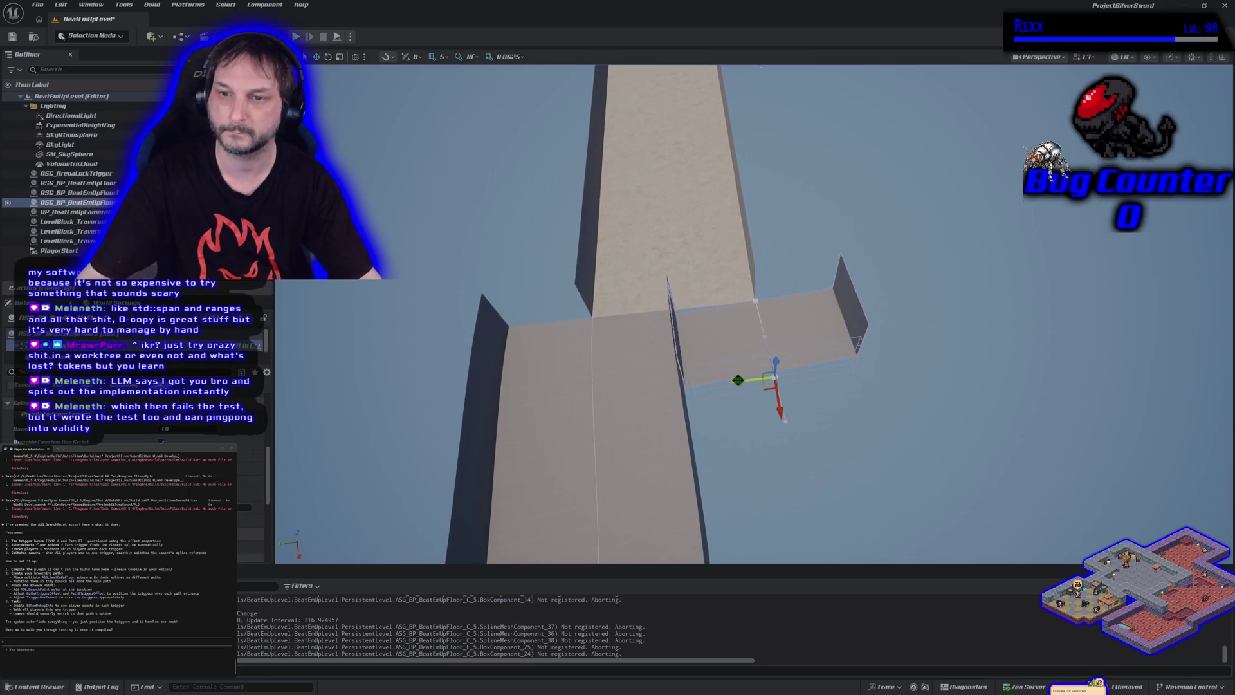
mouse_move(732, 384)
mouse_down()
mouse_move(714, 357)
mouse_move(751, 376)
mouse_move(767, 415)
mouse_move(762, 372)
mouse_up()
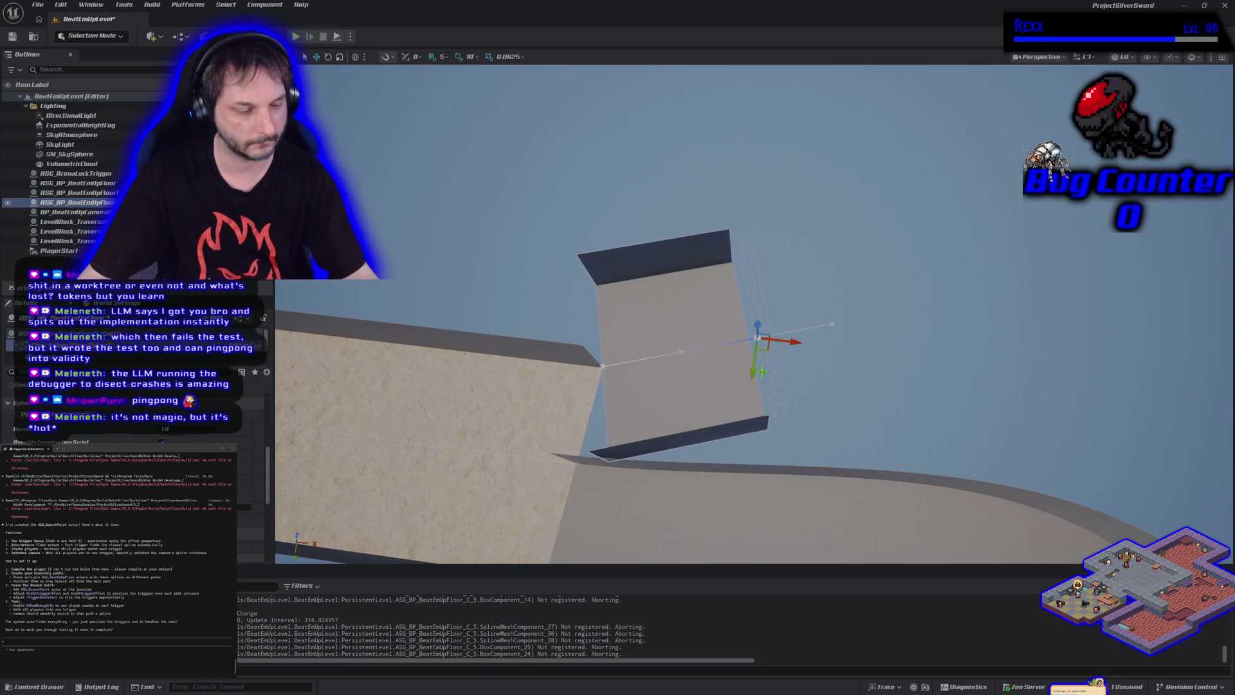
key(ctrl+z)
key(ctrl+z)
key(ctrl+z)
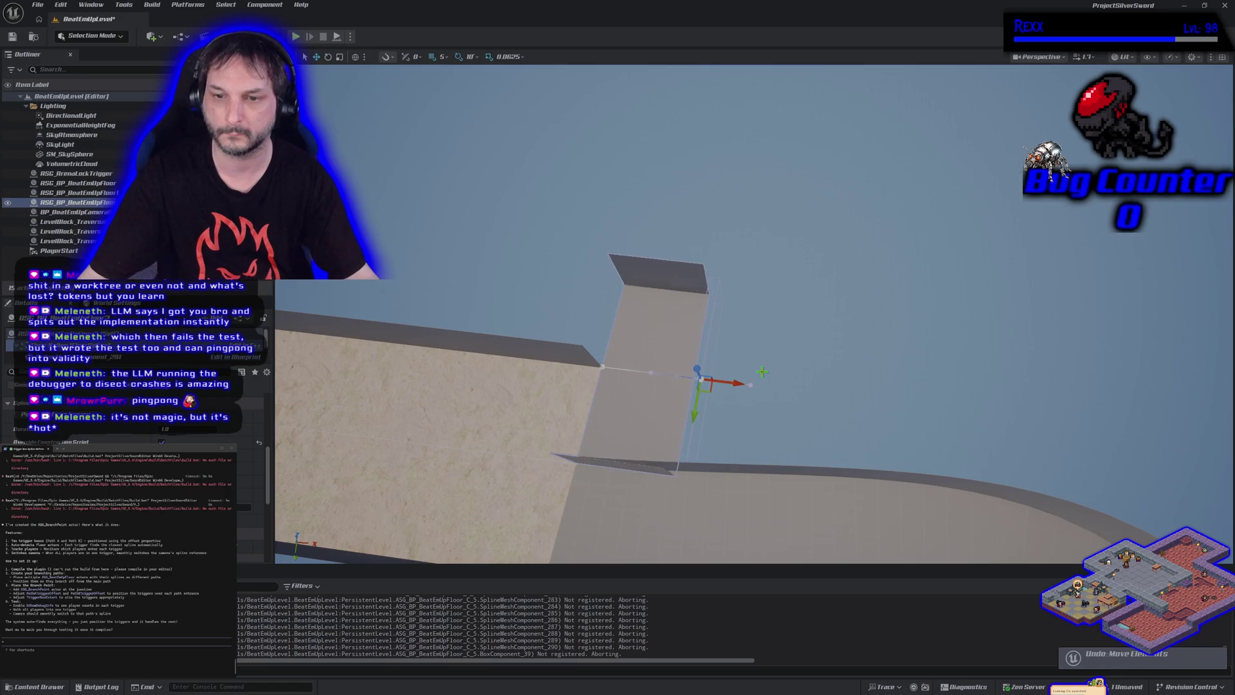
- Try narrowing, angling and bending the stub's spline point, undoing the angle and bend
drag(739, 384, 667, 371)
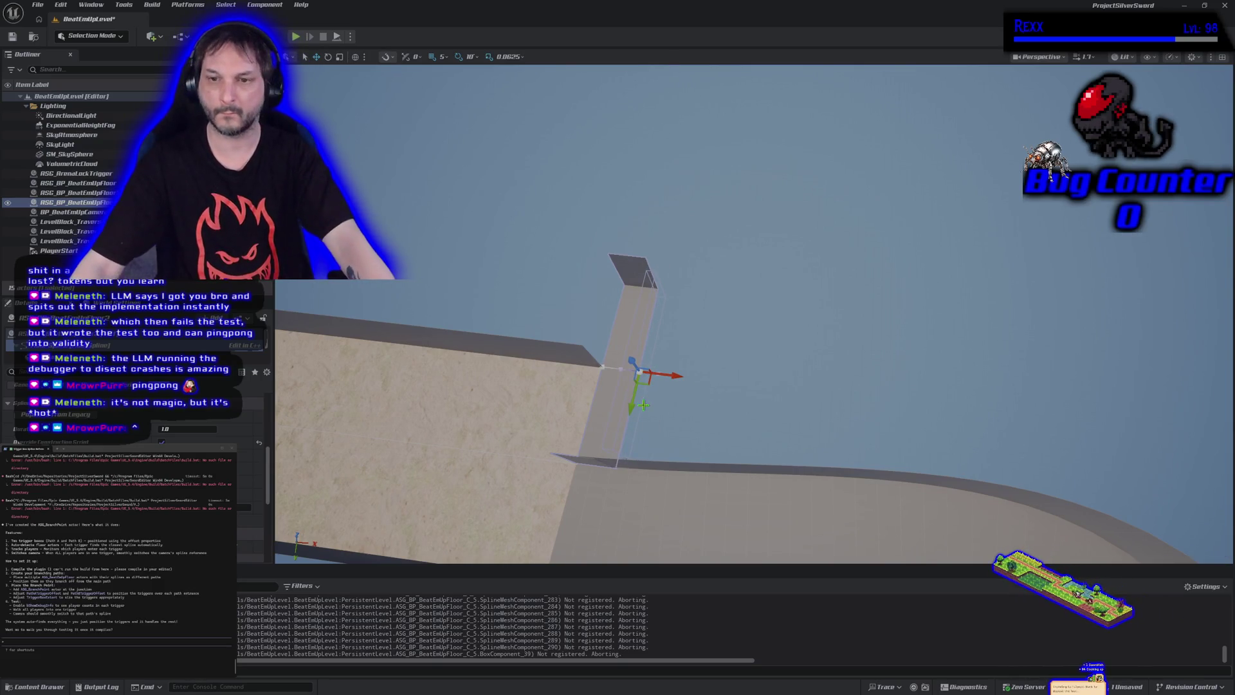
mouse_move(643, 405)
mouse_down()
mouse_move(655, 369)
mouse_move(751, 397)
mouse_up()
key(ctrl+z)
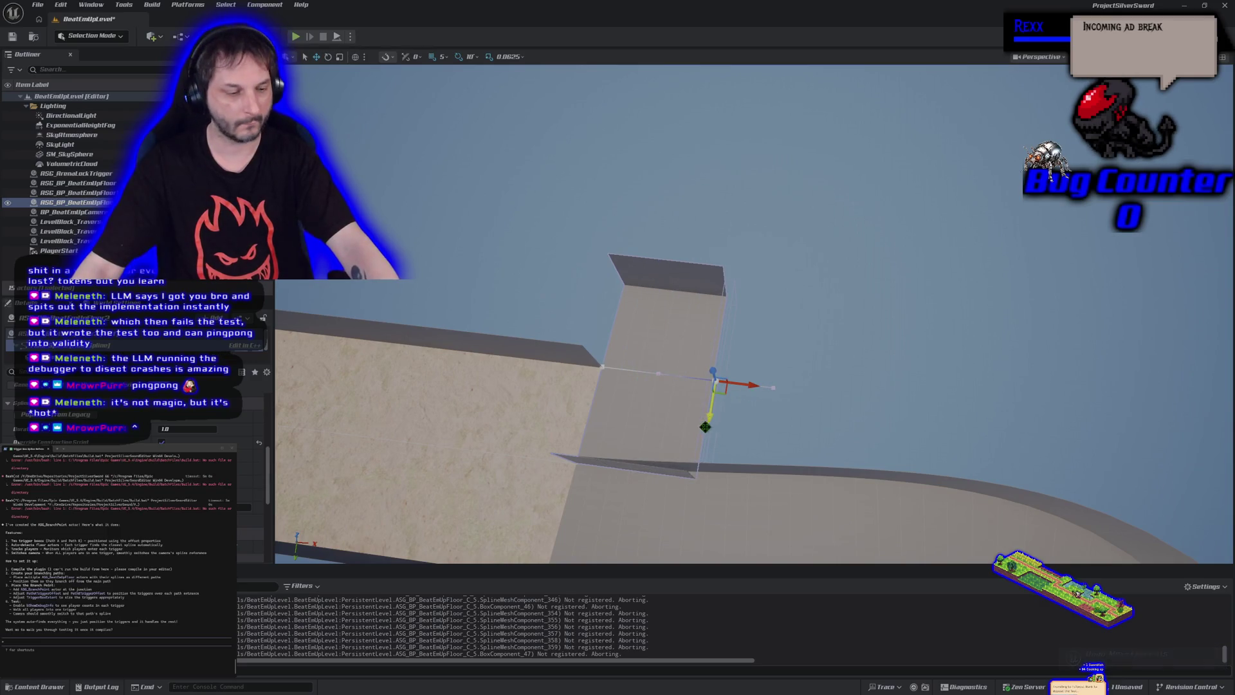
drag(713, 415, 726, 395)
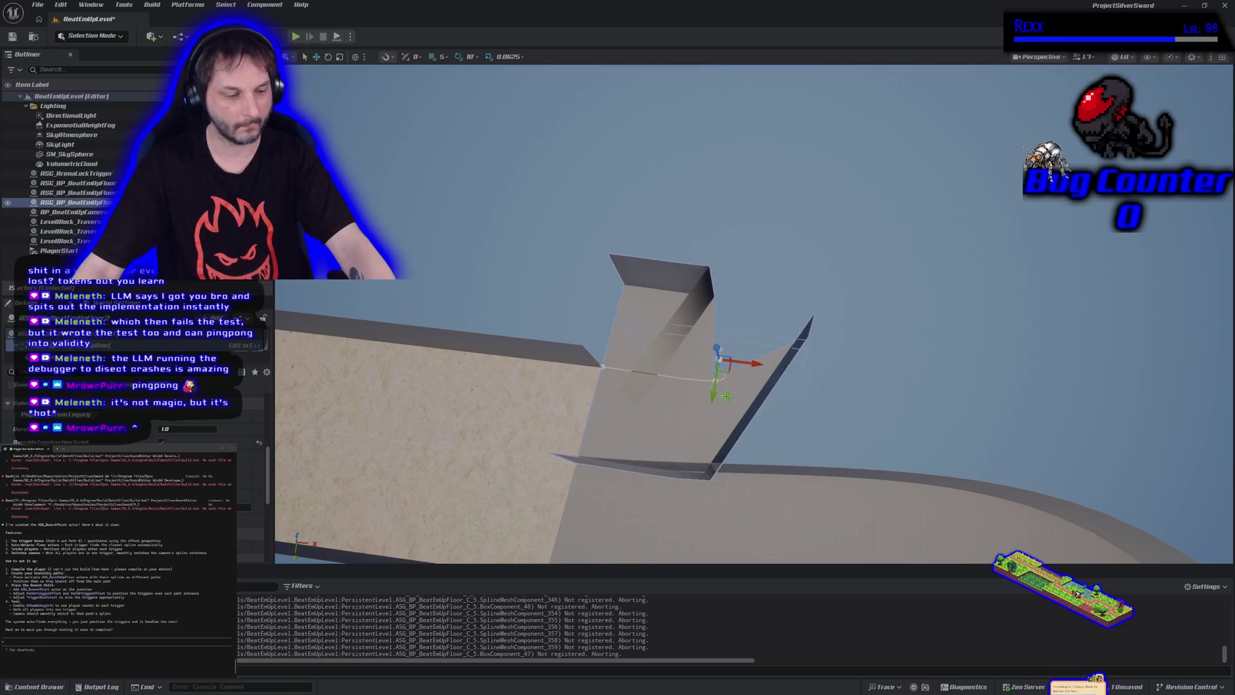
key(ctrl+z)
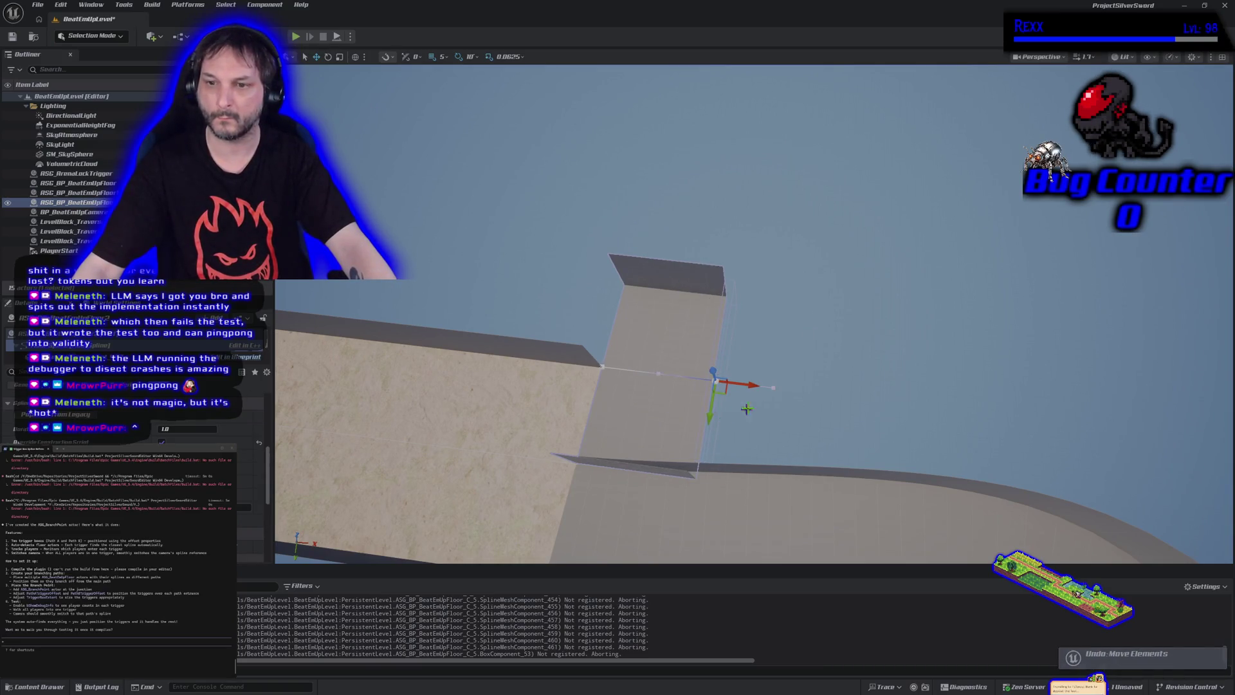
- Add a new spline point past the stub's end and position it
drag(757, 385, 817, 390)
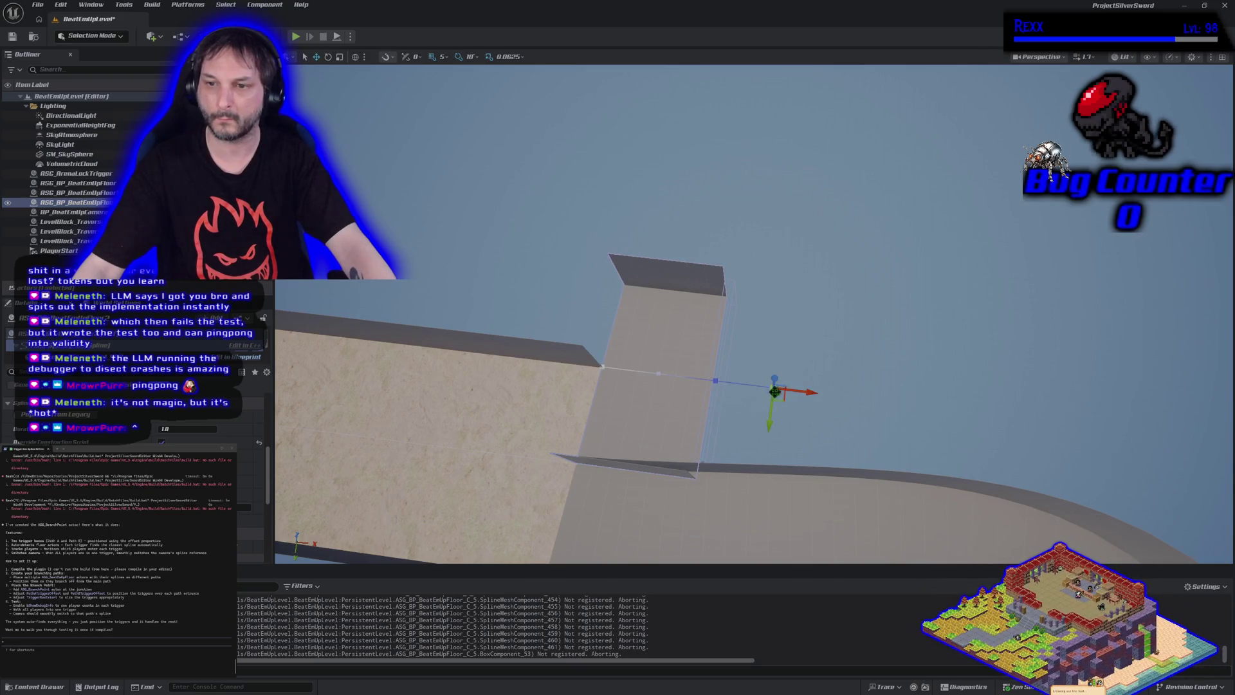
drag(770, 425, 778, 402)
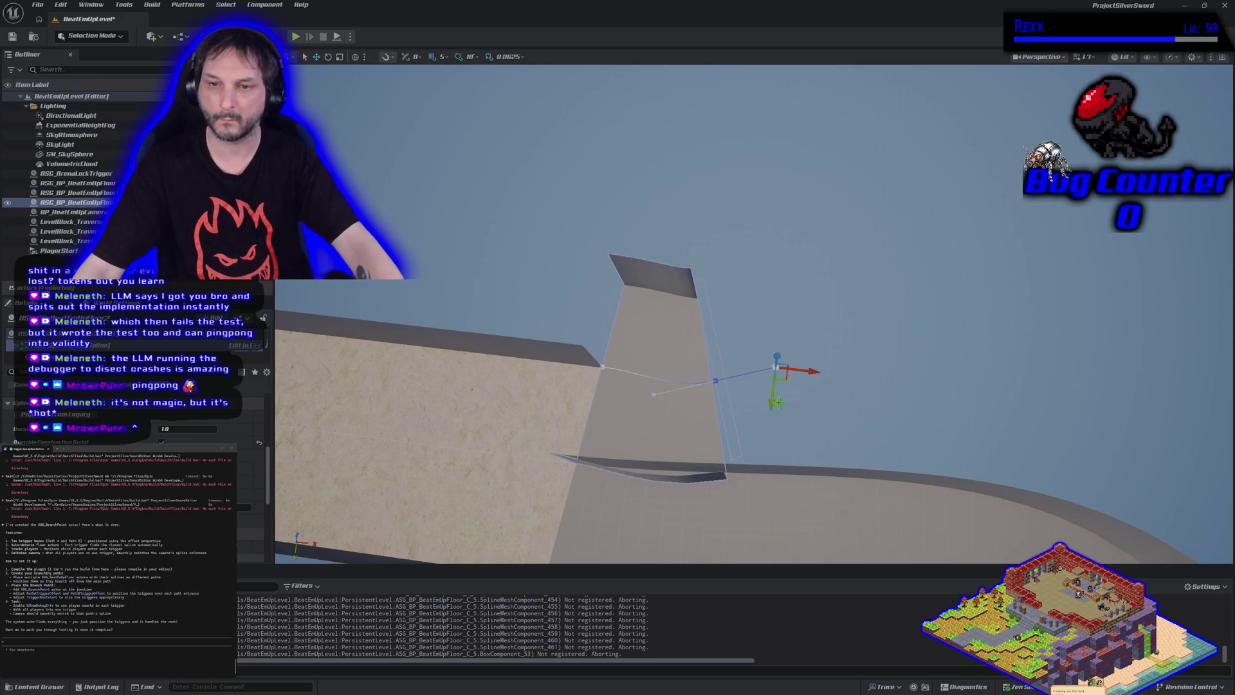
key(e)
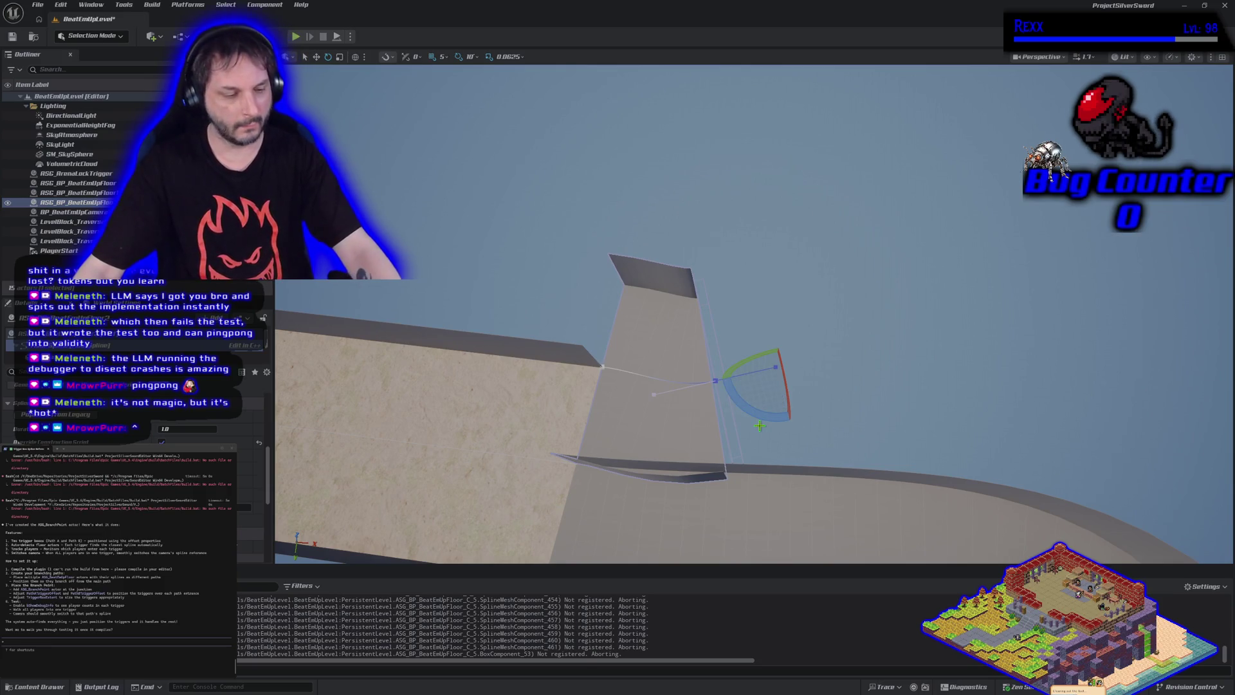
key(w)
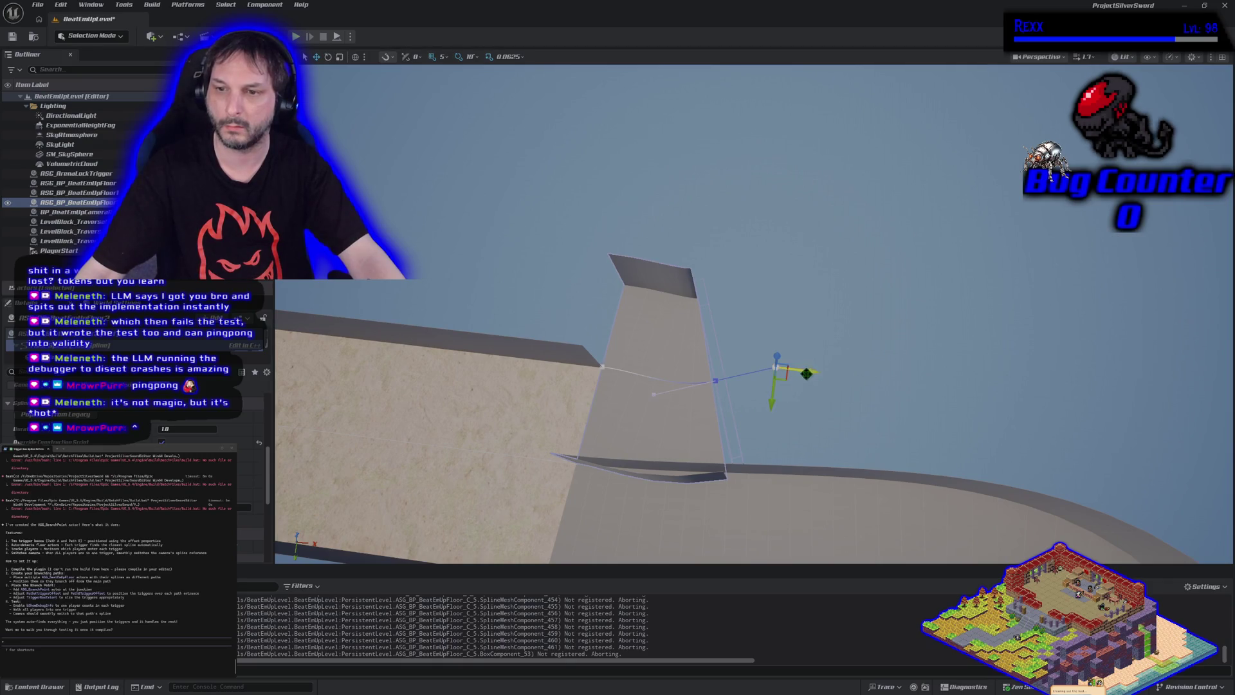
mouse_move(770, 403)
mouse_down()
mouse_move(759, 422)
mouse_move(849, 379)
mouse_up()
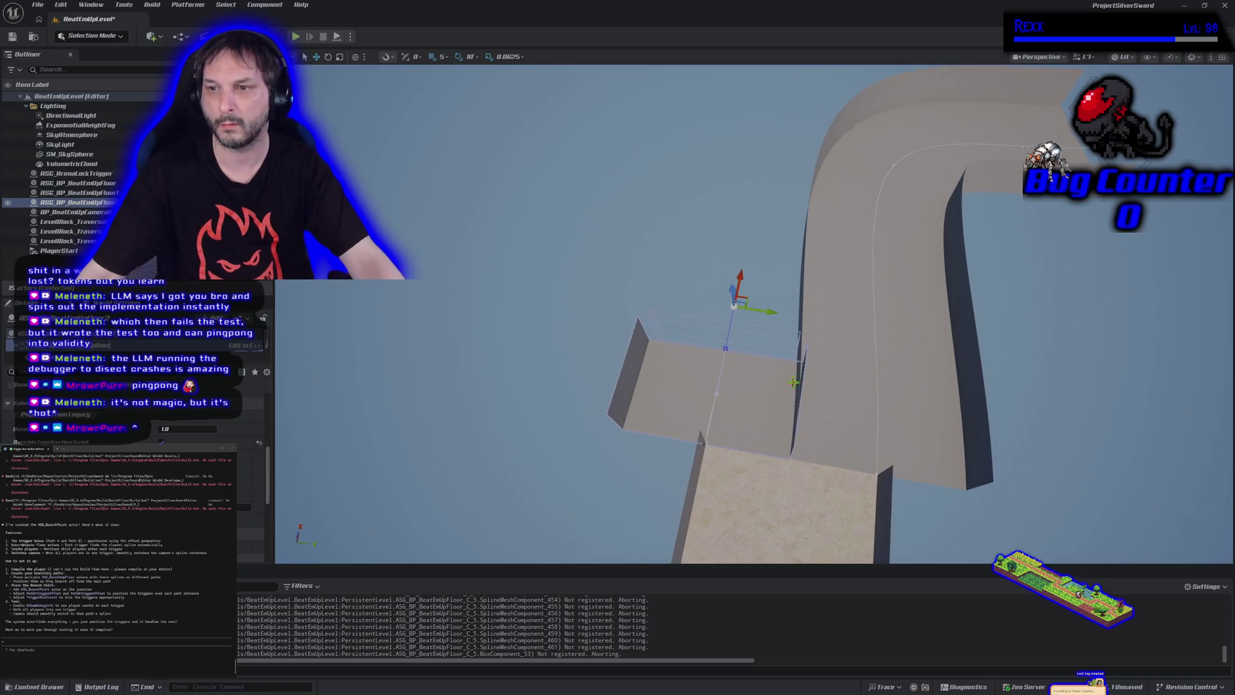
- Add a new point to the curved floor spline and pull it down to extend it
click(875, 317)
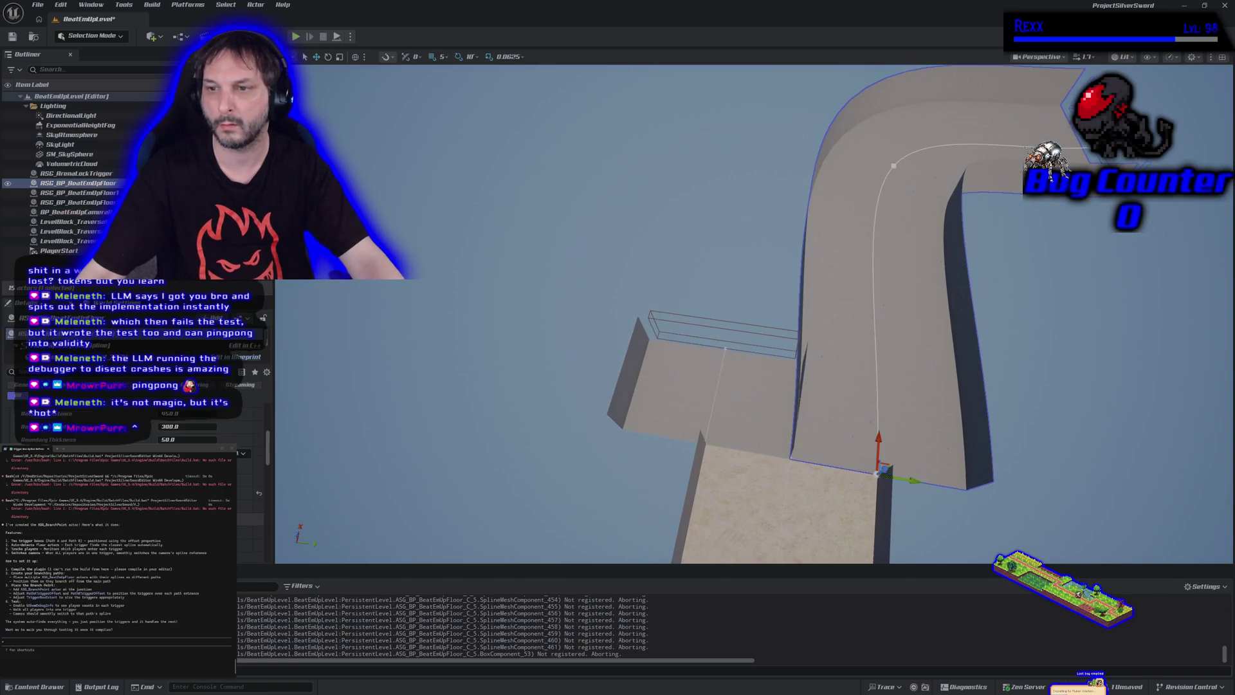
right_click(875, 318)
click(892, 335)
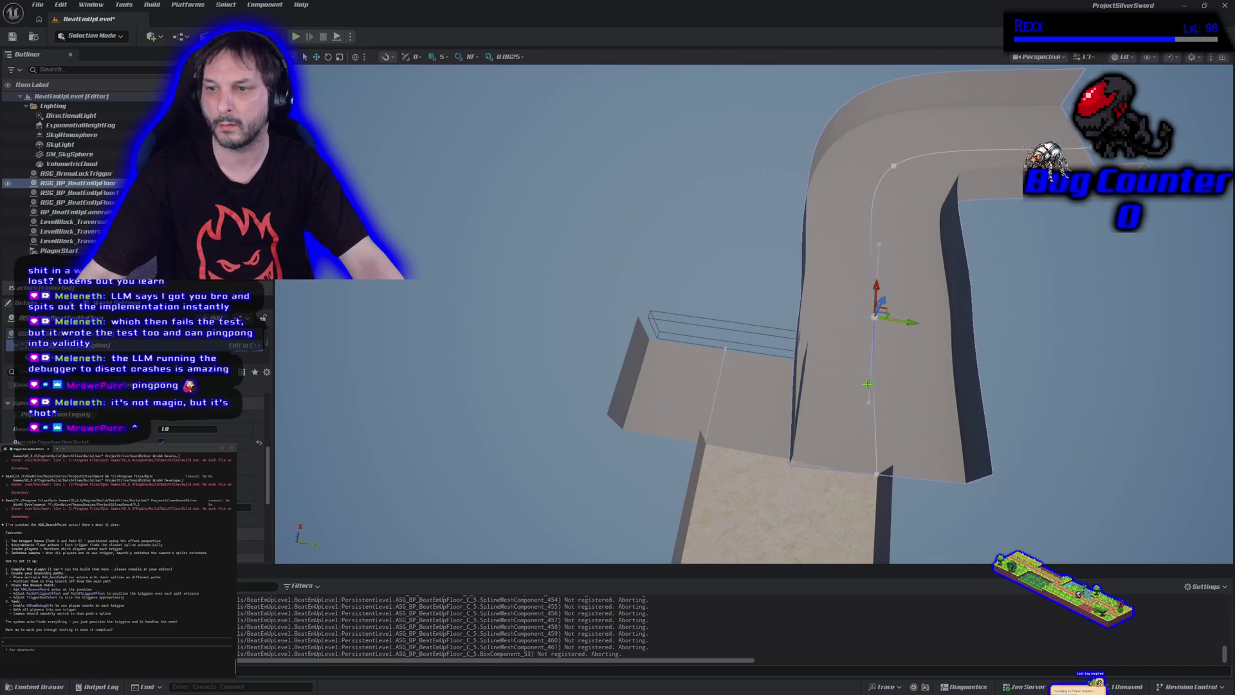
drag(875, 317, 876, 403)
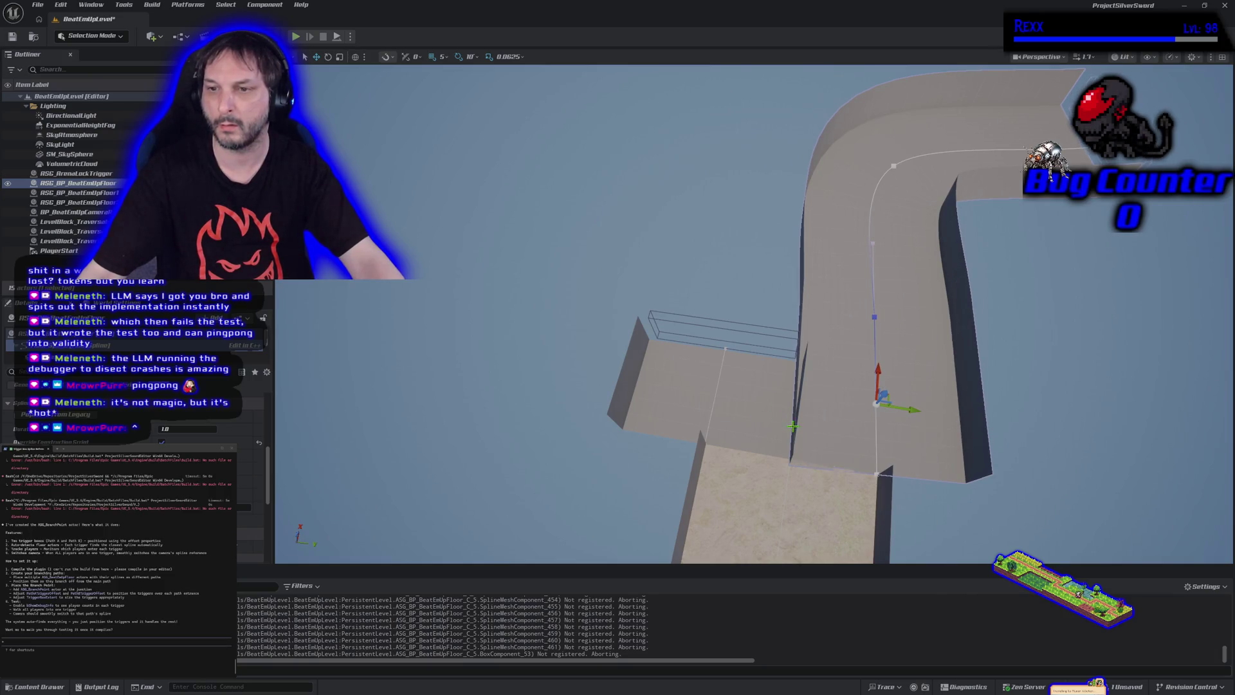
scroll(758, 412, up, 3)
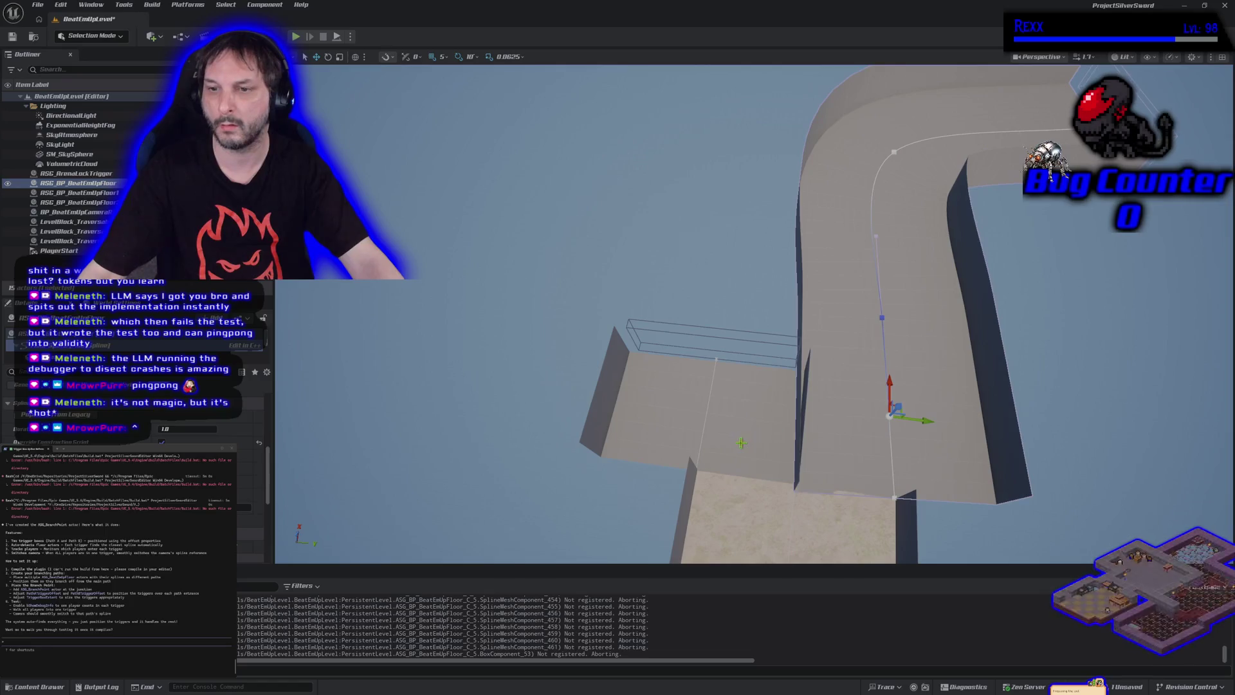
- Stretch the left straight floor along the curved corridor, then reselect the curved floor
click(734, 473)
drag(734, 475, 723, 474)
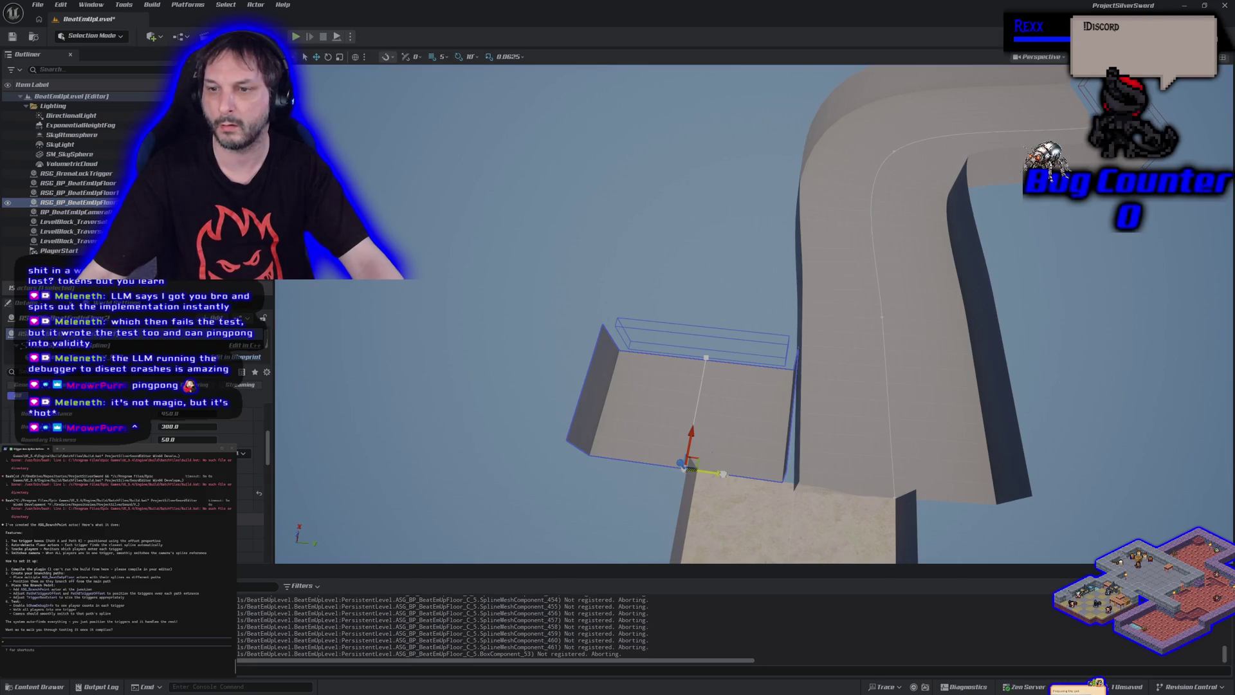
mouse_move(723, 474)
mouse_down()
mouse_move(630, 466)
mouse_move(641, 508)
mouse_move(496, 510)
mouse_up()
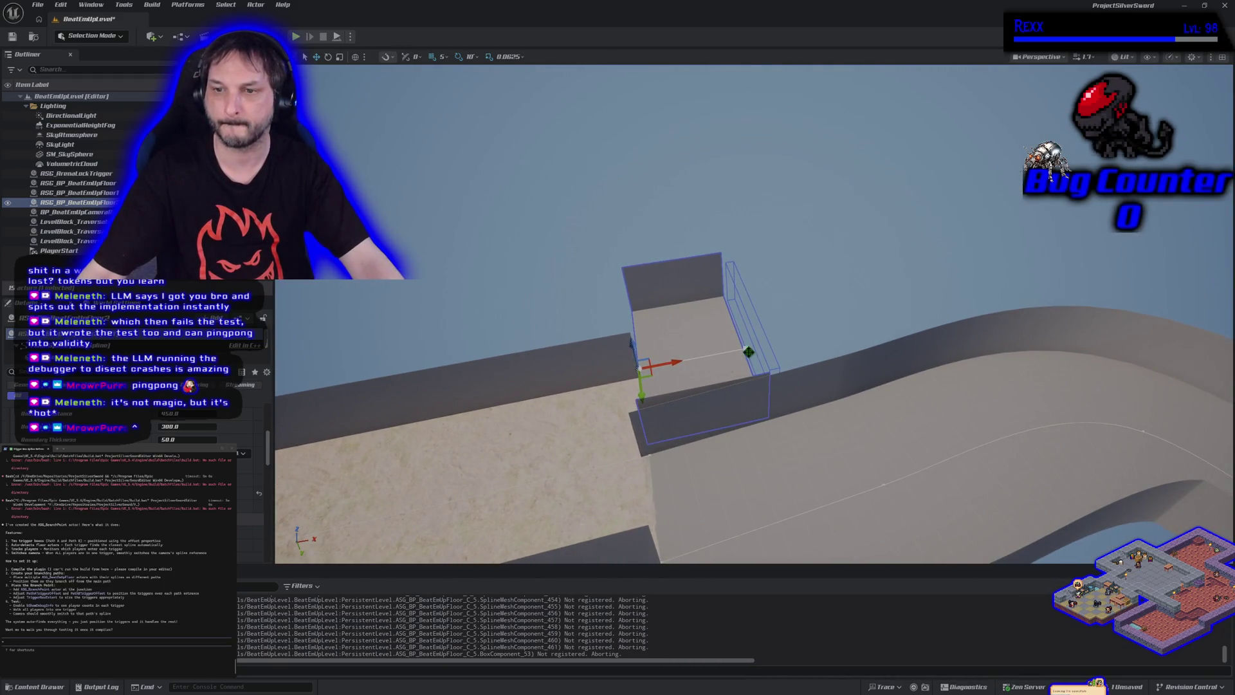
click(638, 369)
drag(748, 348, 1034, 276)
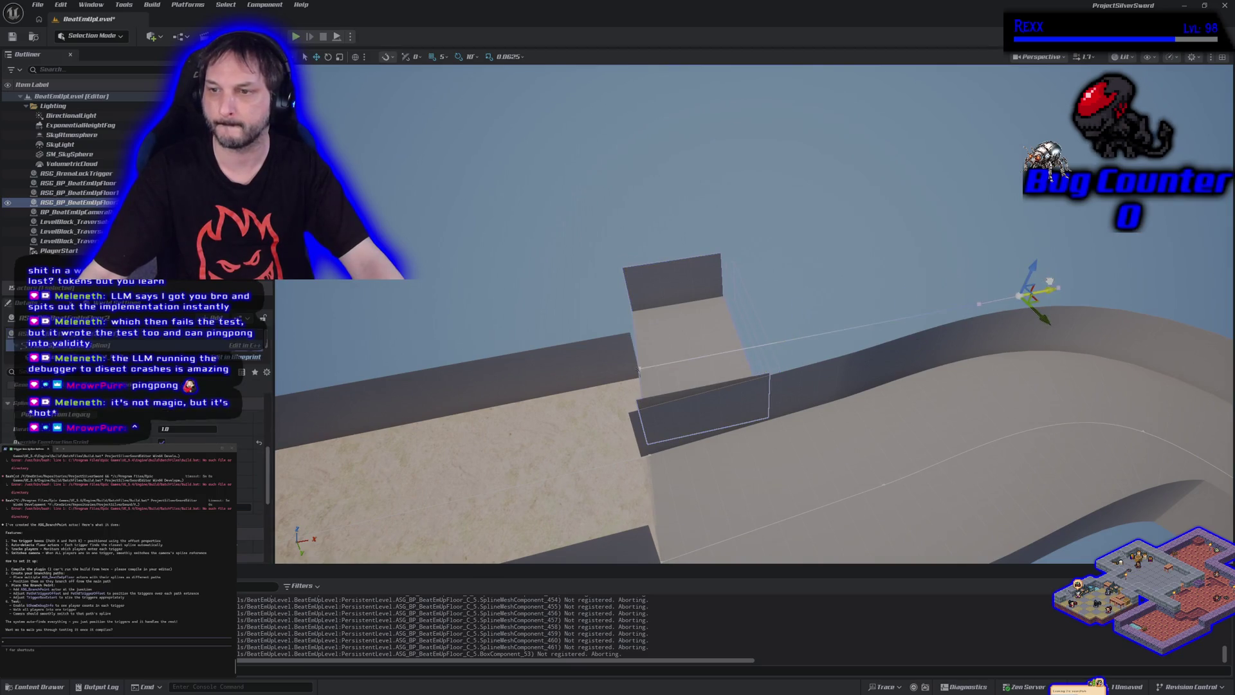
drag(643, 451, 583, 469)
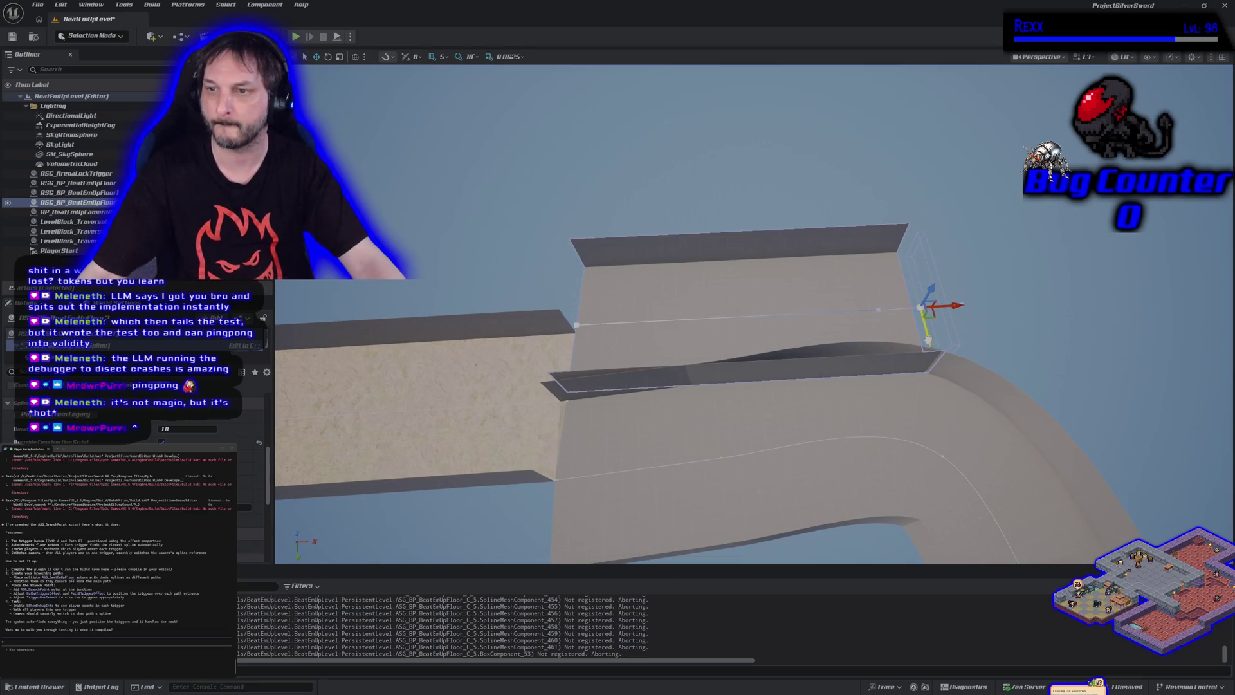
click(862, 356)
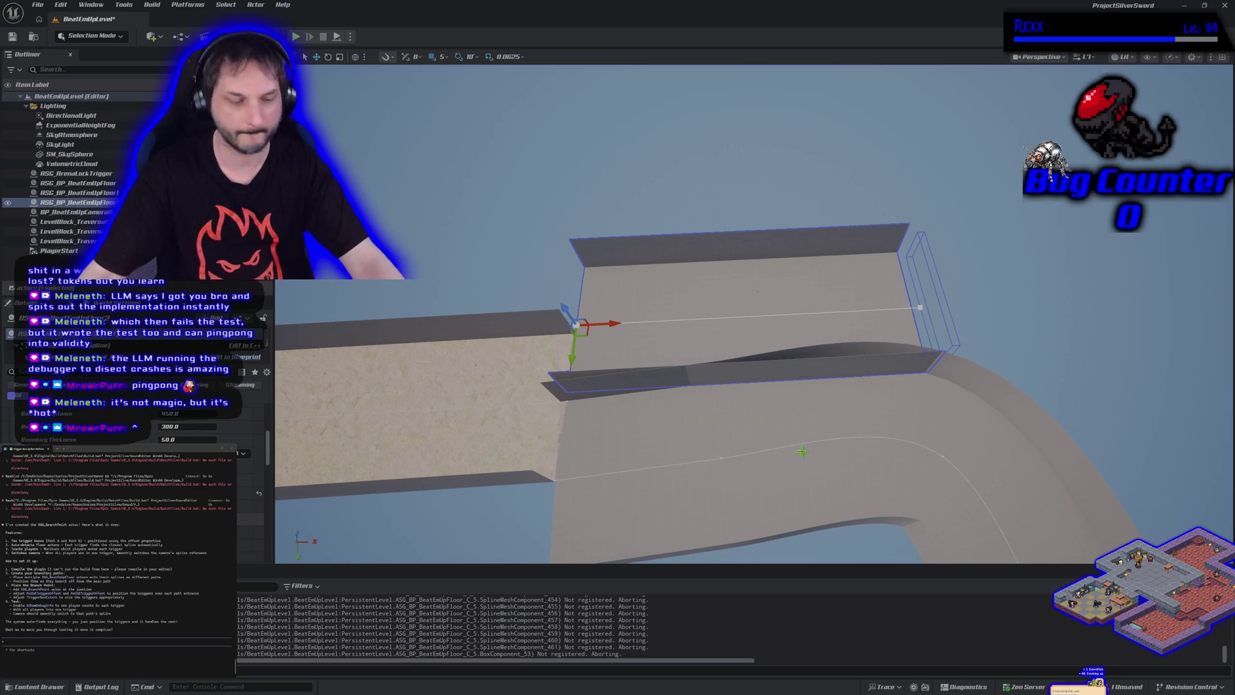
drag(802, 451, 791, 514)
click(769, 388)
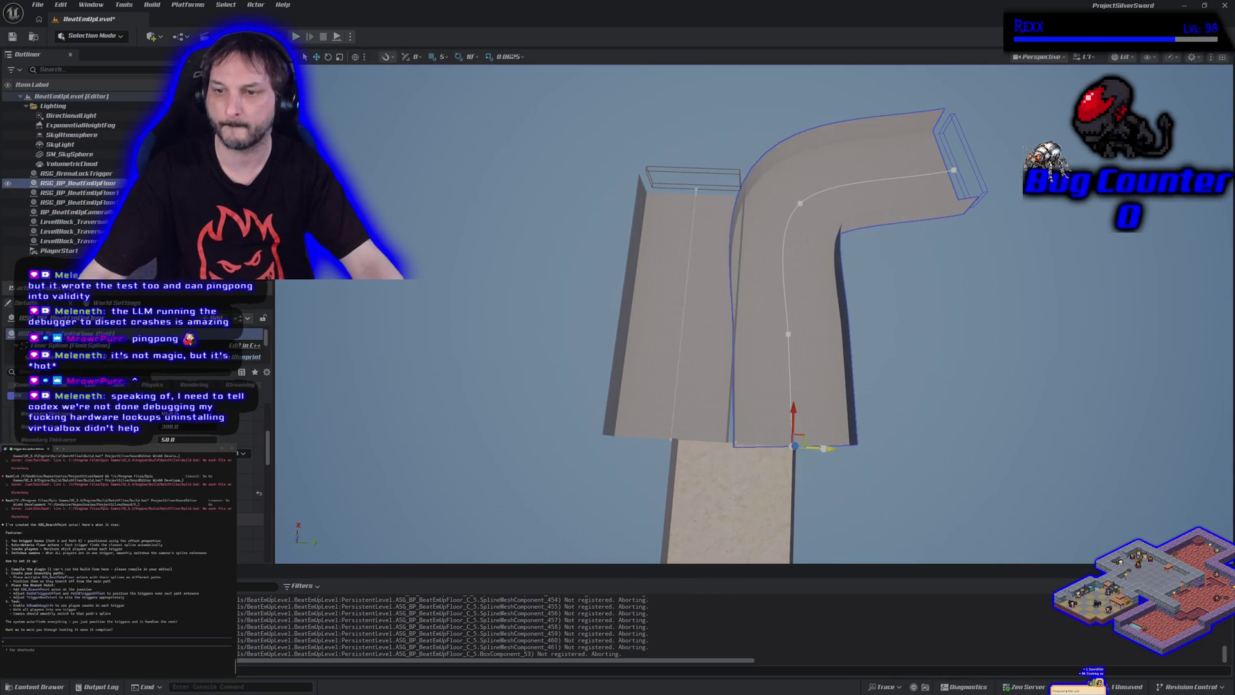
- Nudge the curved floor and rotate it 10 degrees, then undo the move
drag(816, 453, 829, 448)
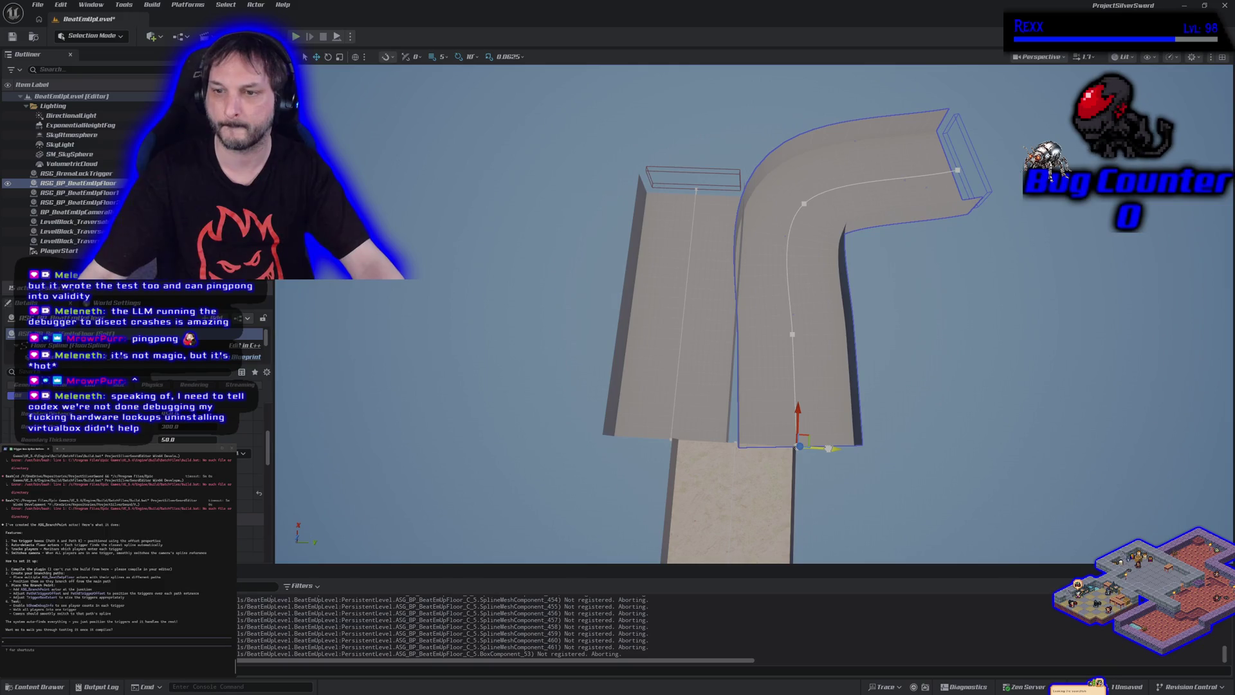
key(e)
mouse_move(778, 472)
mouse_down()
mouse_move(804, 479)
mouse_move(814, 450)
mouse_up()
key(w)
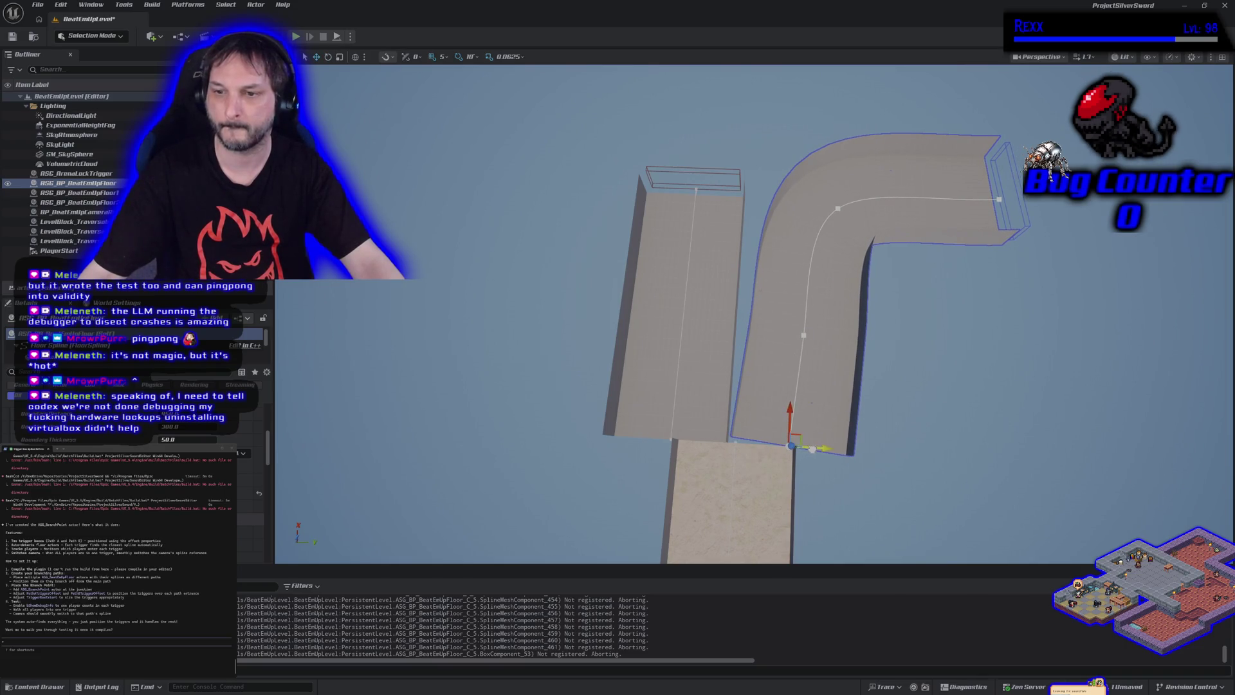
key(ctrl+z)
key(ctrl+z)
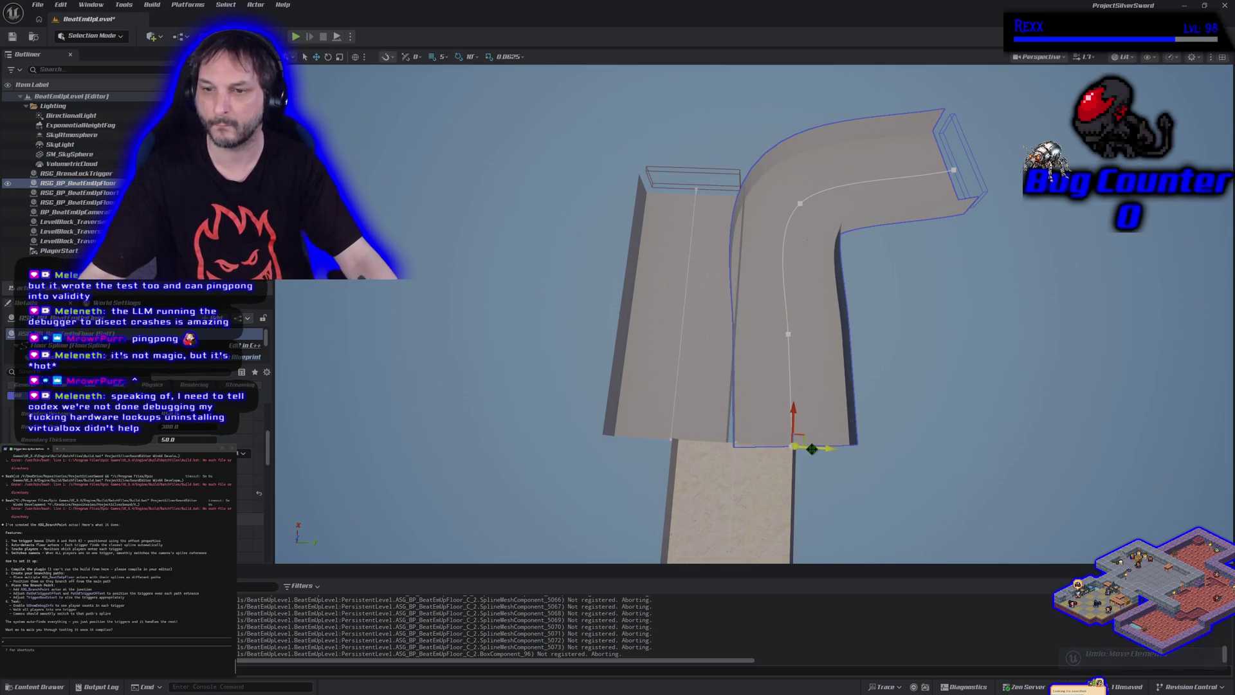
- Reshape the curved floor's spline points and tangent, then delete its far end point
click(796, 433)
click(796, 433)
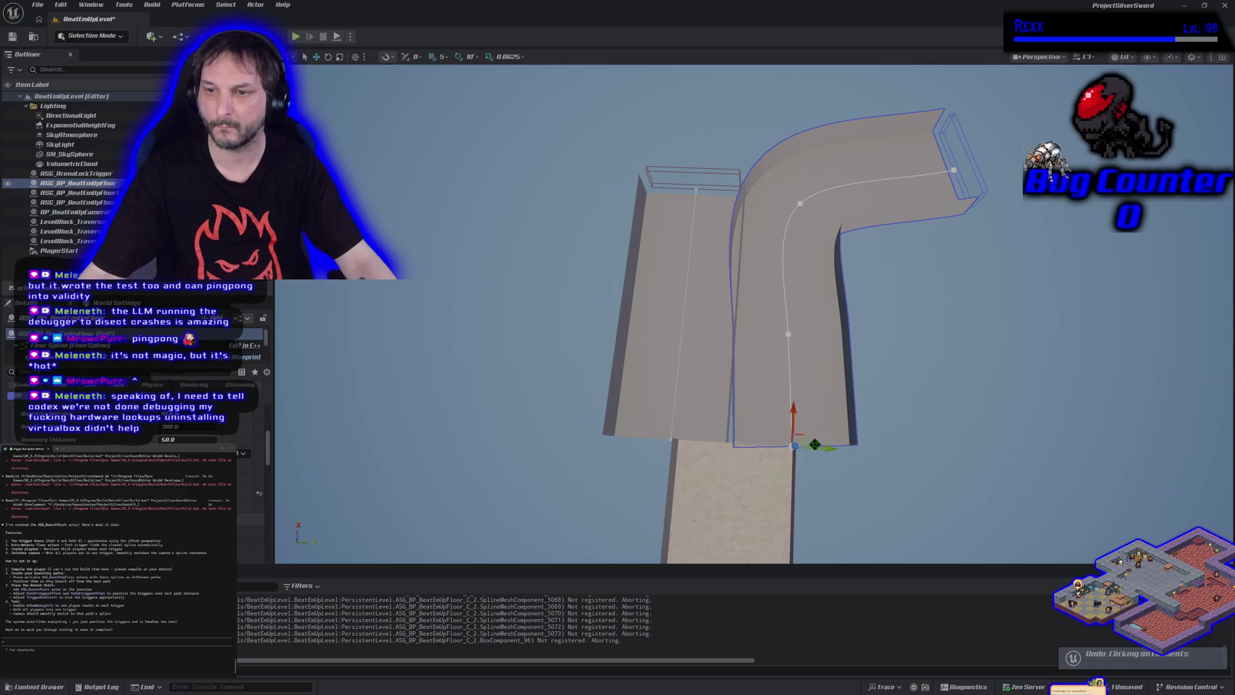
click(787, 335)
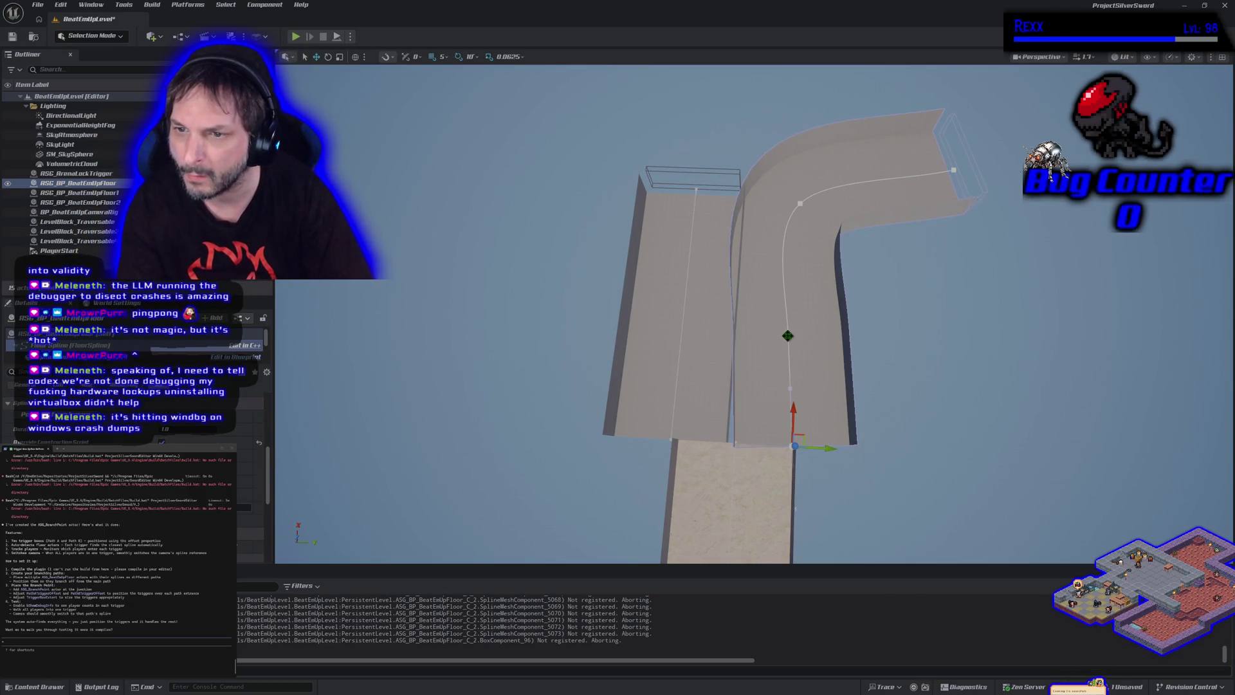
click(787, 335)
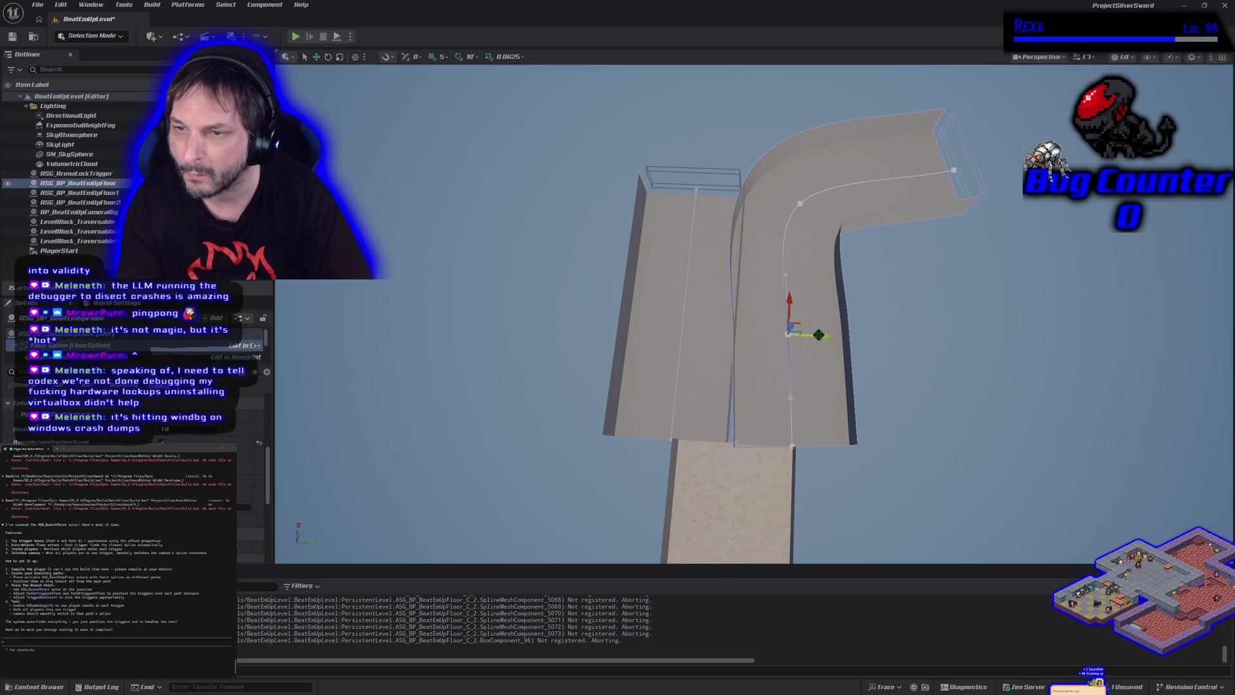
click(784, 274)
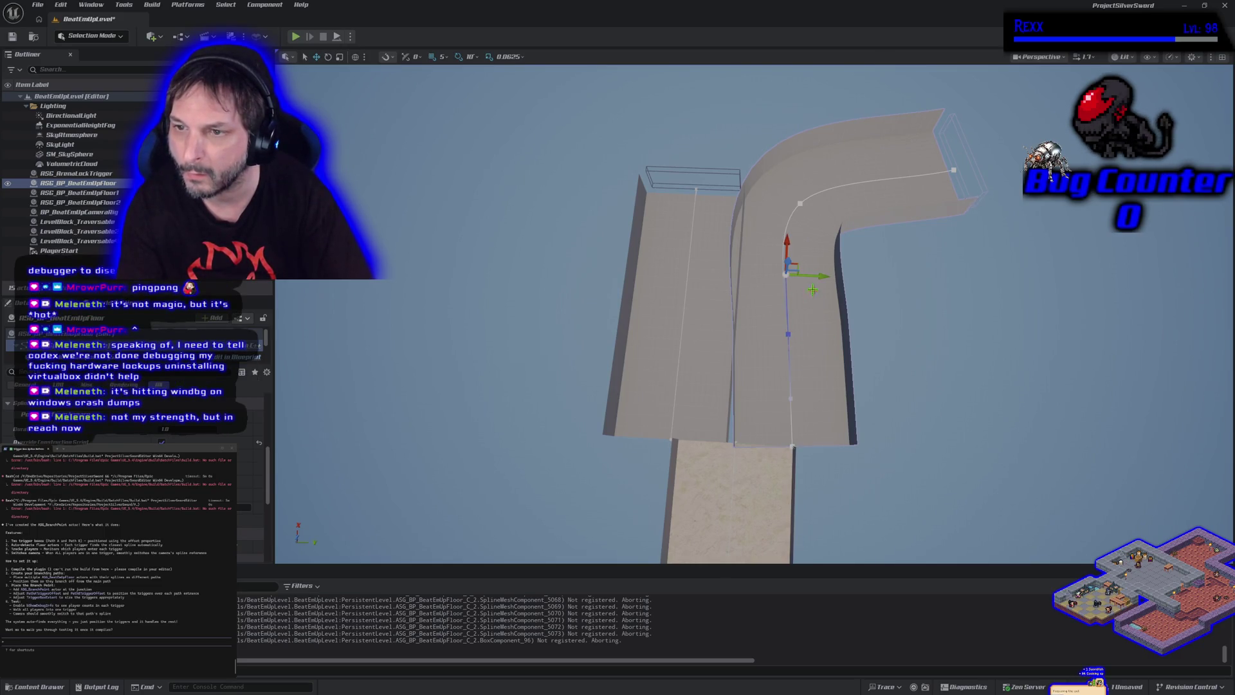
drag(786, 274, 834, 281)
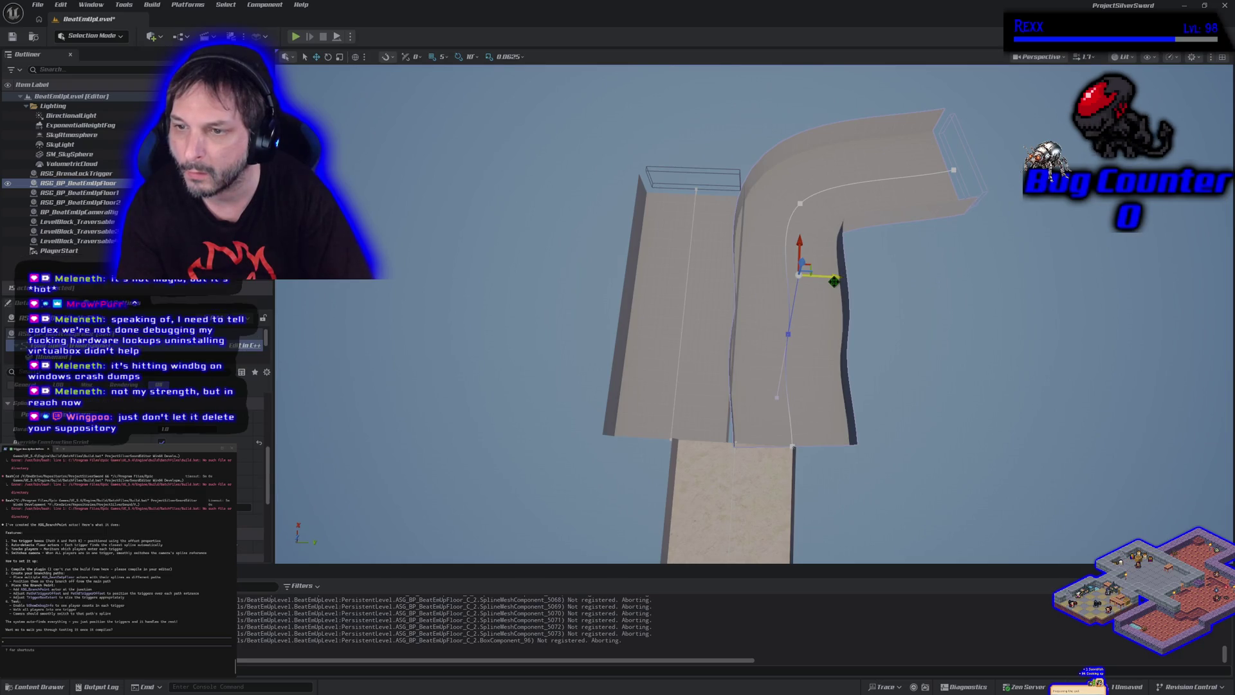
drag(835, 278, 822, 278)
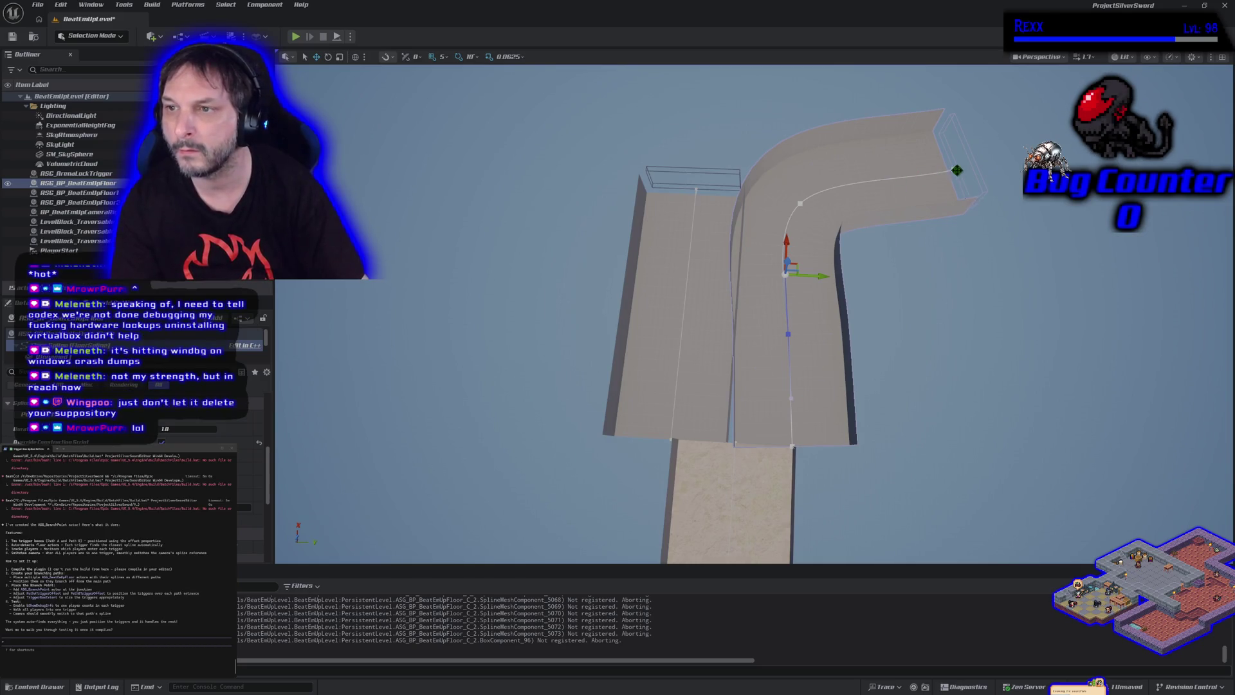
click(953, 170)
key(Delete)
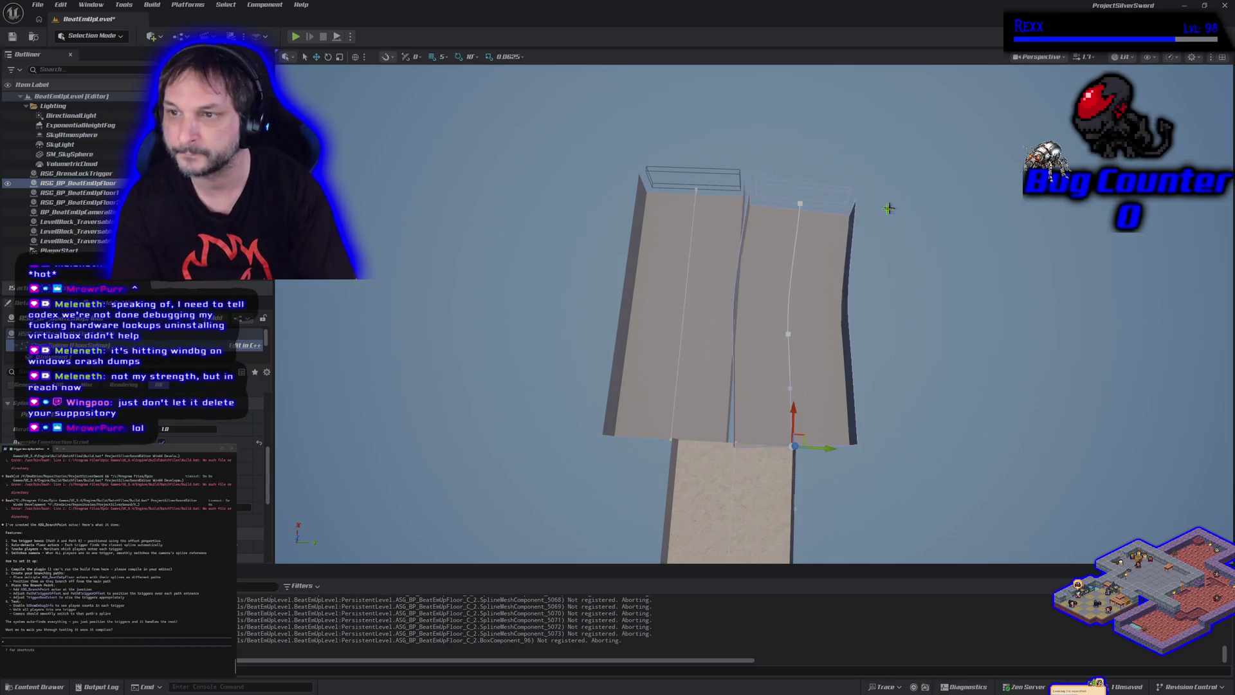
- Delete the top spline point to shorten the right floor and rotate it 10 degrees
click(800, 205)
key(Delete)
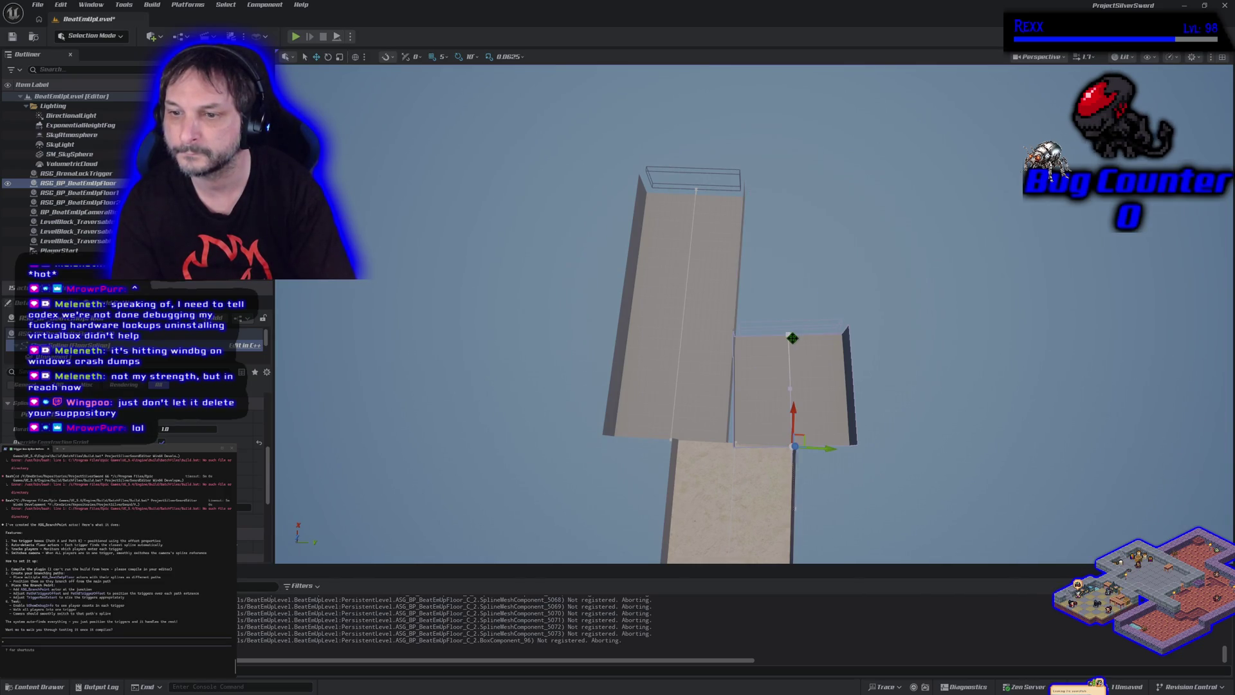
click(824, 382)
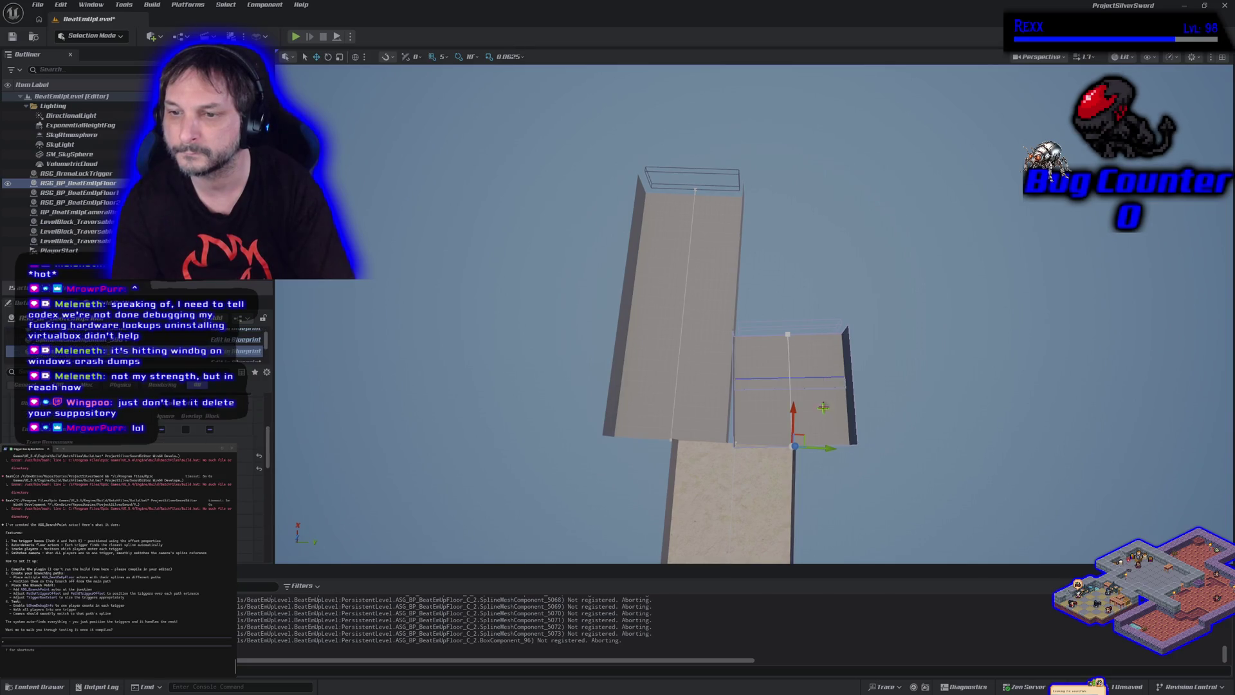
click(857, 359)
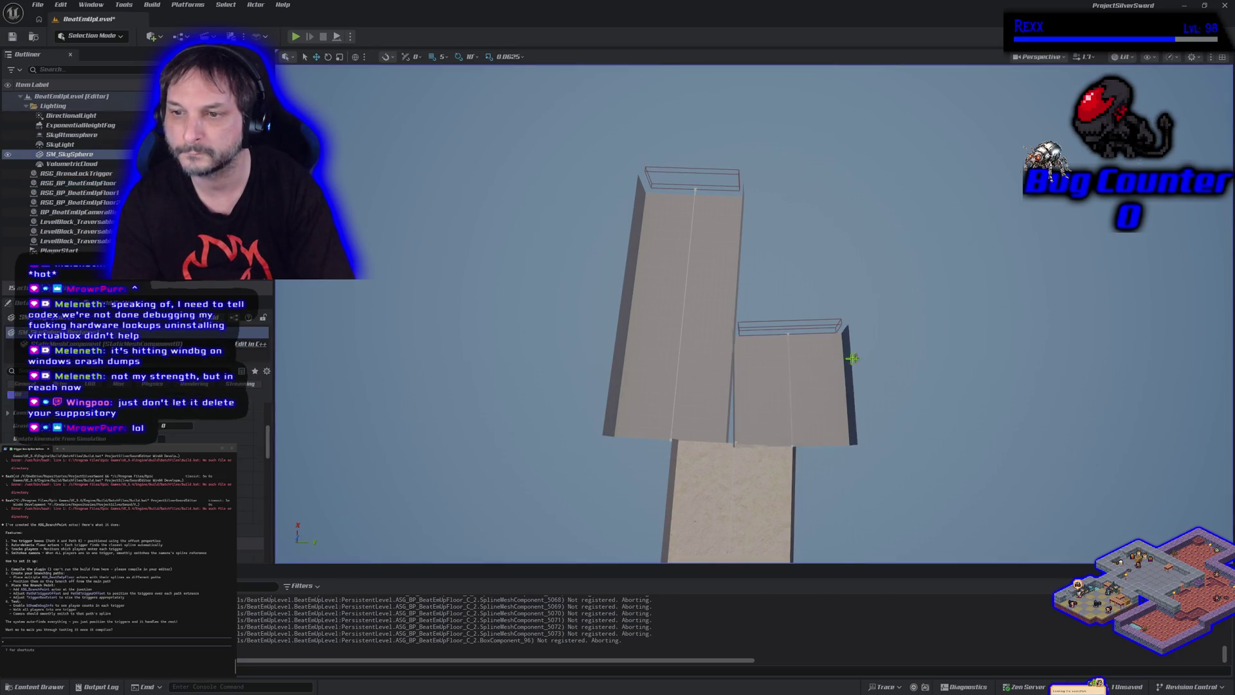
key(e)
mouse_move(796, 394)
mouse_down()
mouse_move(812, 396)
mouse_move(797, 394)
mouse_up()
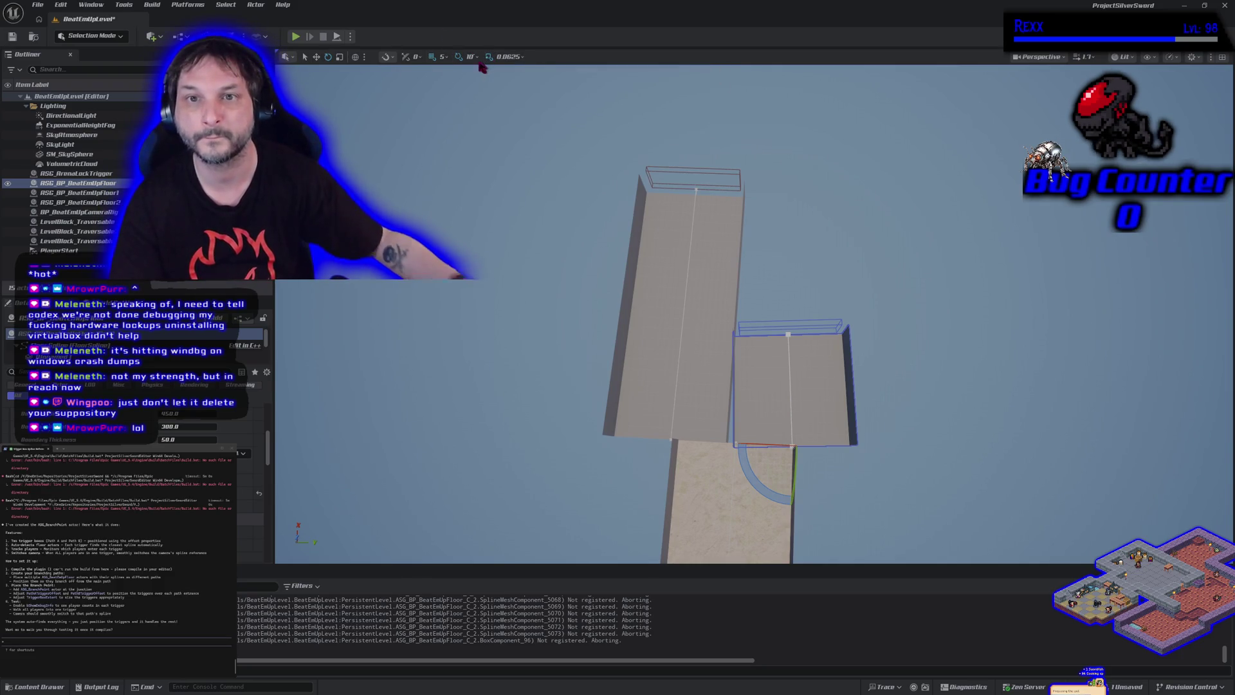
- Set rotation snapping to 5 degrees and rotate the right floor slightly further
click(476, 57)
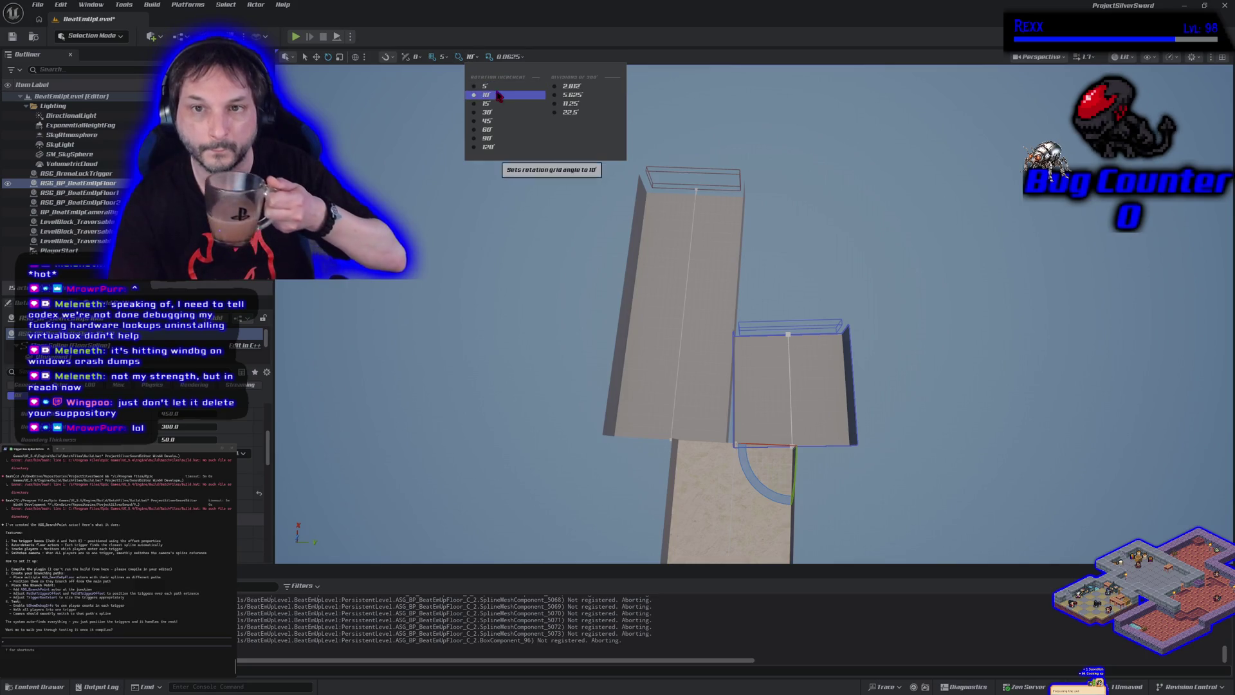
click(486, 86)
mouse_move(771, 483)
mouse_down()
mouse_move(766, 492)
mouse_move(770, 479)
mouse_up()
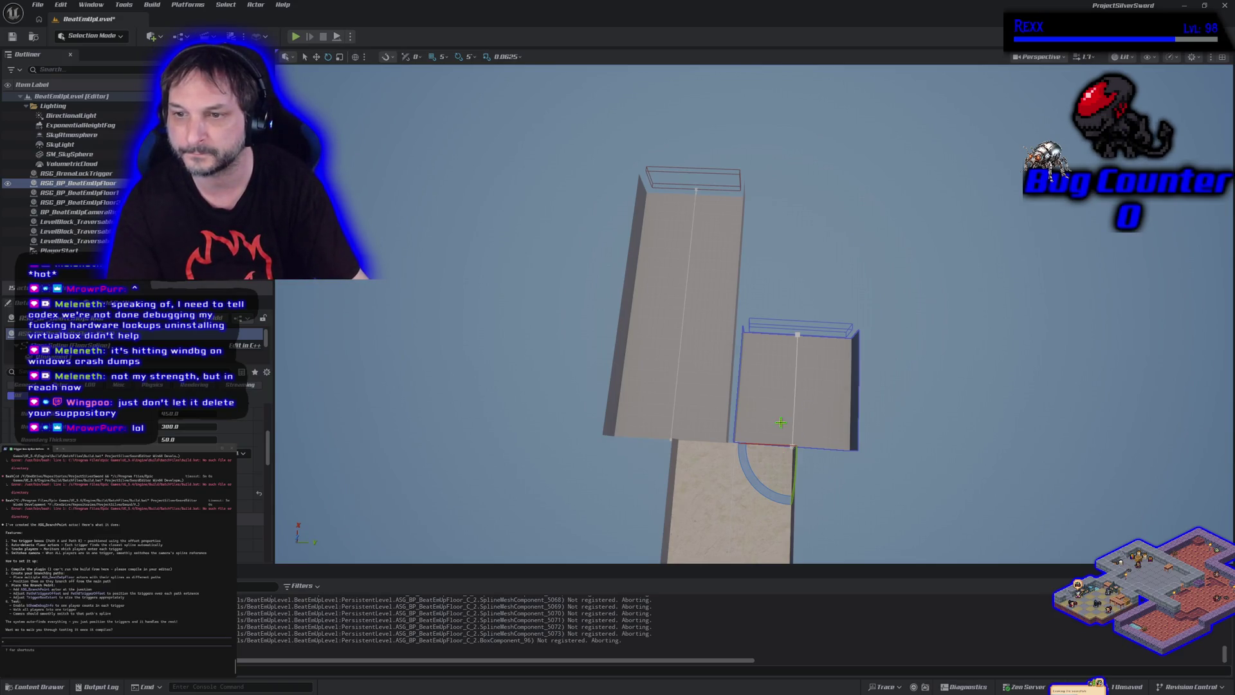
scroll(780, 422, up, 5)
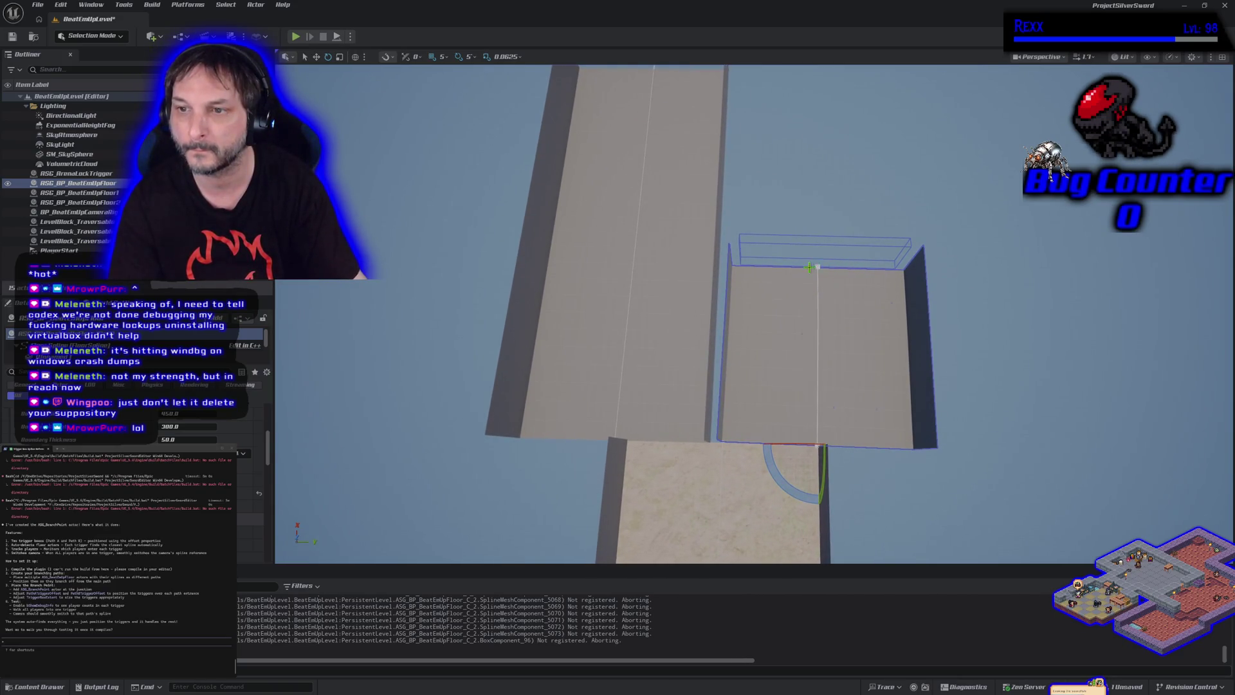
- Extend the floor segment by dragging its spline points to reshape the curve
drag(816, 267, 841, 292)
key(w)
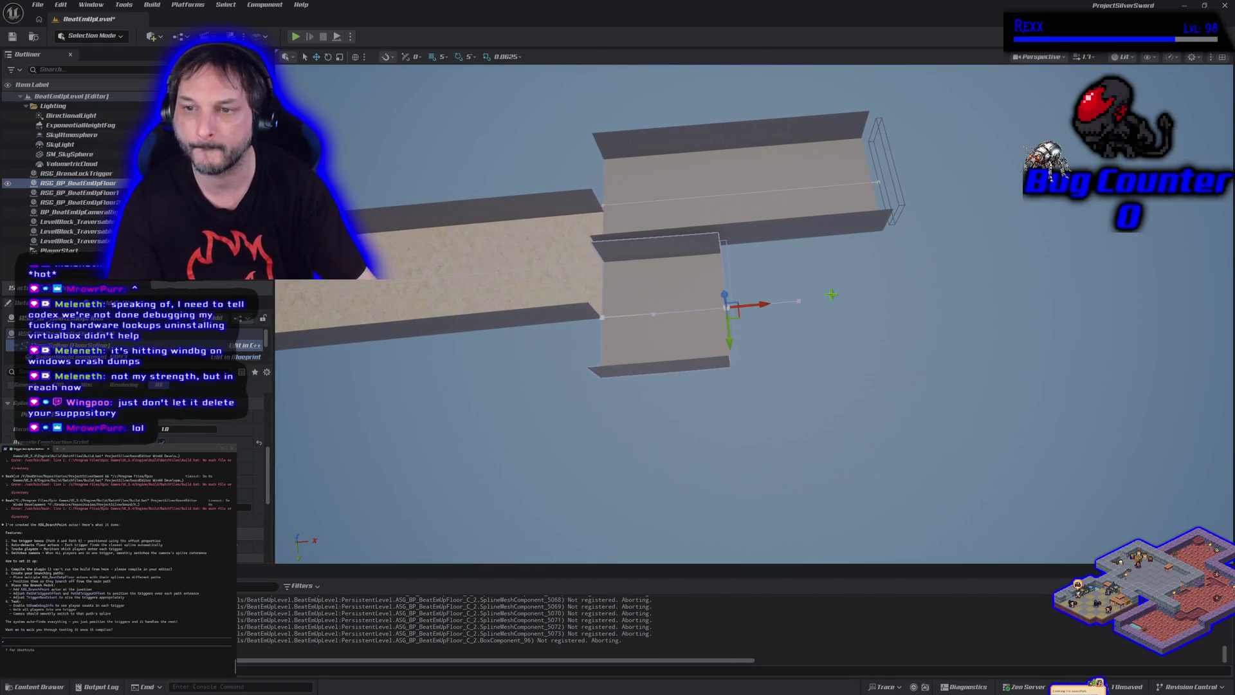
mouse_move(762, 305)
mouse_down()
mouse_move(871, 314)
mouse_move(863, 463)
mouse_up()
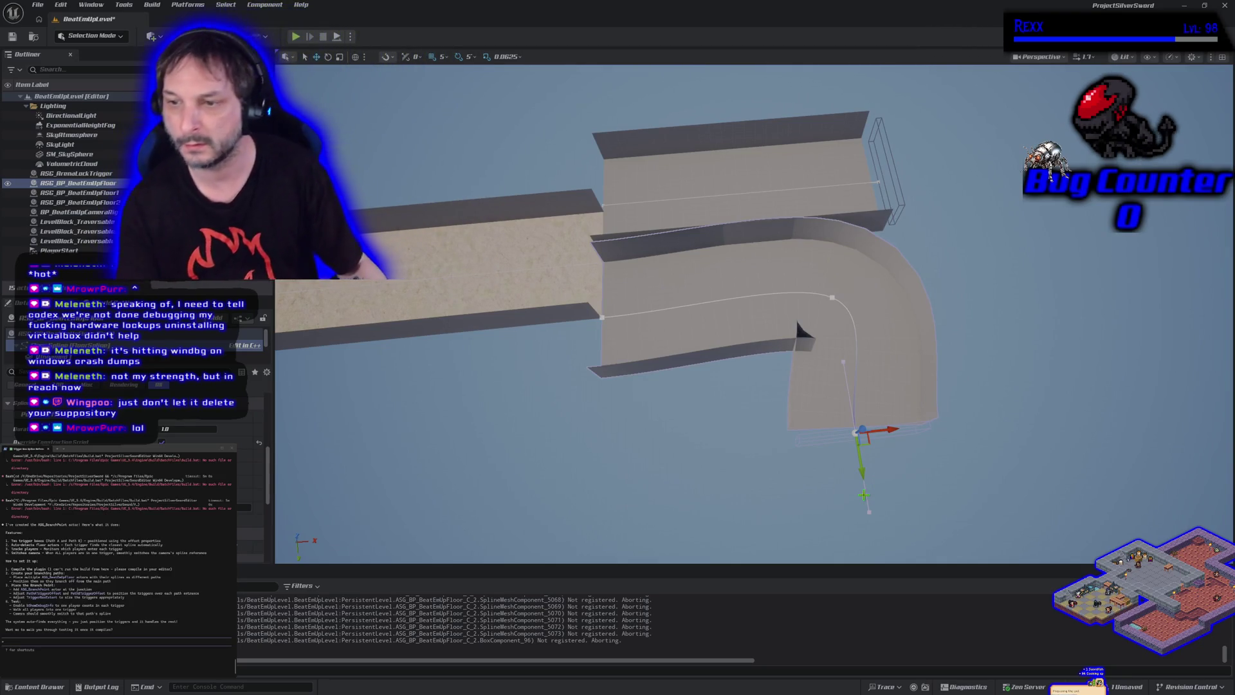
drag(893, 433, 949, 423)
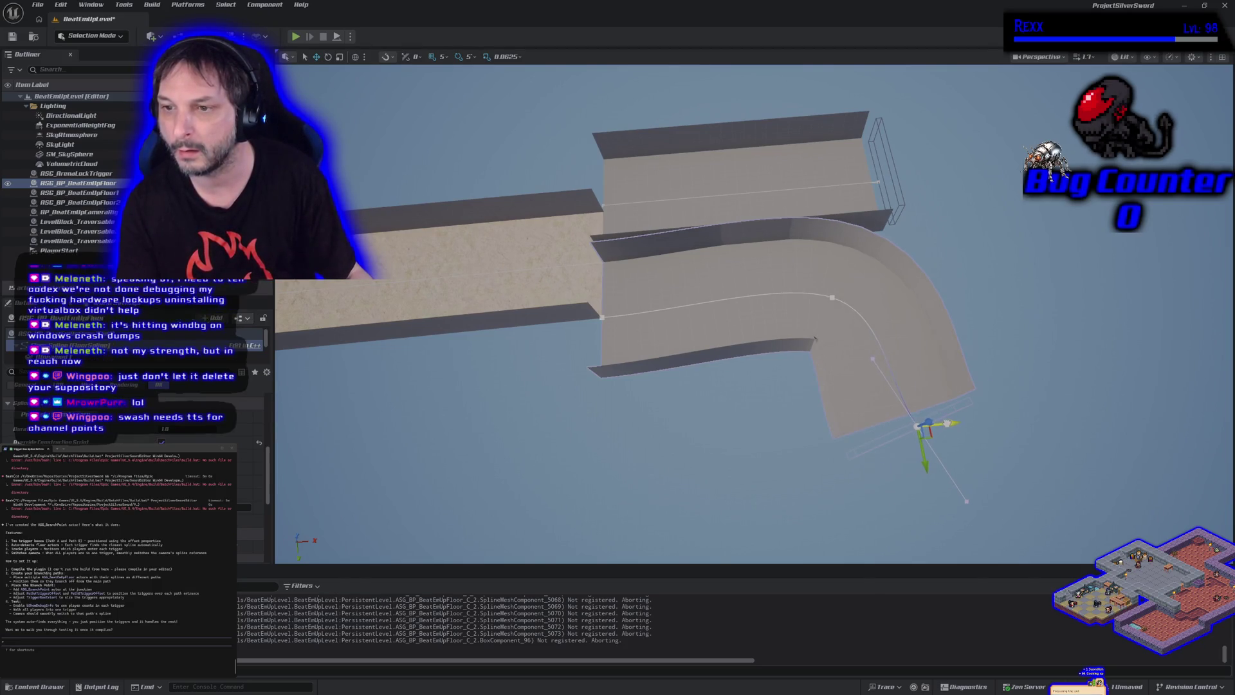
- On ASG_BP_BeatEmUpFloor2, move one spline point left and pull the end point far right
mouse_move(877, 339)
mouse_down()
mouse_move(759, 352)
mouse_move(739, 320)
mouse_move(707, 307)
mouse_move(724, 289)
mouse_up()
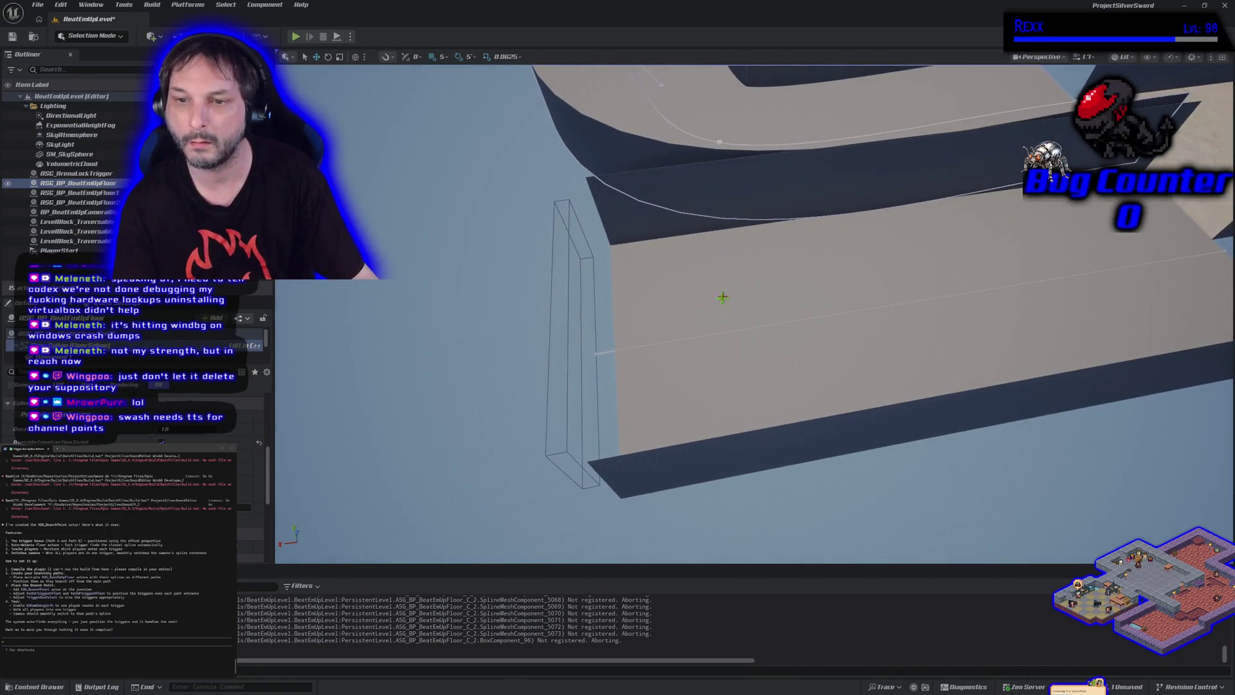
click(722, 301)
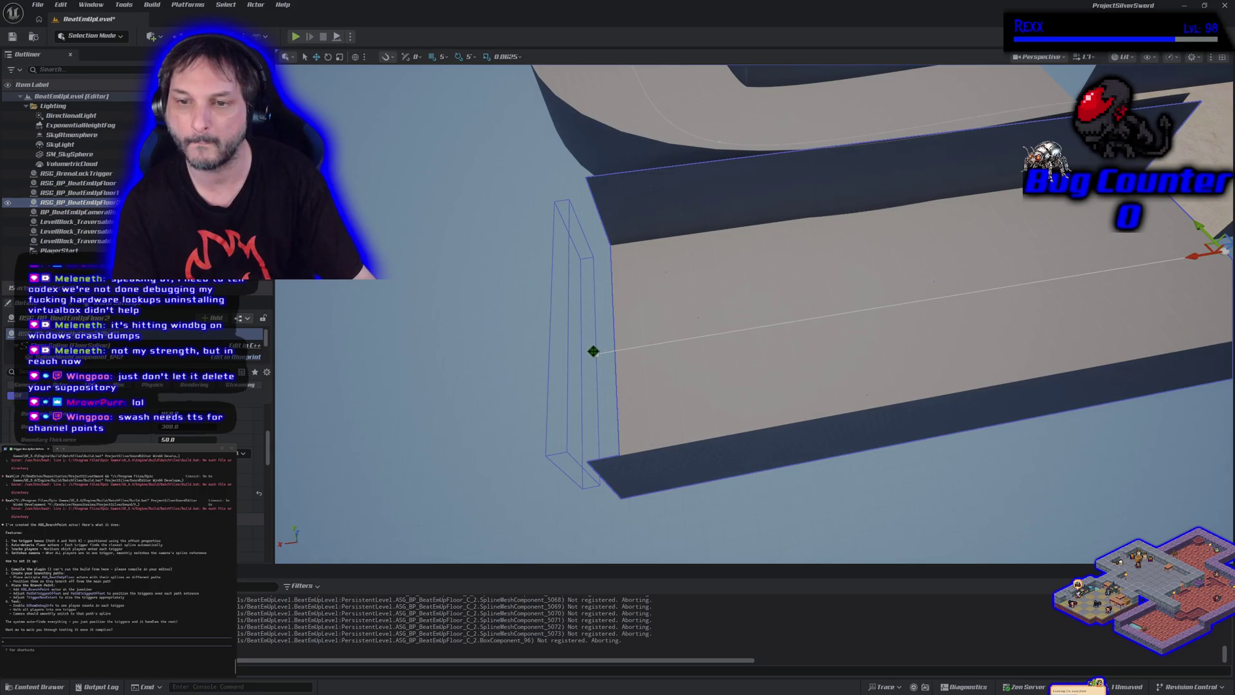
click(597, 354)
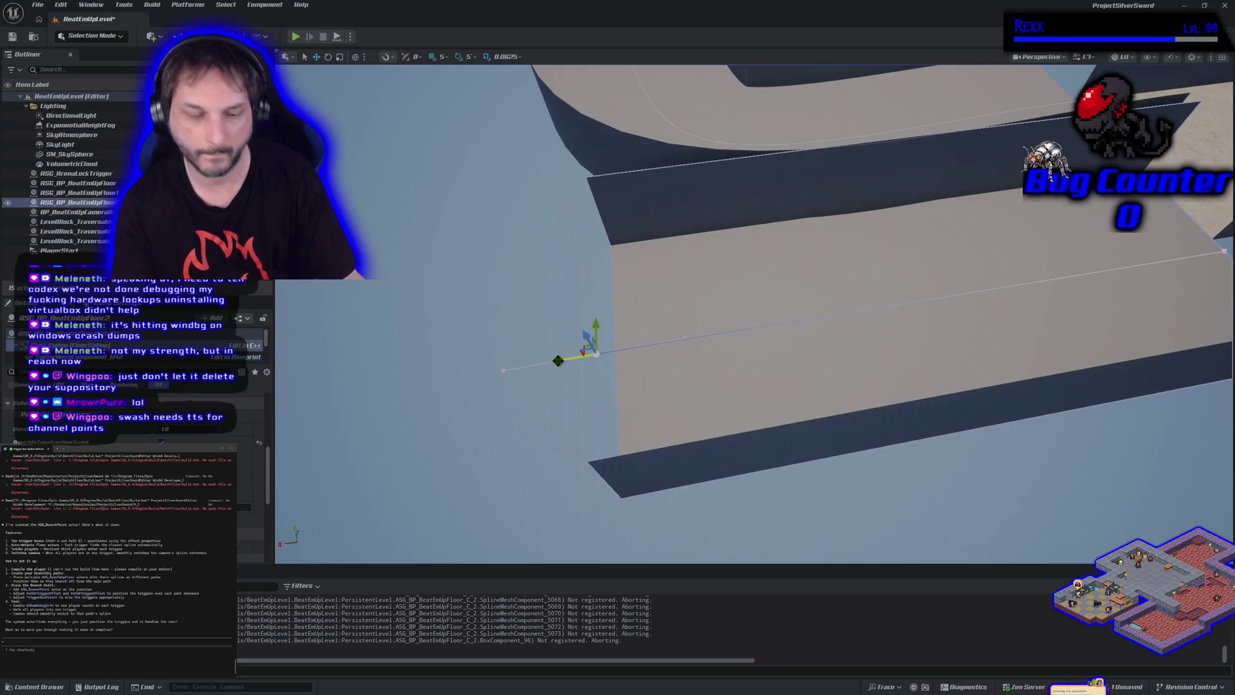
mouse_move(598, 355)
mouse_down()
mouse_move(460, 360)
mouse_move(325, 400)
mouse_move(332, 413)
mouse_up()
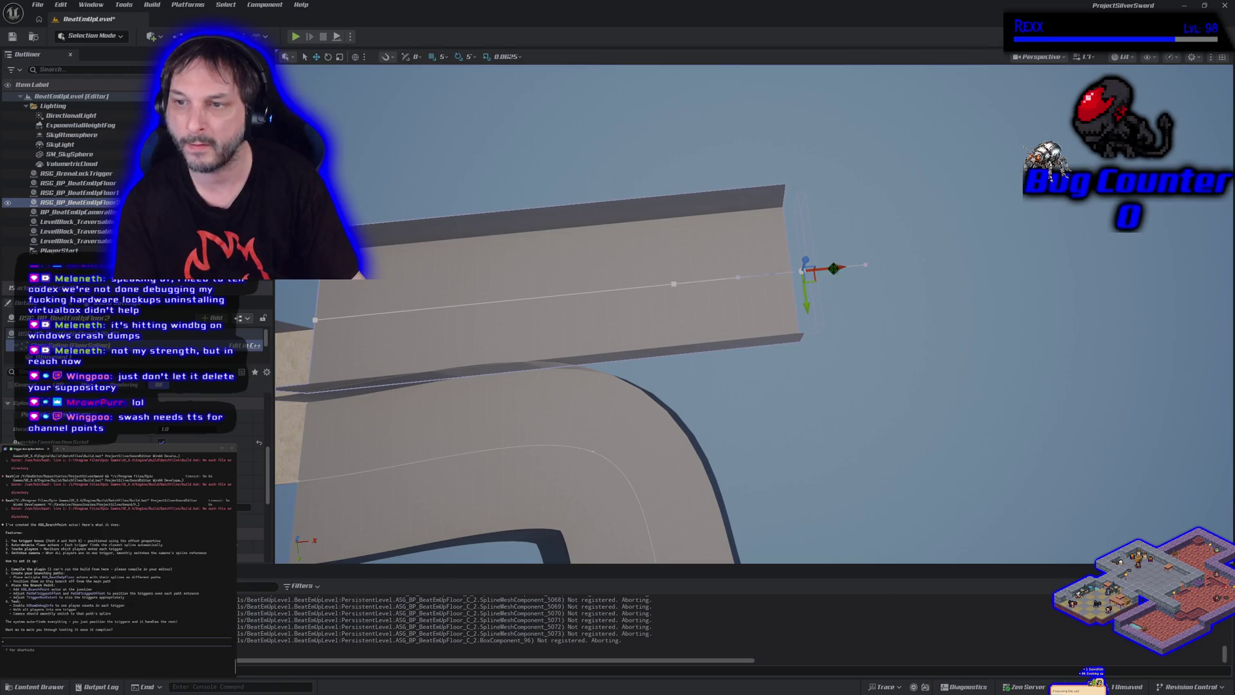
drag(833, 266, 1219, 228)
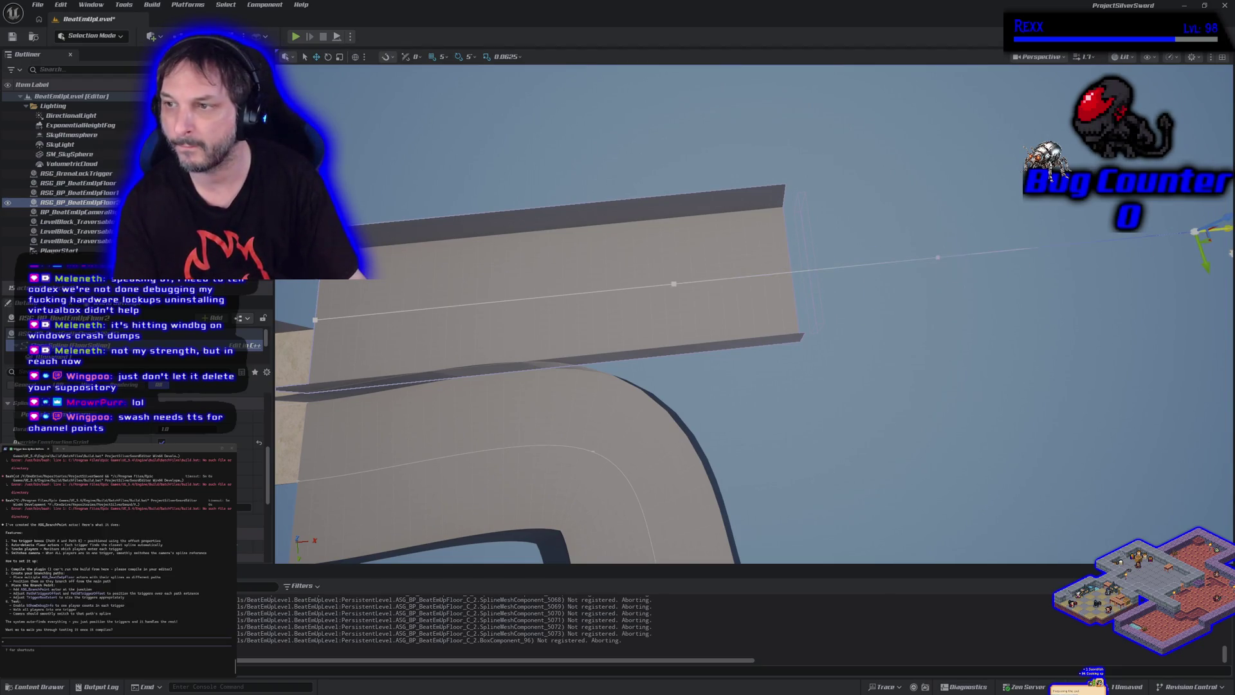
- Select a floor segment and nudge it slightly sideways along Y
scroll(742, 402, up, 5)
drag(742, 403, 726, 413)
click(726, 414)
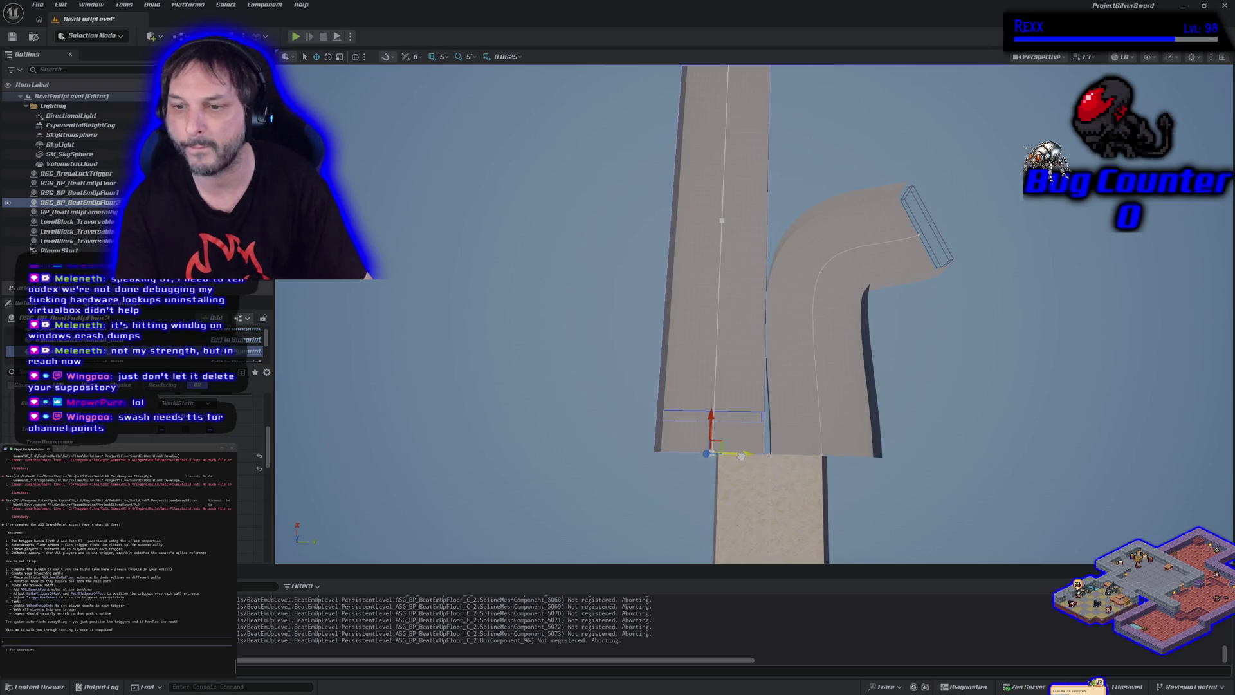
drag(741, 455, 734, 455)
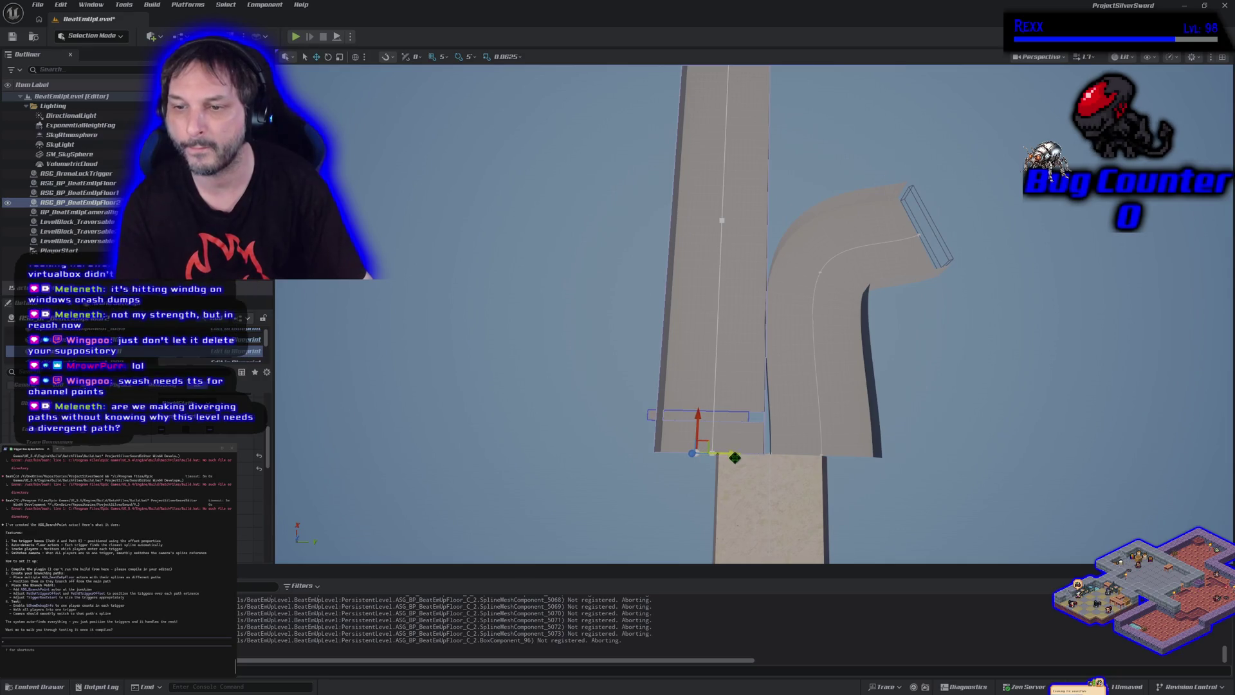
- Undo the nudge and lengthen the straight floor by raising its far spline point
key(ctrl+z)
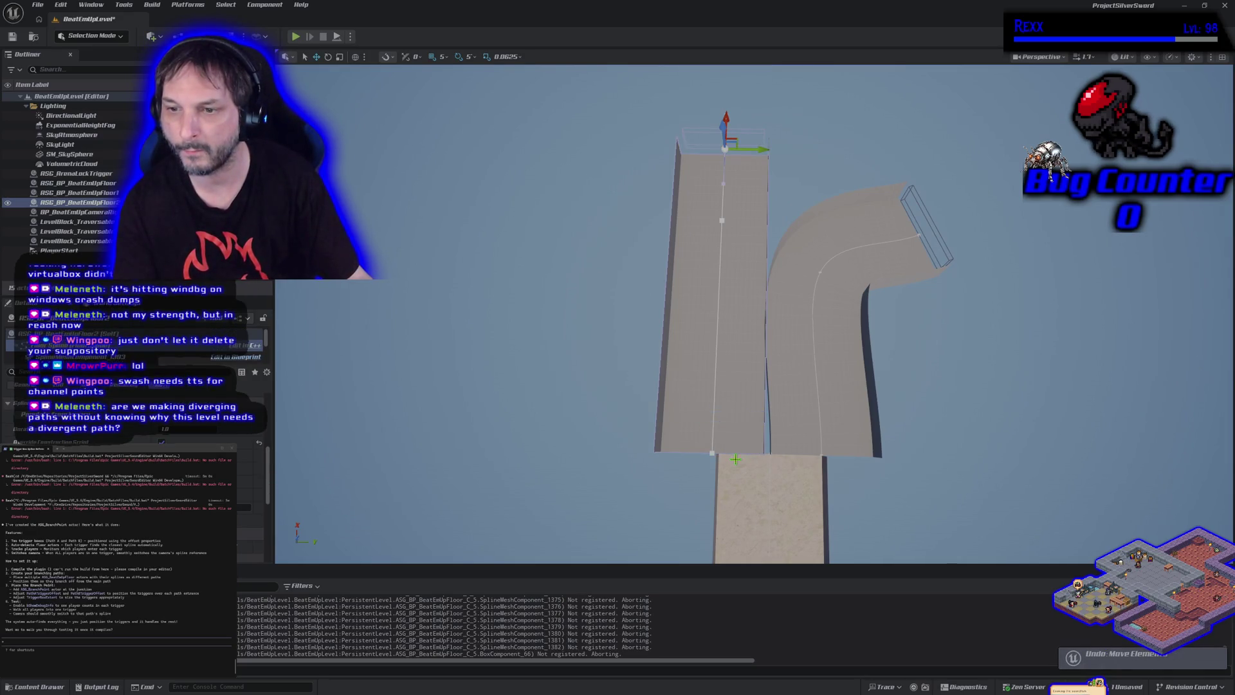
drag(725, 123, 720, 65)
click(743, 421)
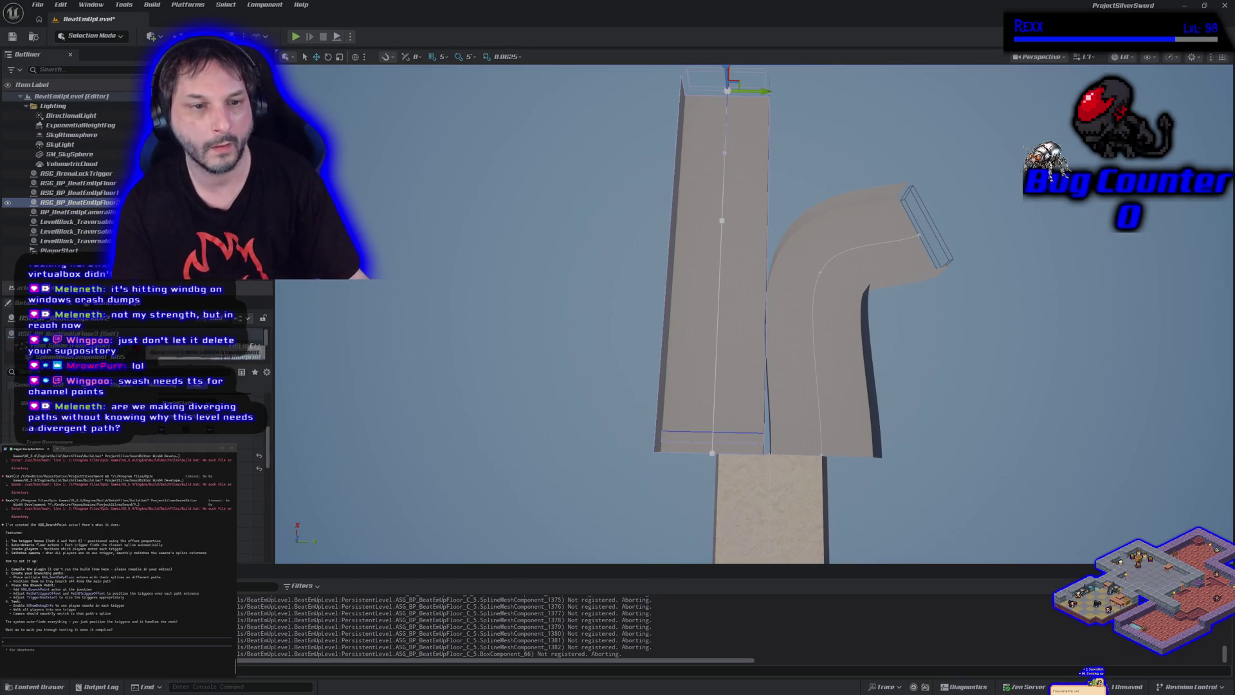
click(77, 333)
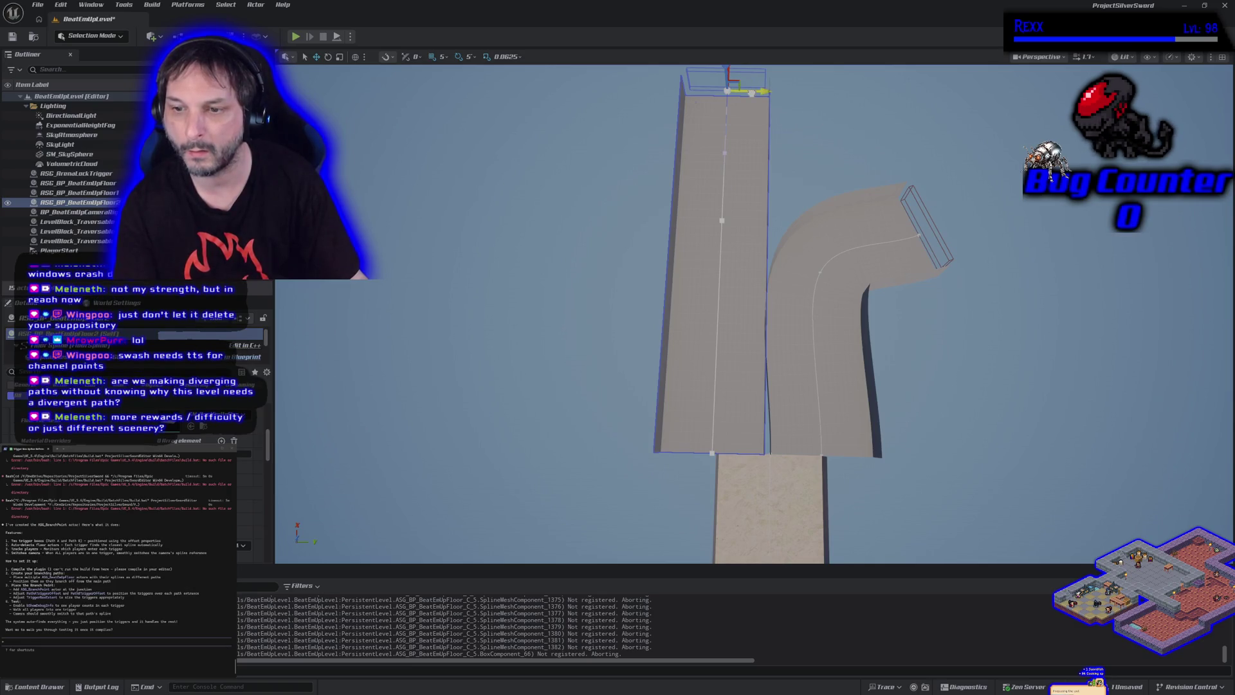
drag(751, 93, 747, 94)
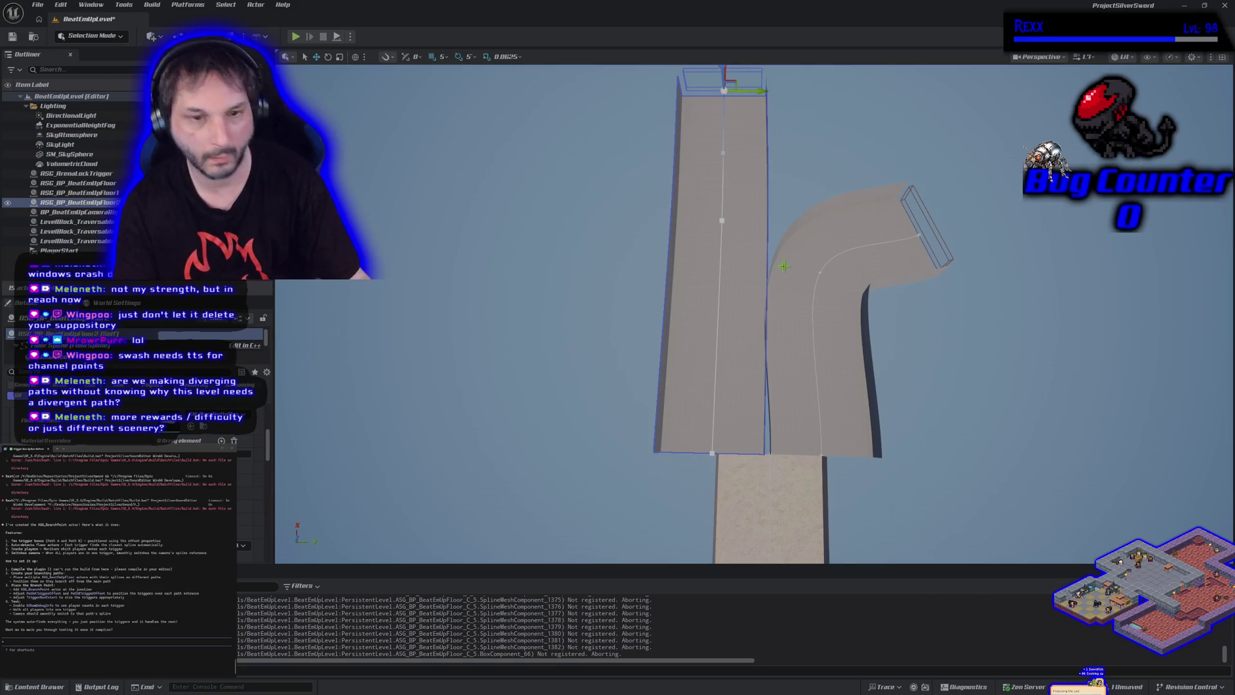
key(ctrl+z)
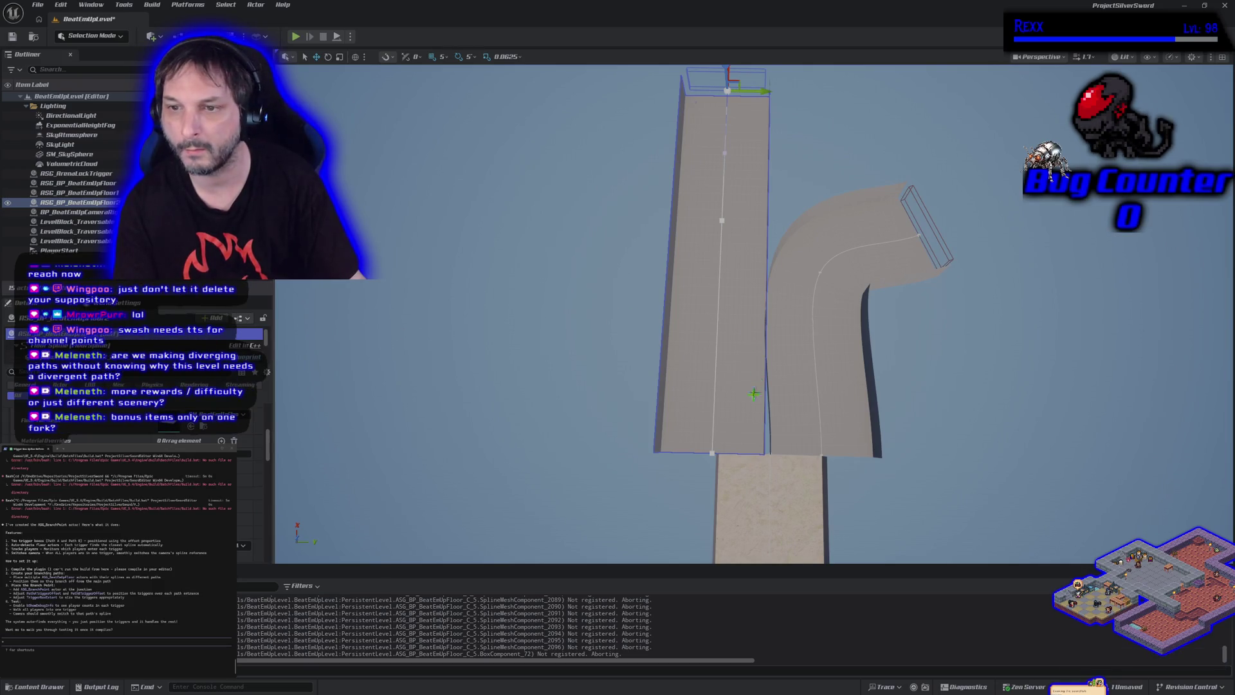
- Move the straight floor's start point left beside the curved floor and save the level
click(749, 449)
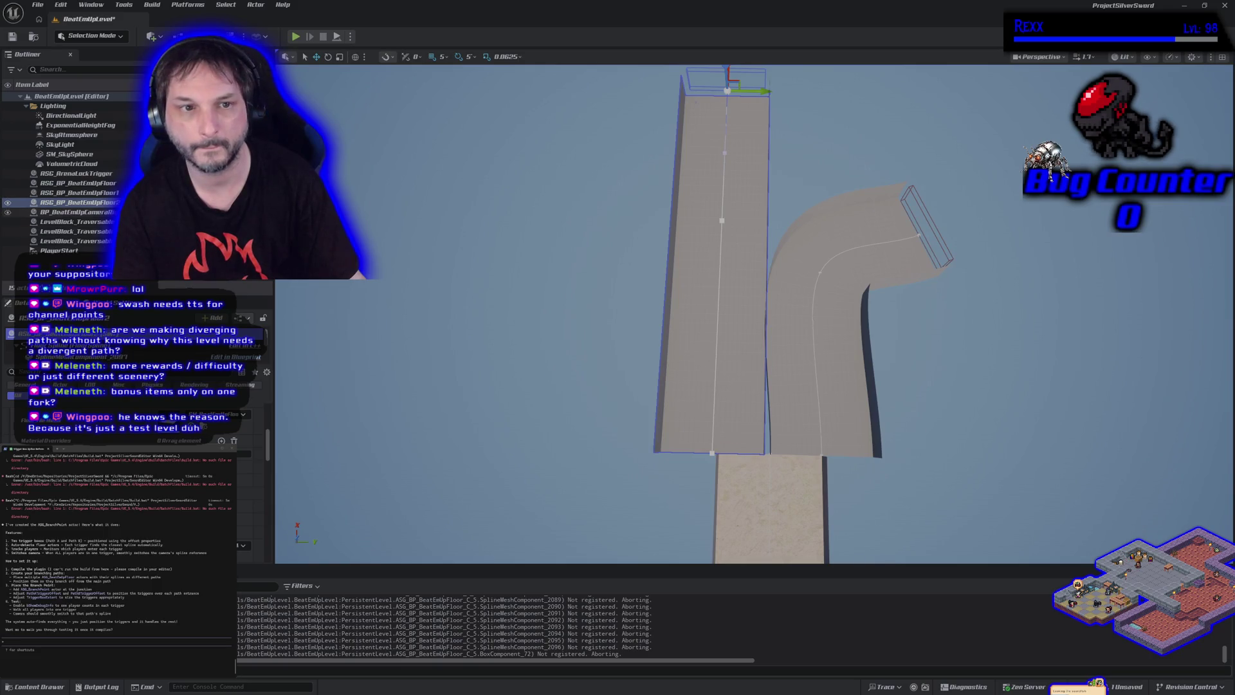
click(710, 453)
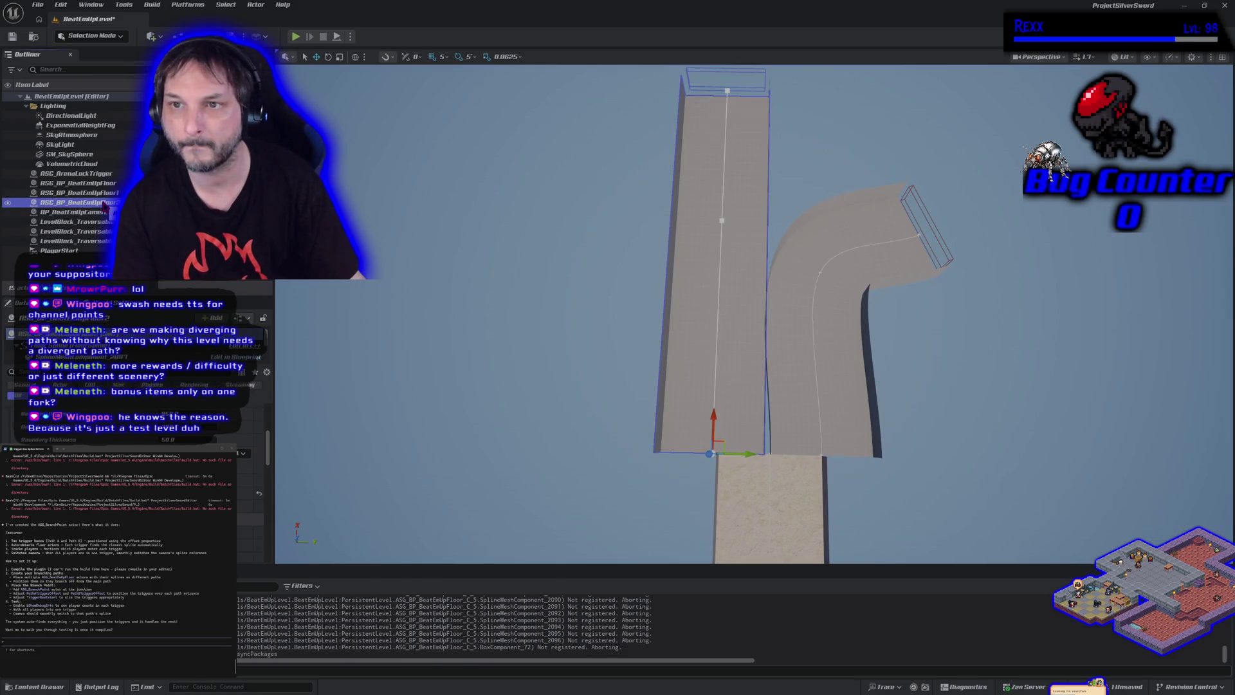
drag(747, 458, 744, 454)
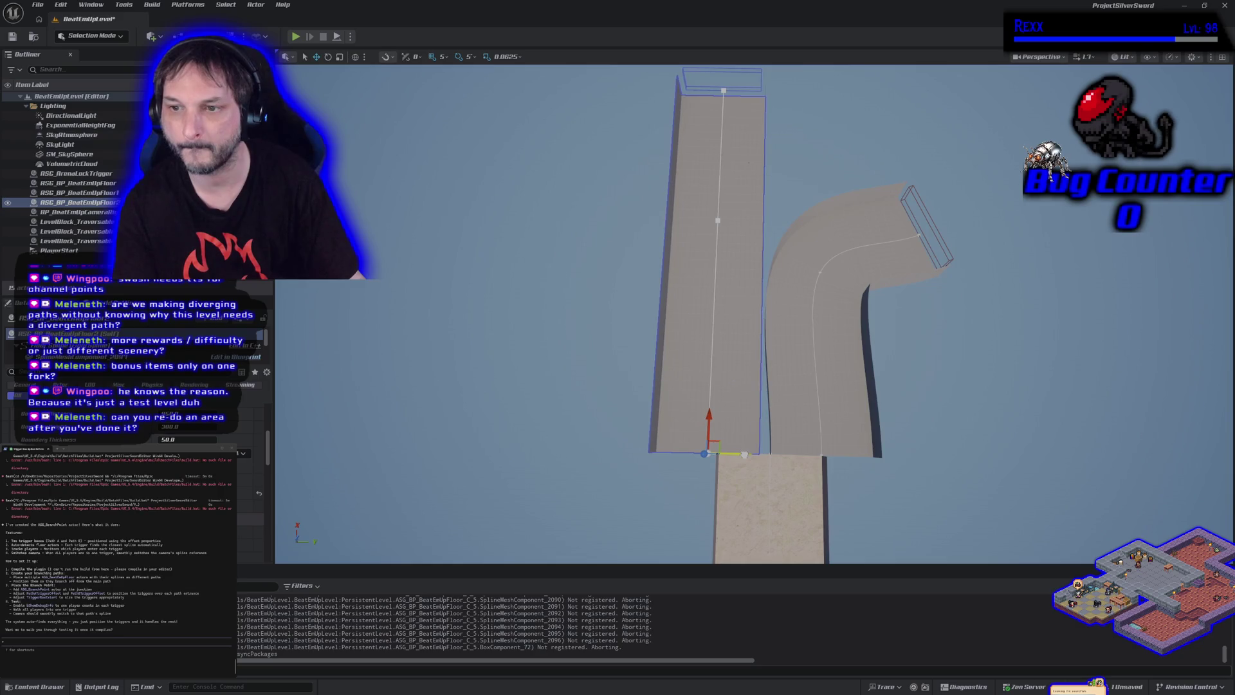
click(13, 37)
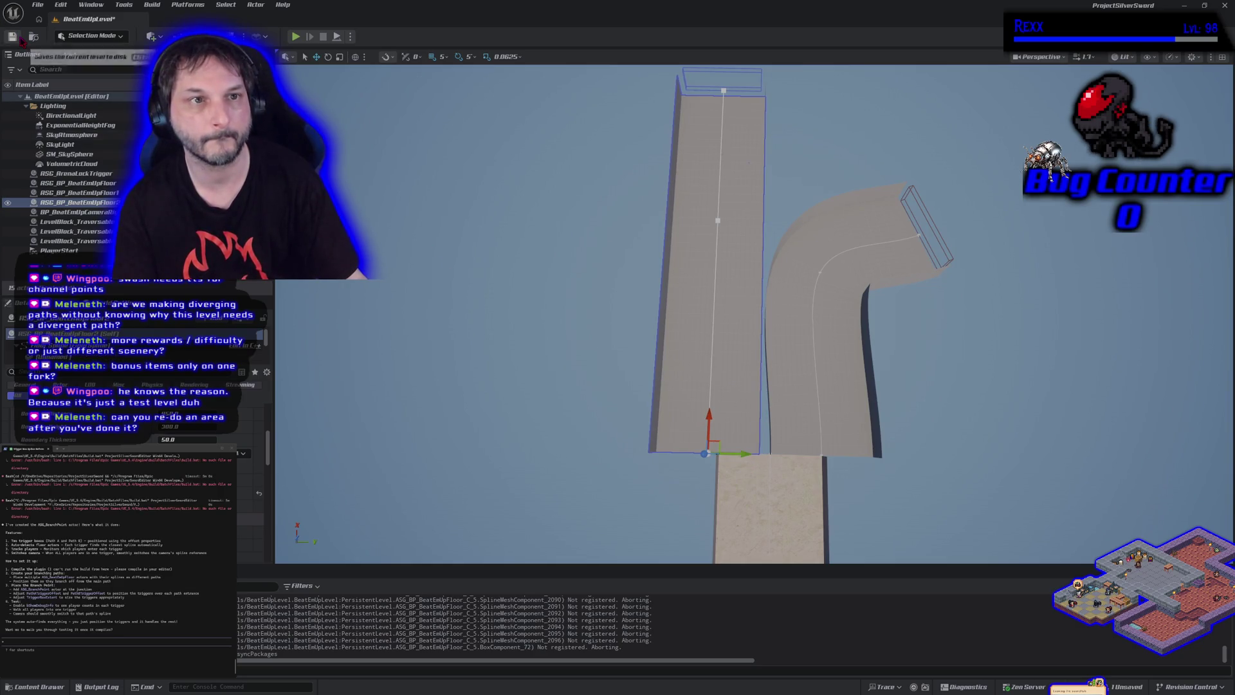
- View both floors diagonally and select the curved floor's end point
drag(646, 312, 647, 312)
drag(1032, 390, 1032, 390)
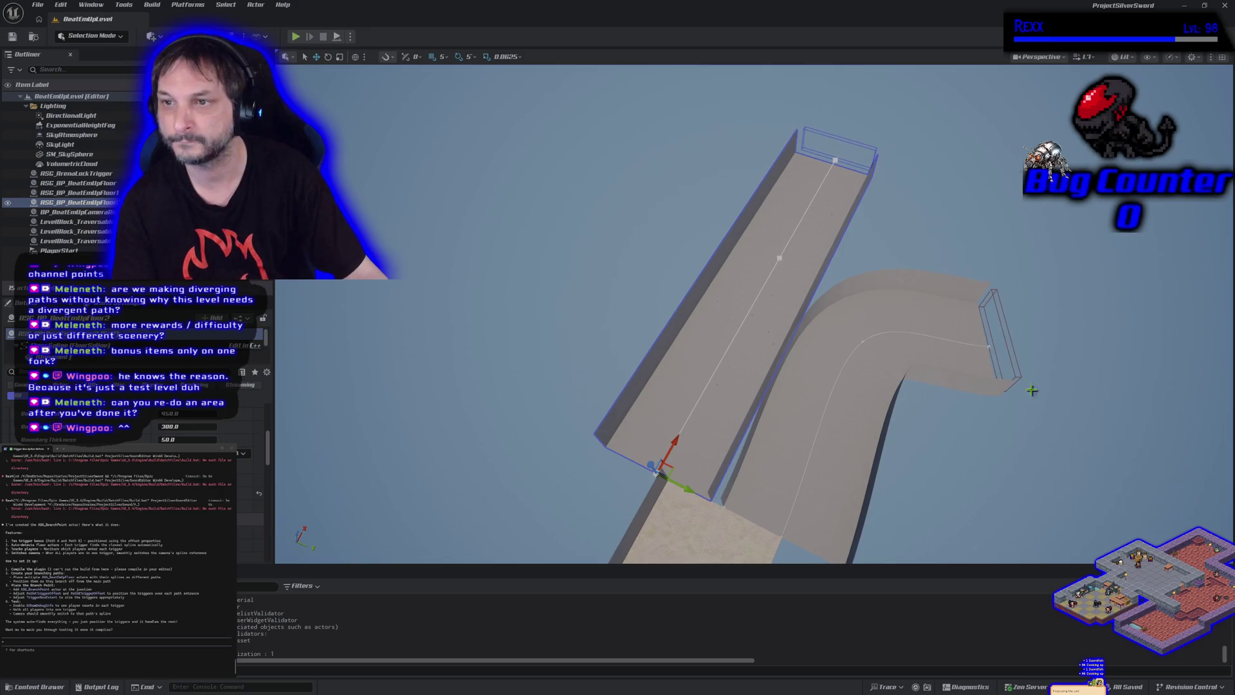
click(987, 347)
click(987, 346)
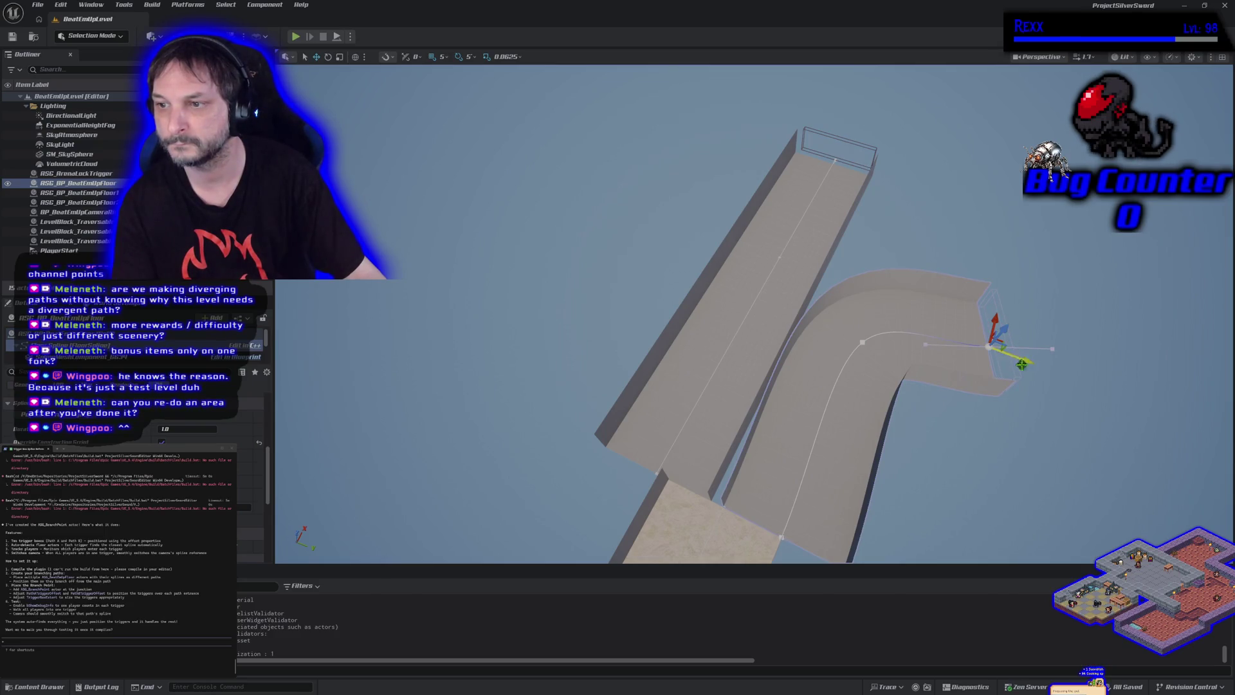
- Extend and raise the curved floor's end, and pull the straight floor's far end up and outward
drag(1021, 358, 1067, 371)
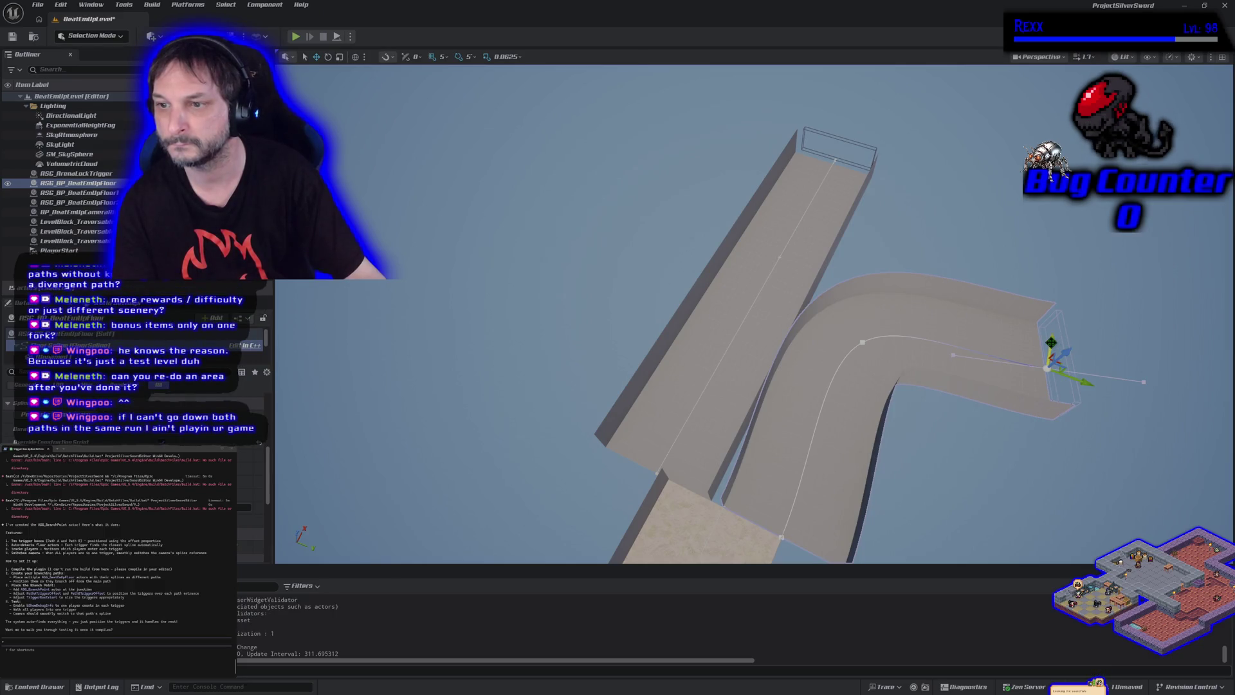
drag(1051, 341, 1052, 316)
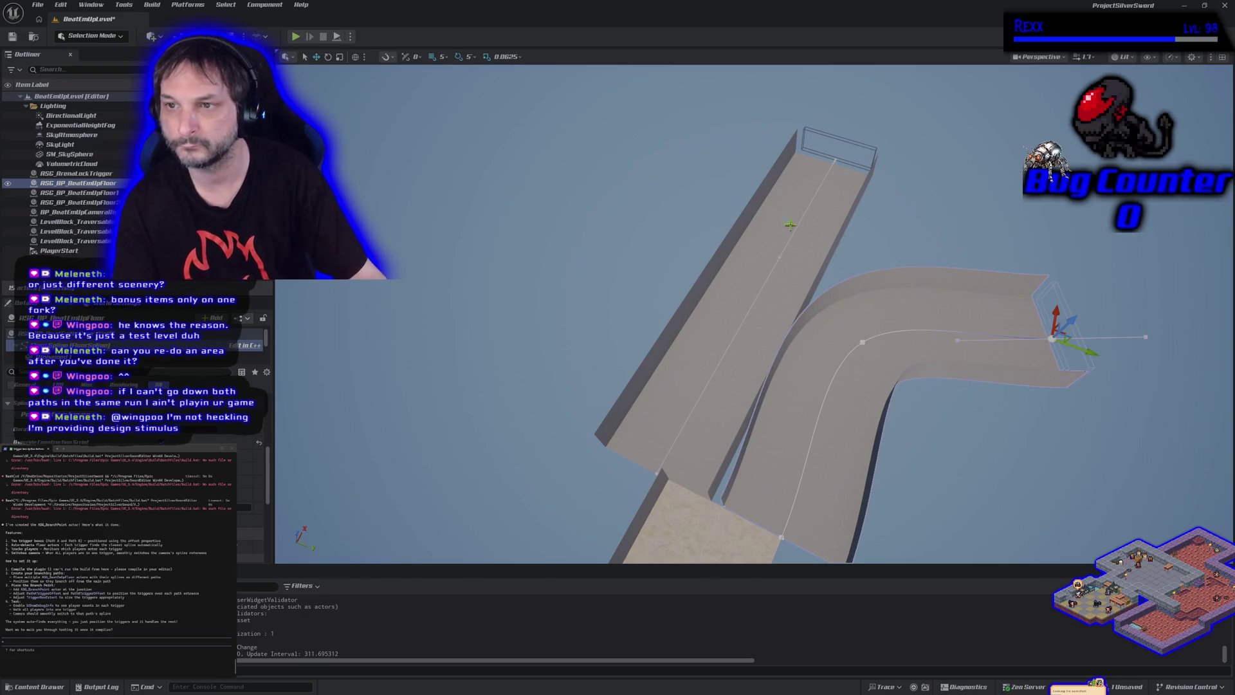
click(833, 211)
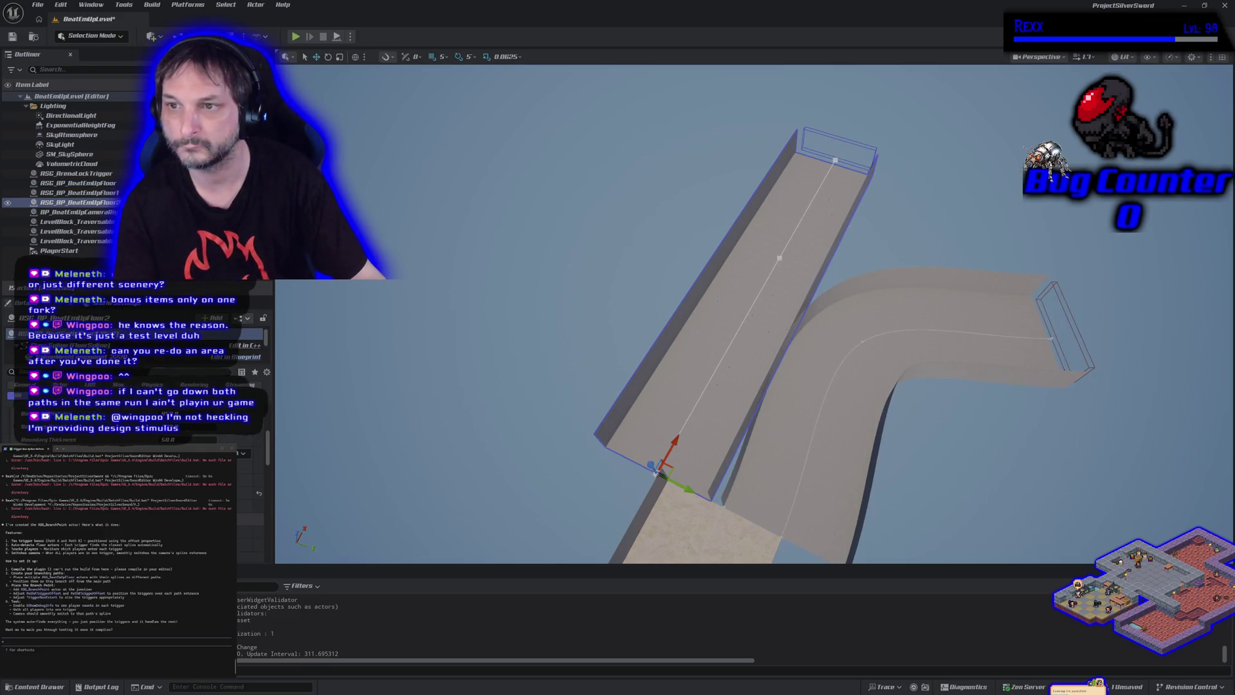
click(834, 159)
drag(836, 158, 875, 97)
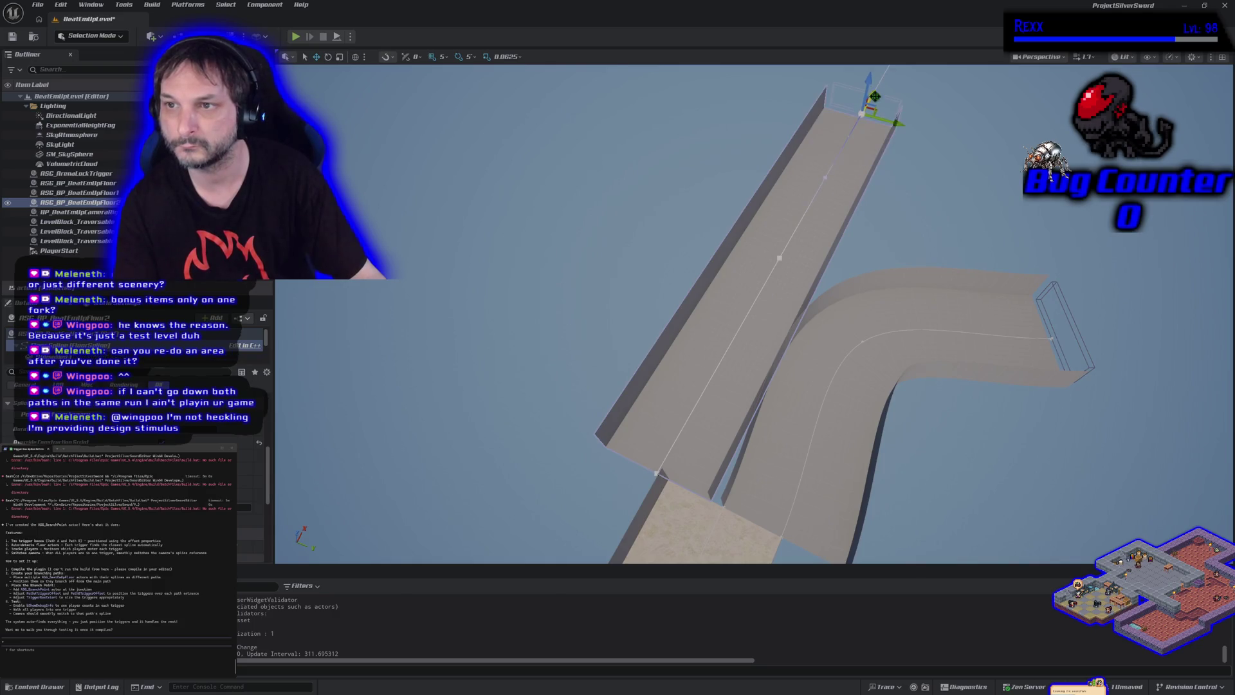
- Shift the whole straight floor actor slightly left and save the level
drag(828, 412, 765, 392)
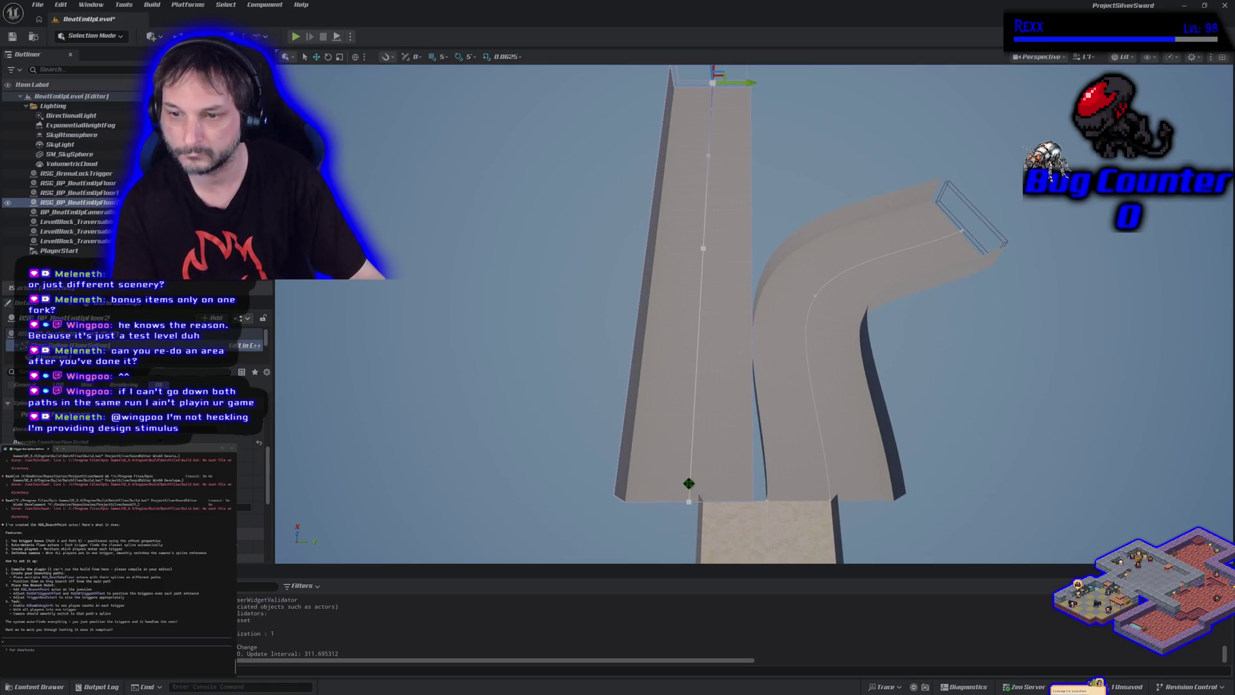
click(719, 478)
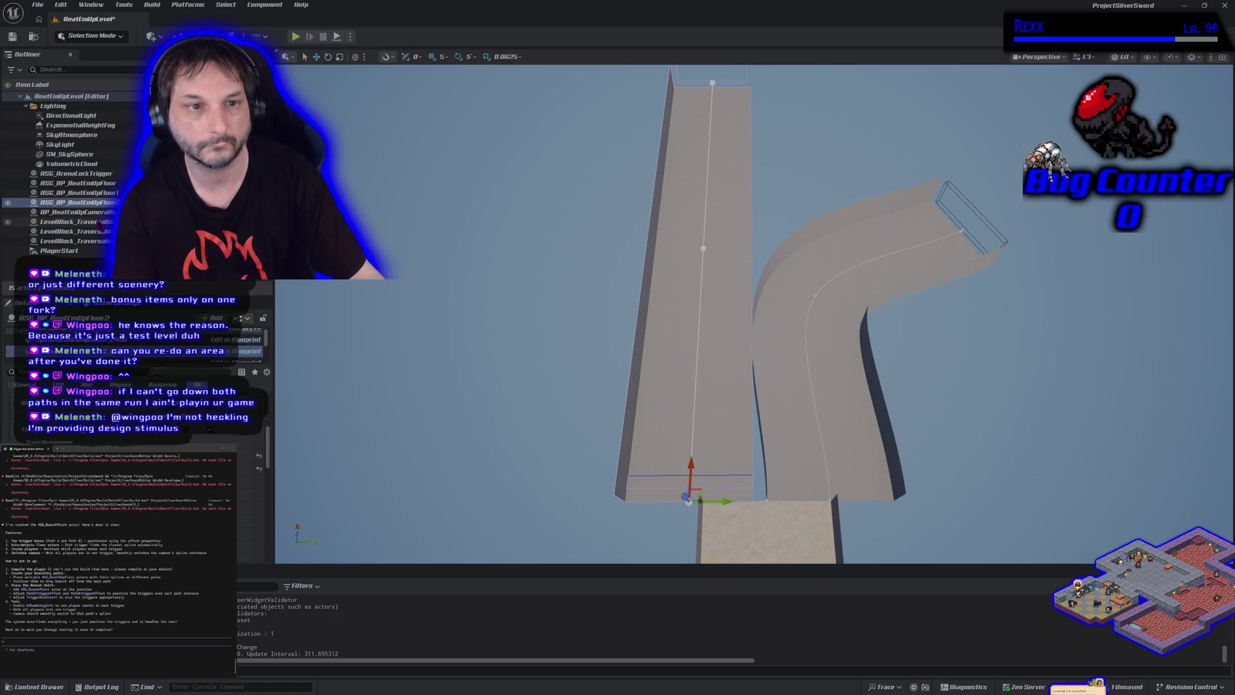
click(77, 334)
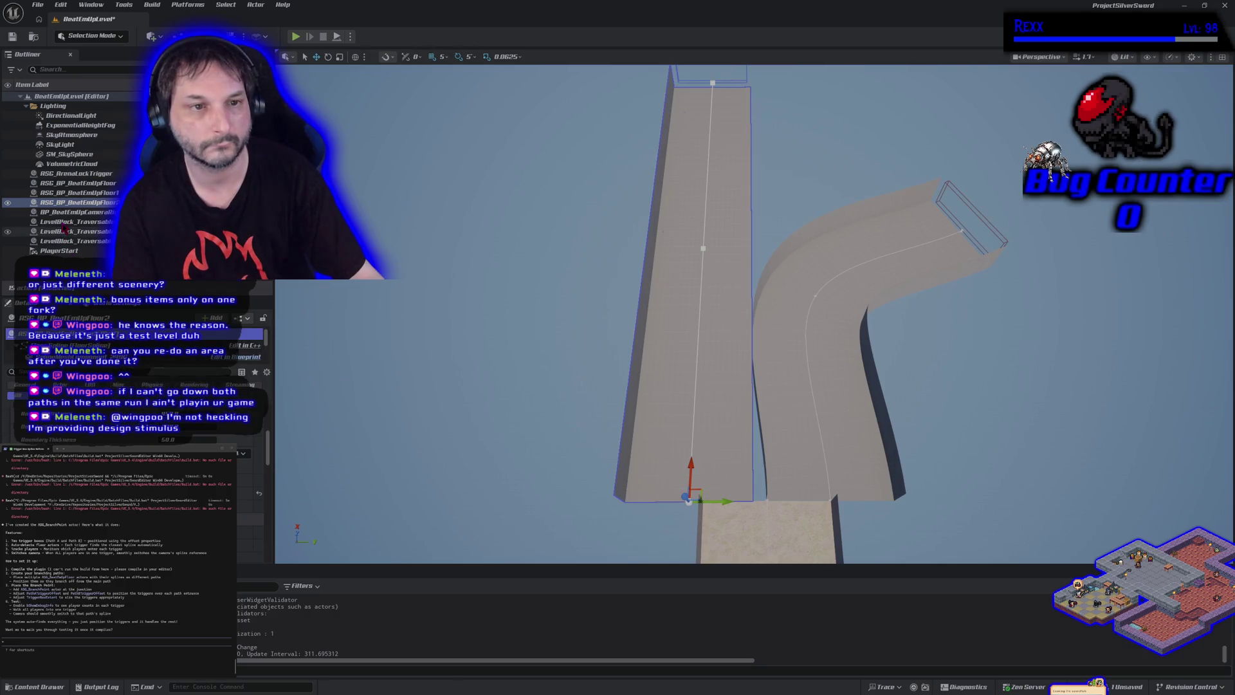
click(66, 203)
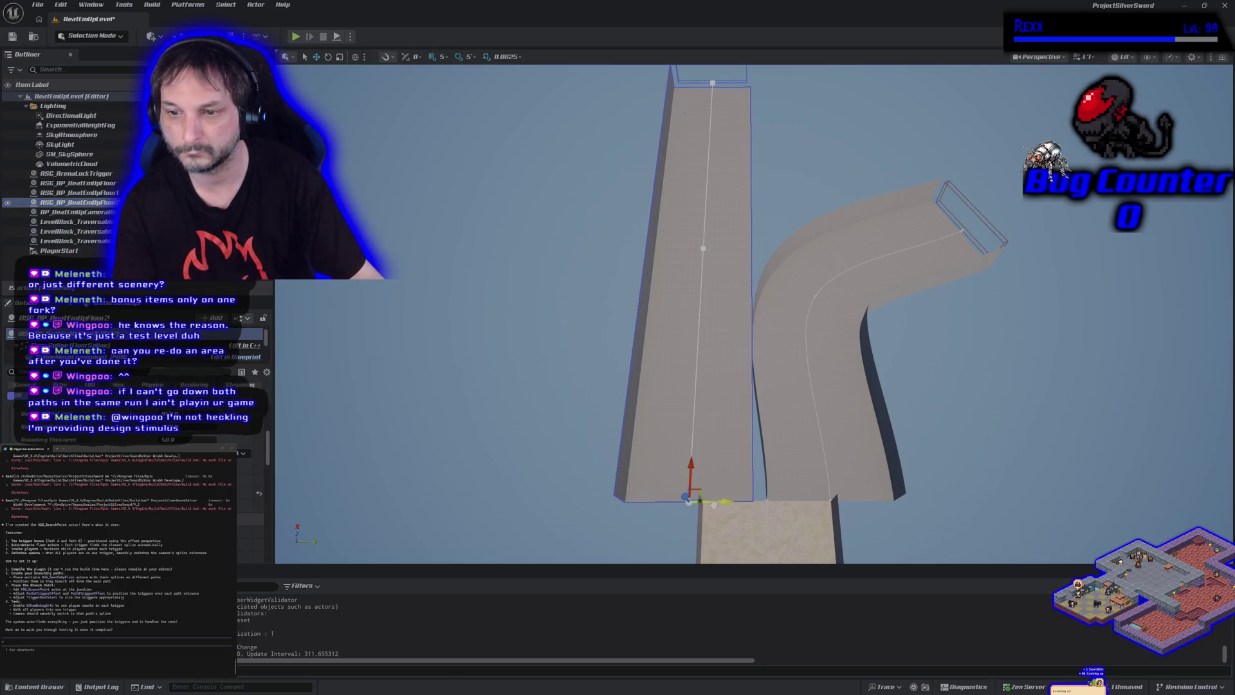
drag(711, 502, 708, 503)
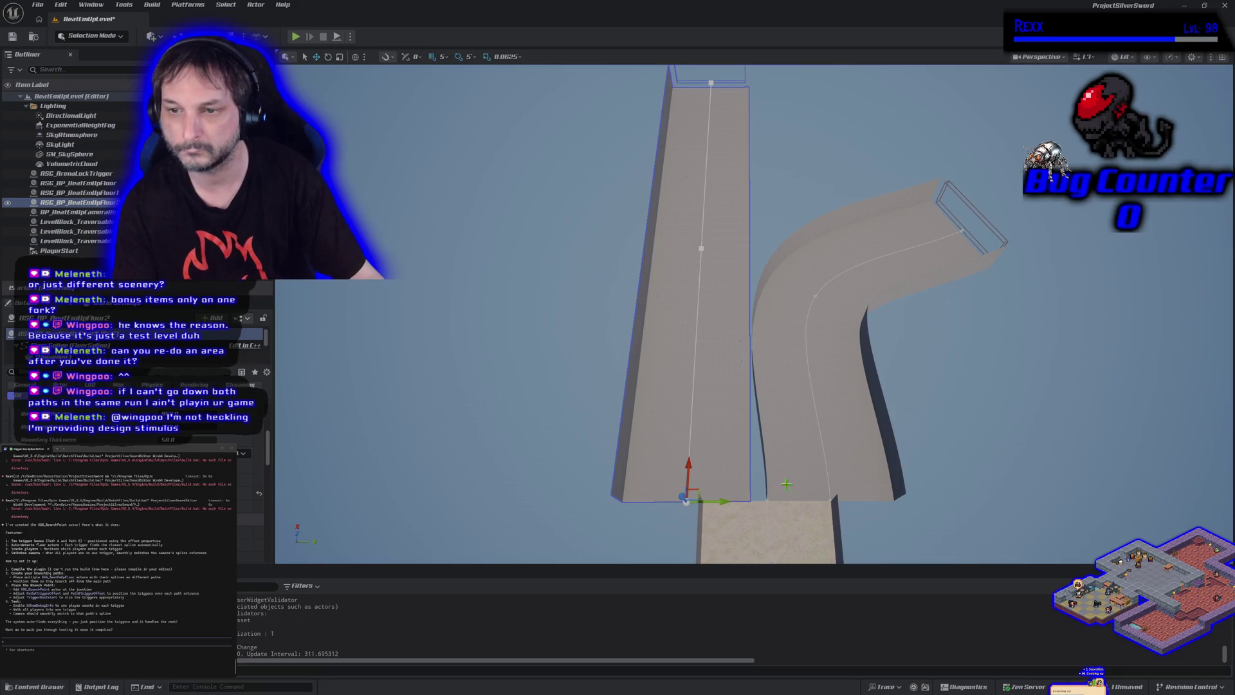
key(ctrl+s)
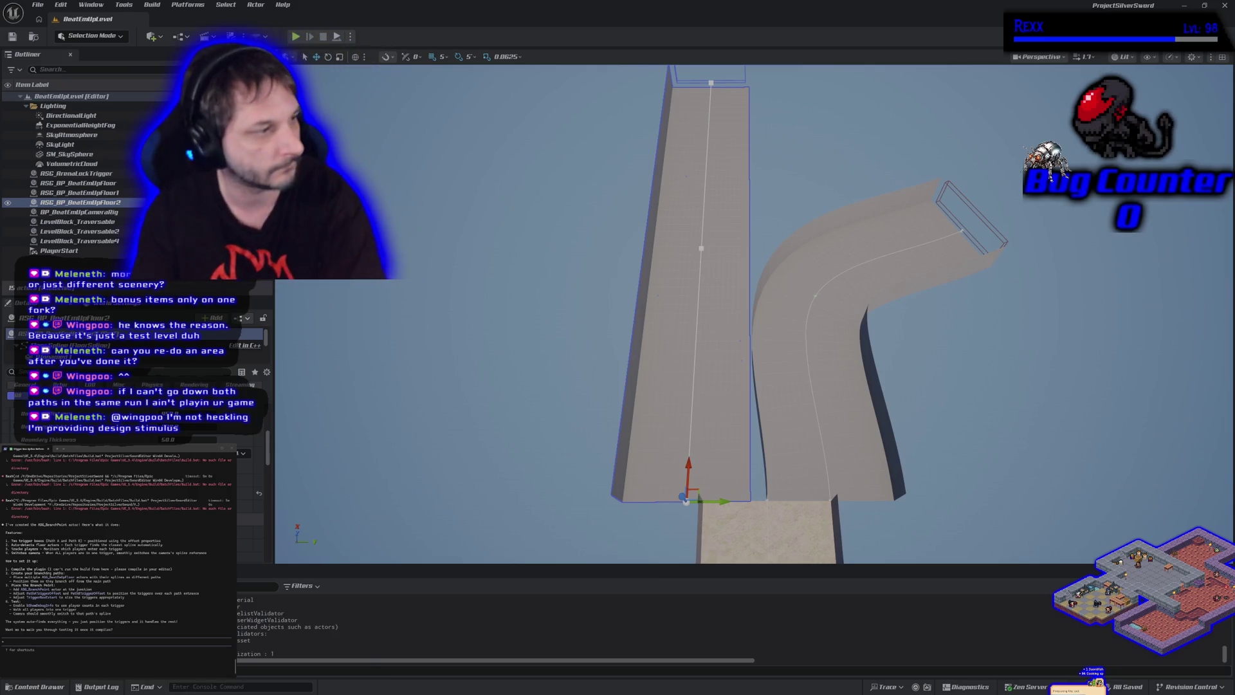
- Place a branch point actor from the public C++ classes and drop it onto the road
click(37, 688)
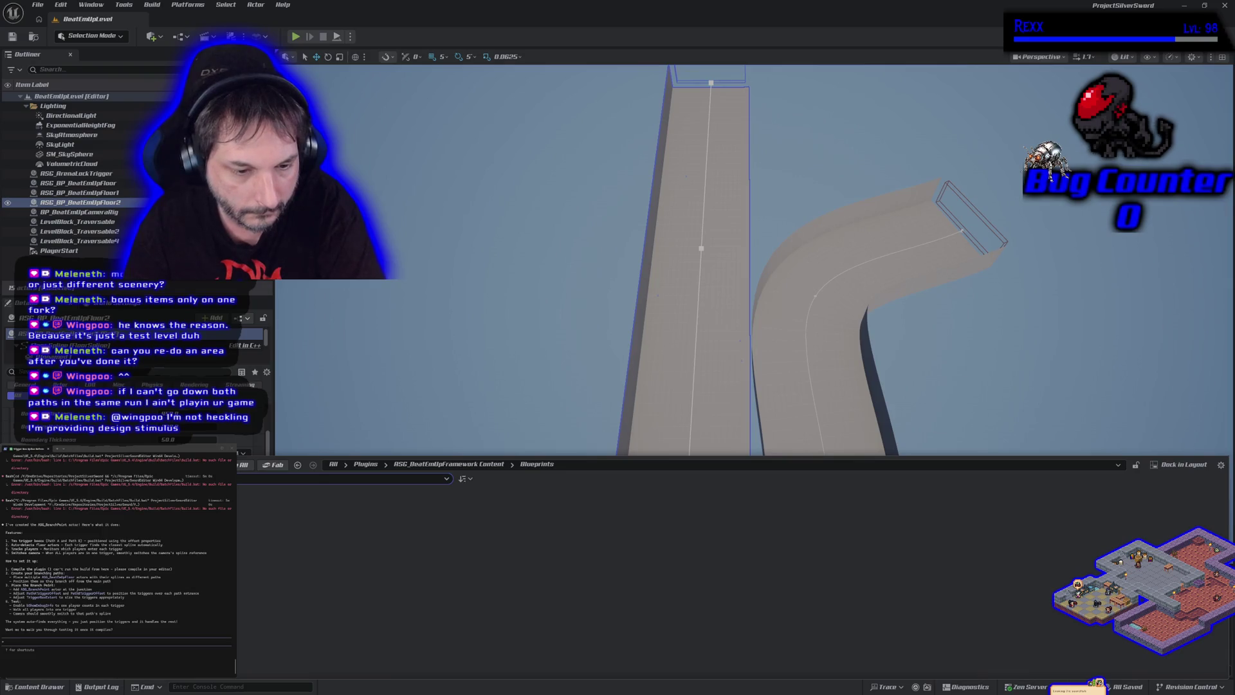
click(96, 514)
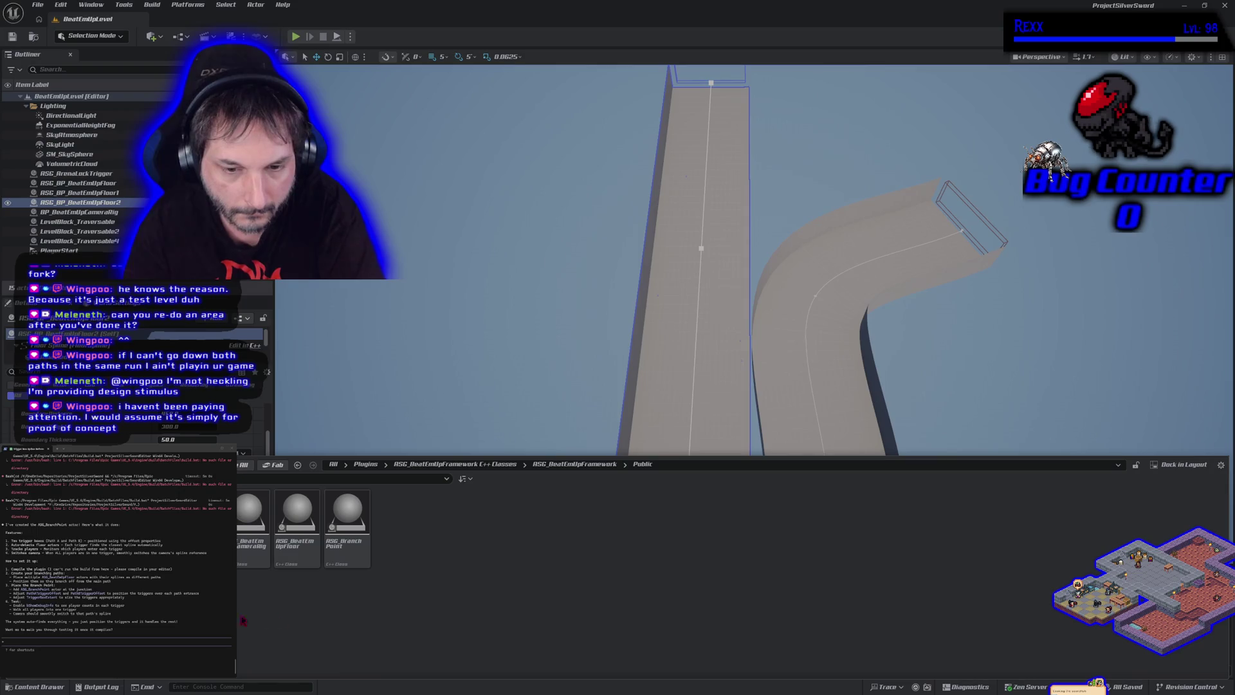
drag(347, 518, 694, 372)
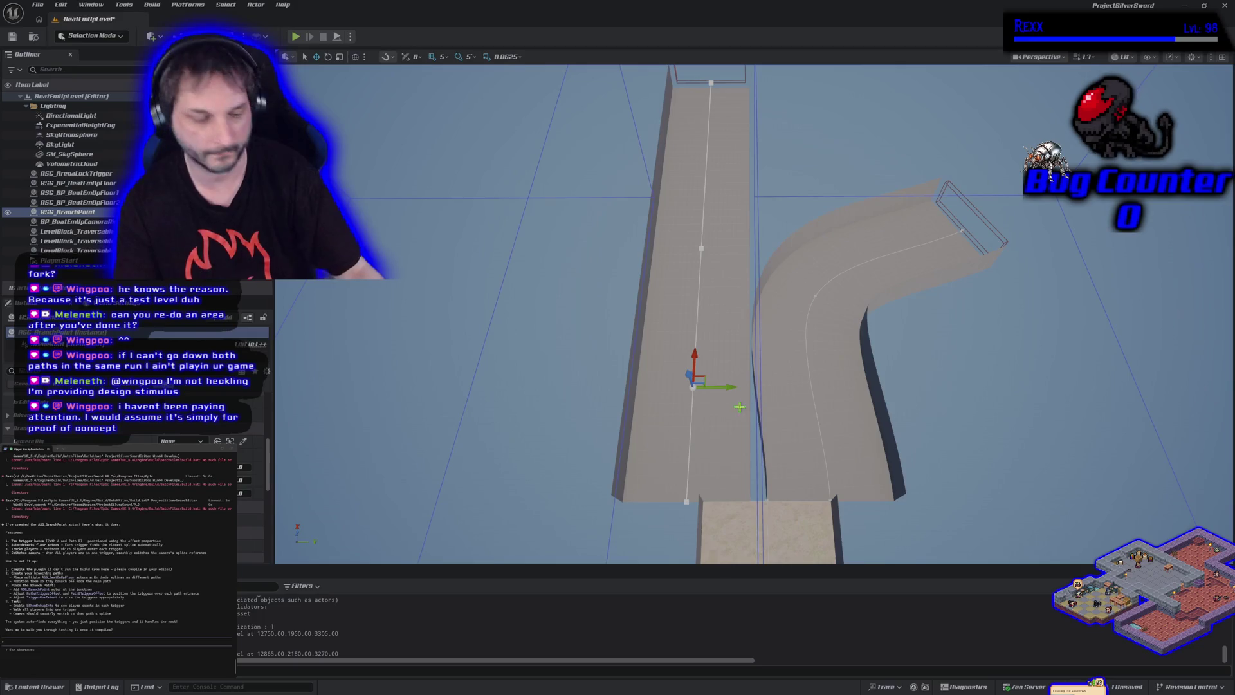
mouse_move(739, 406)
mouse_down()
mouse_move(727, 385)
mouse_move(701, 408)
mouse_up()
key(End)
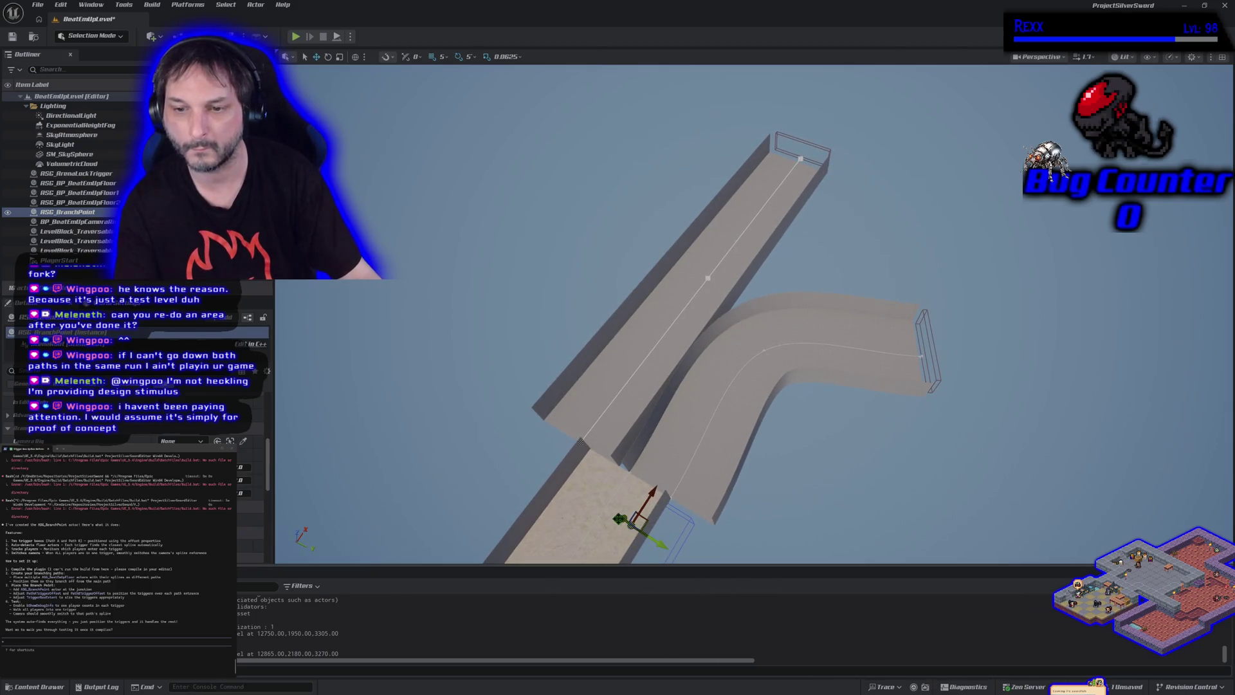
- Move the branch point and its trigger boxes up the road to the fork
drag(620, 518, 377, 288)
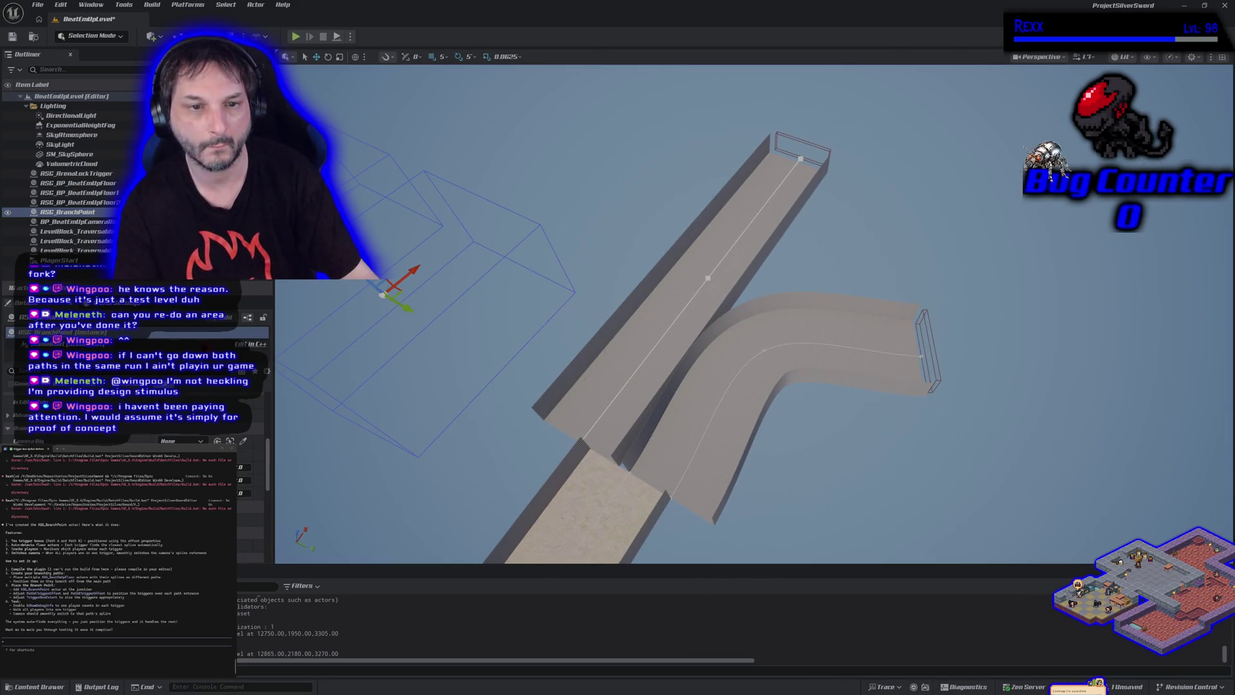
scroll(136, 399, up, 5)
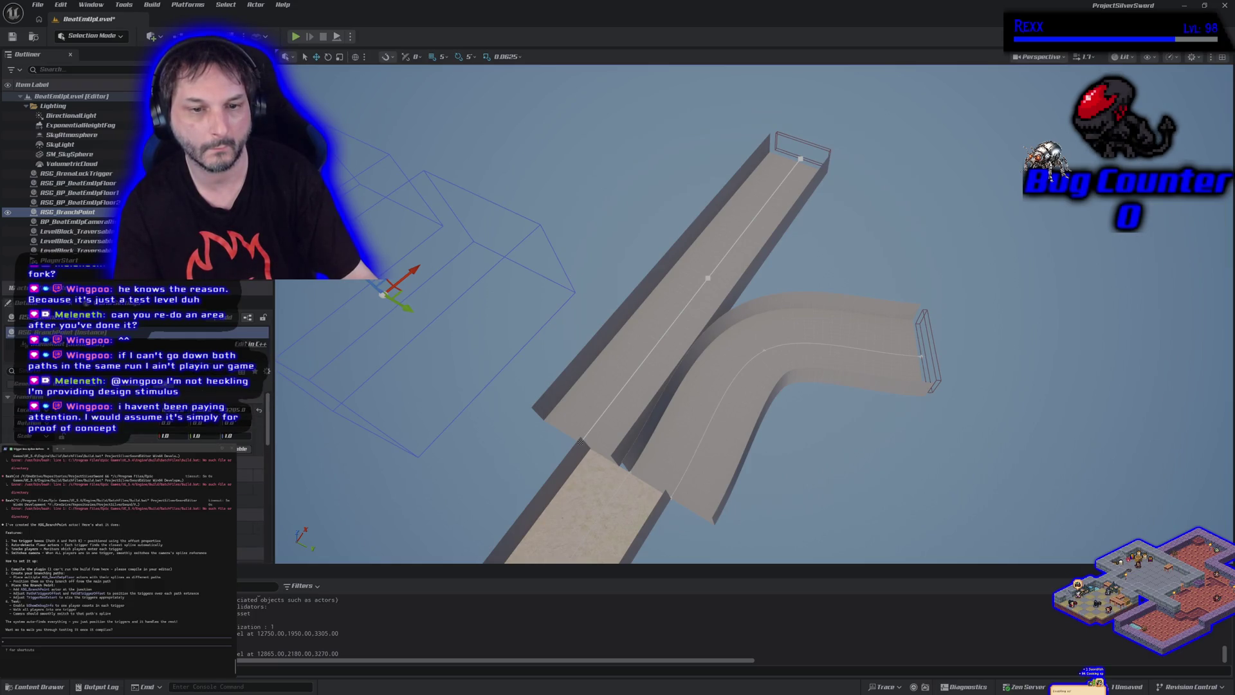
key(ctrl+z)
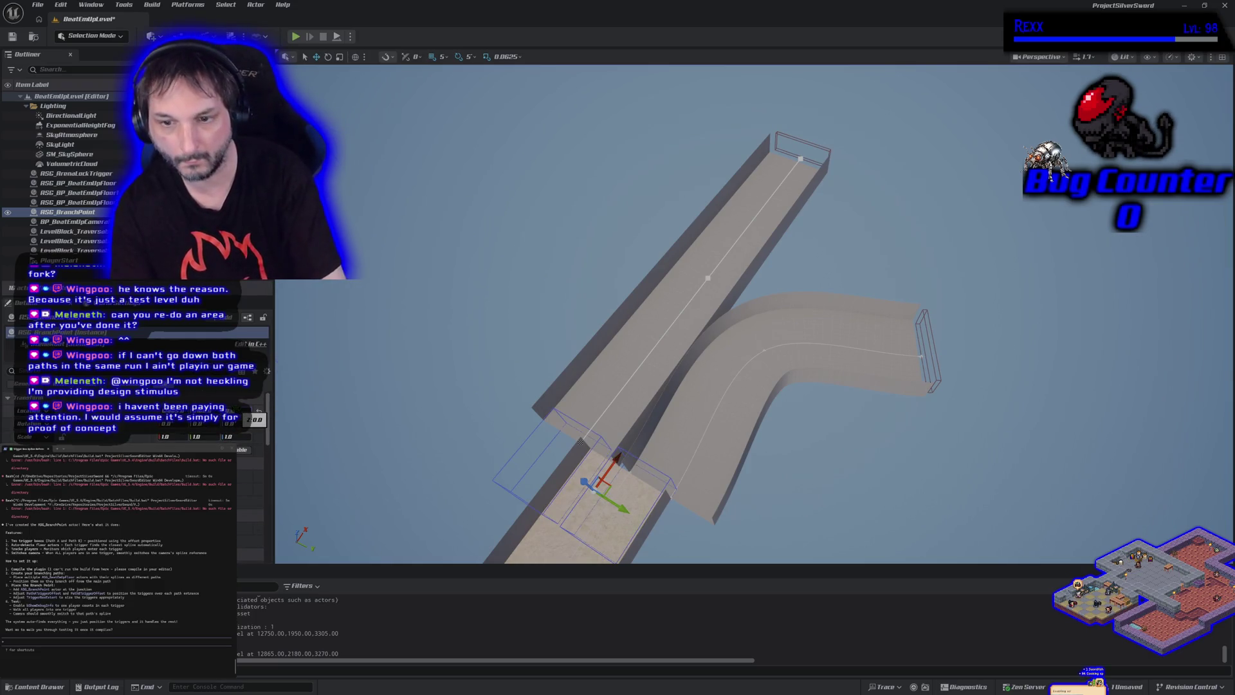
mouse_move(581, 443)
mouse_down()
mouse_move(599, 357)
mouse_move(382, 449)
mouse_up()
mouse_move(680, 308)
mouse_down()
mouse_move(659, 116)
mouse_move(660, 146)
mouse_move(753, 166)
mouse_up()
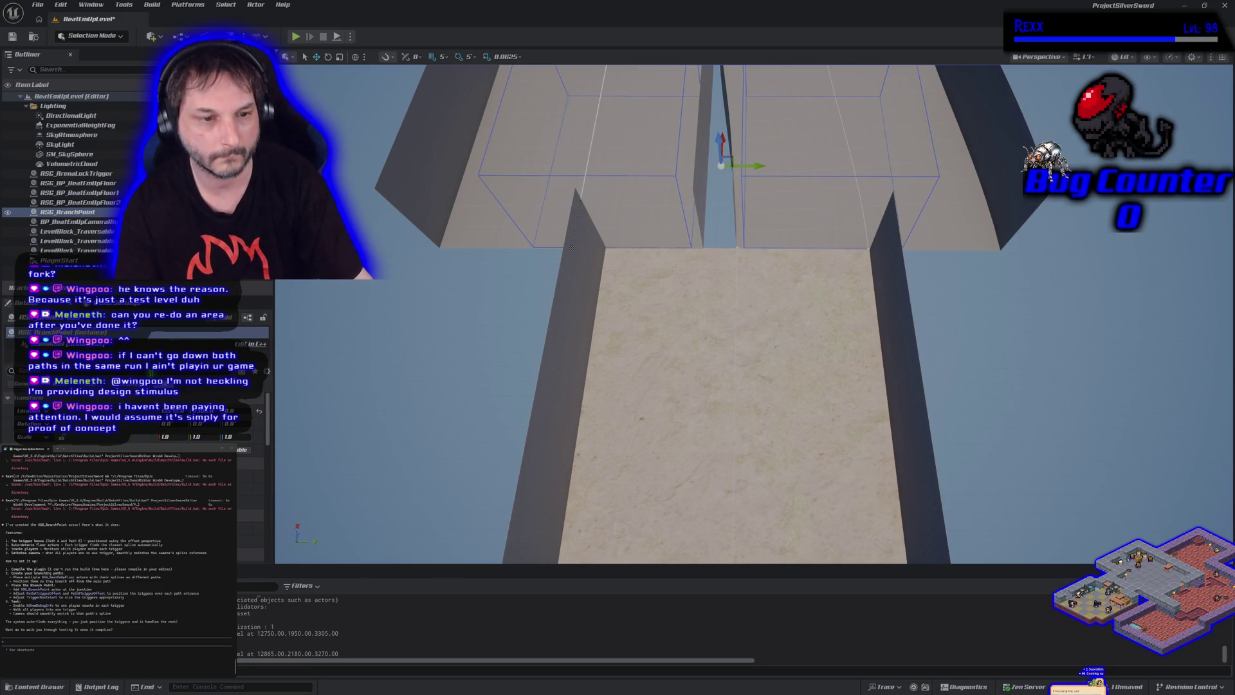
scroll(138, 418, down, 5)
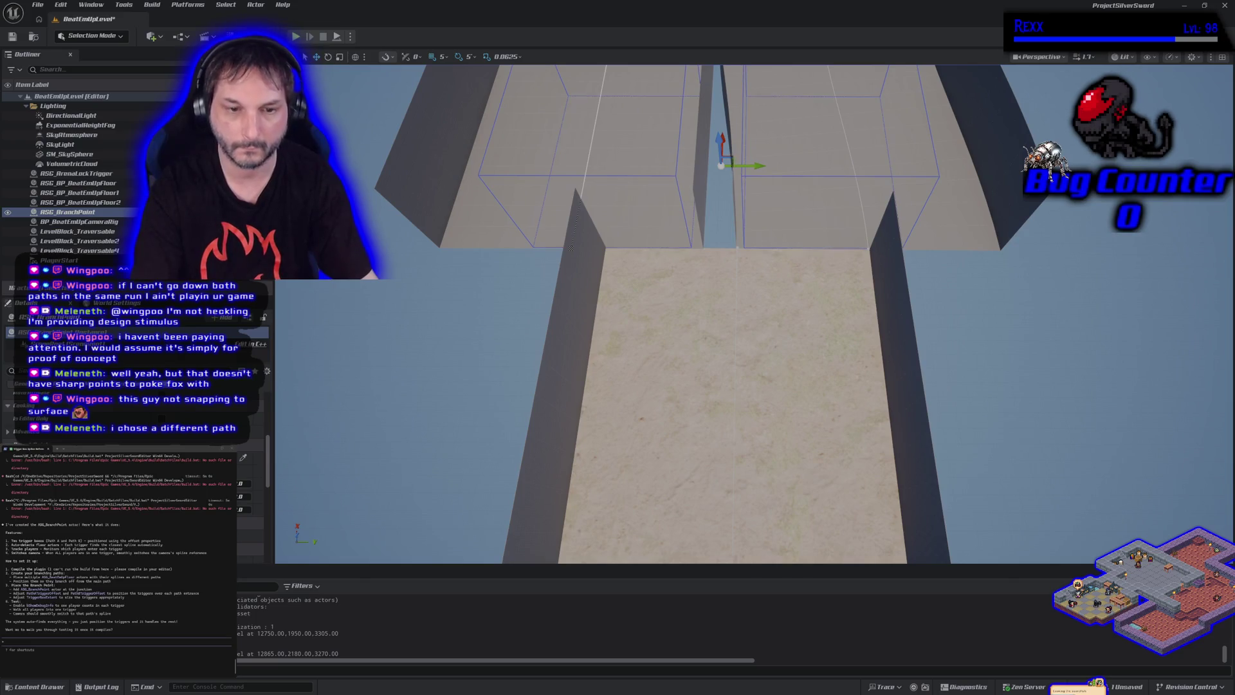
- Resize the trigger box, entering 50 in its Details field
drag(245, 496, 257, 496)
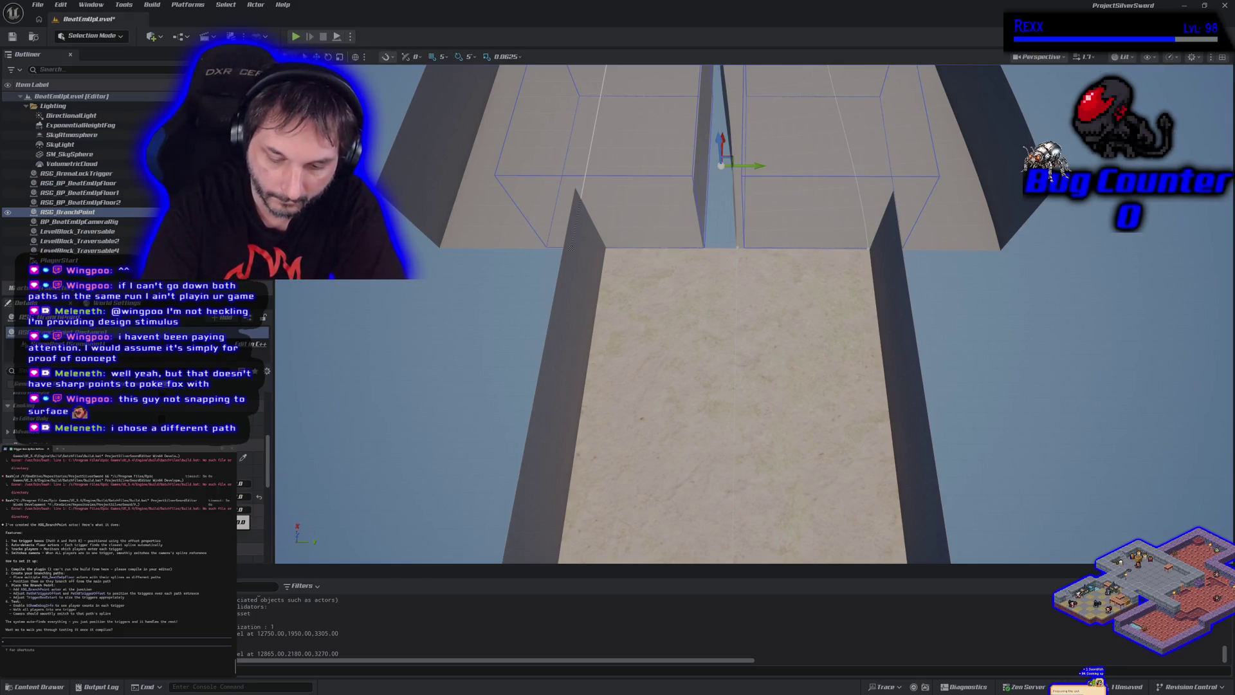
text(50)
key(Return)
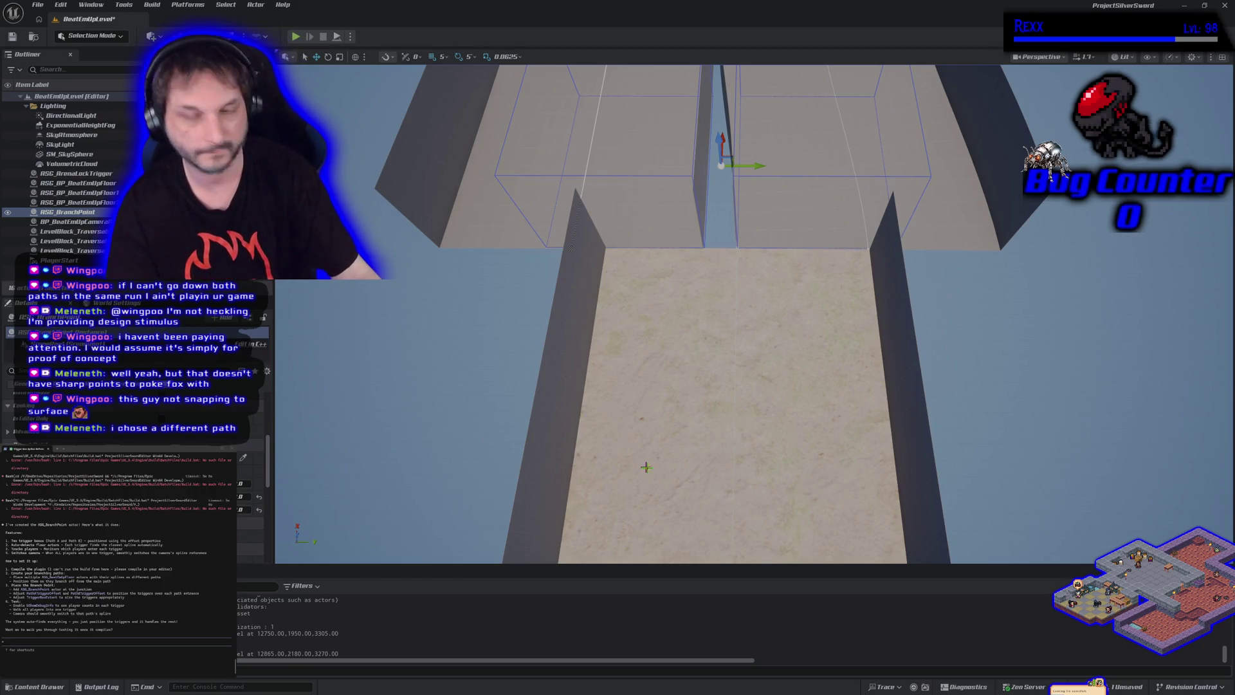
drag(721, 420, 721, 419)
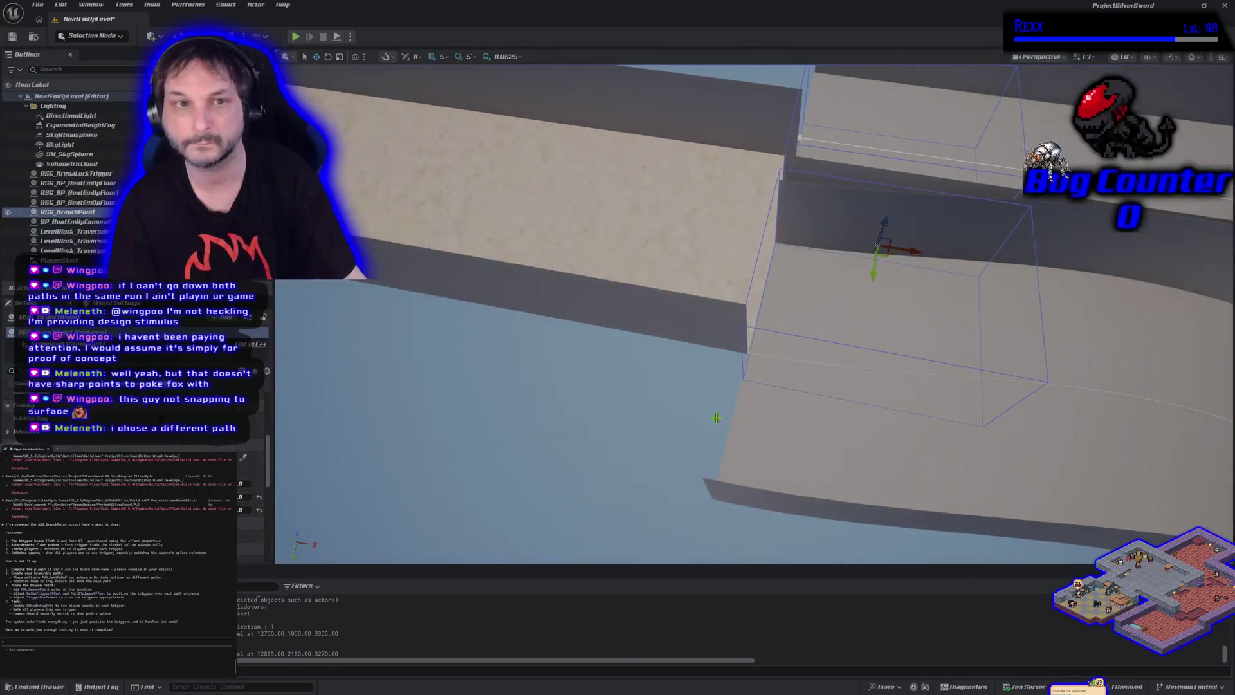
- Save the level, run a quick play test and check the Play options
click(12, 37)
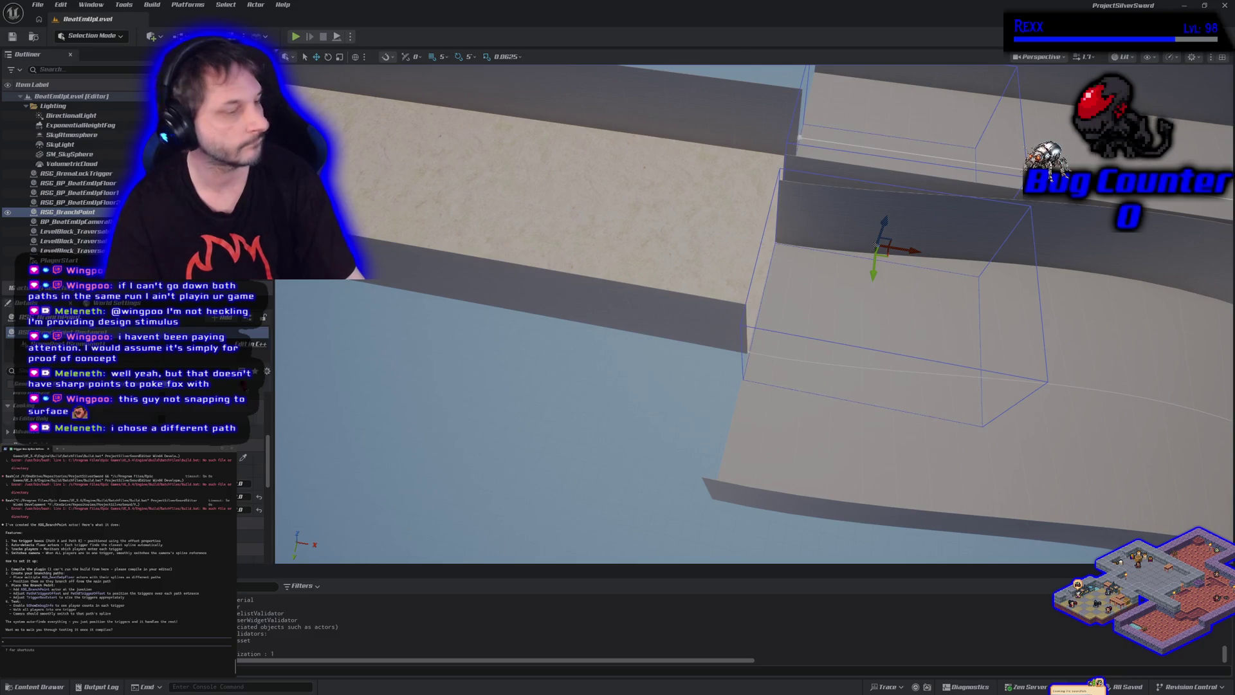
click(293, 37)
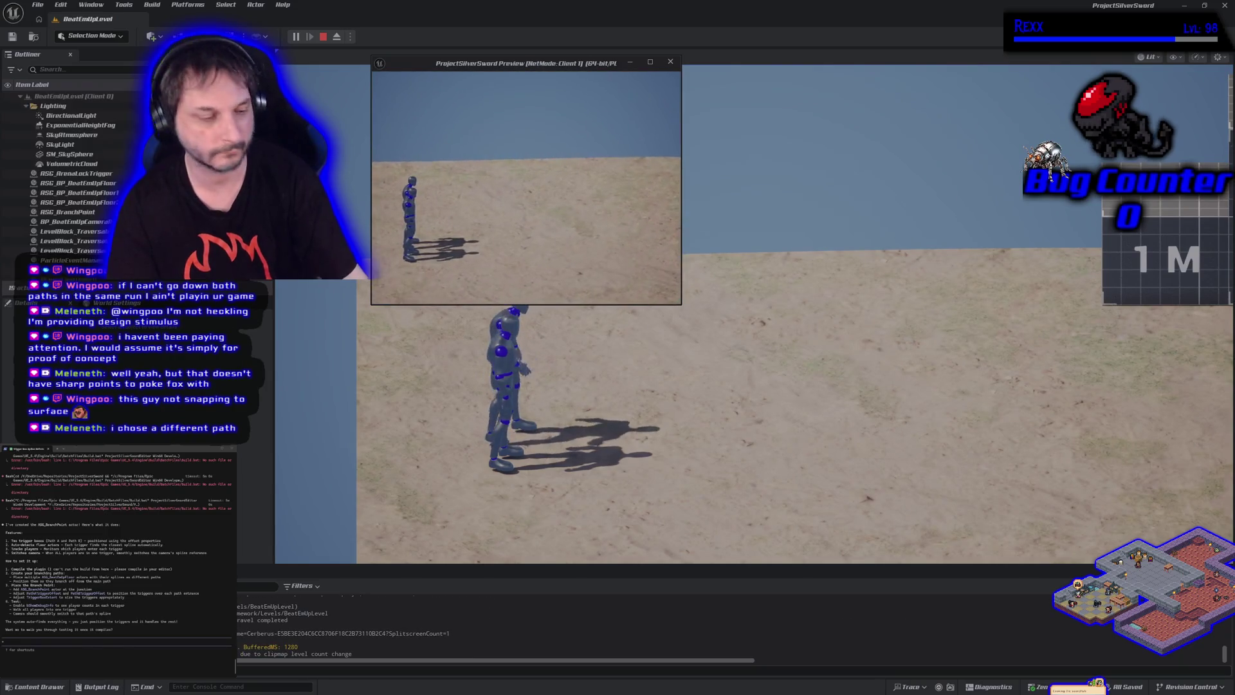
click(322, 37)
click(350, 36)
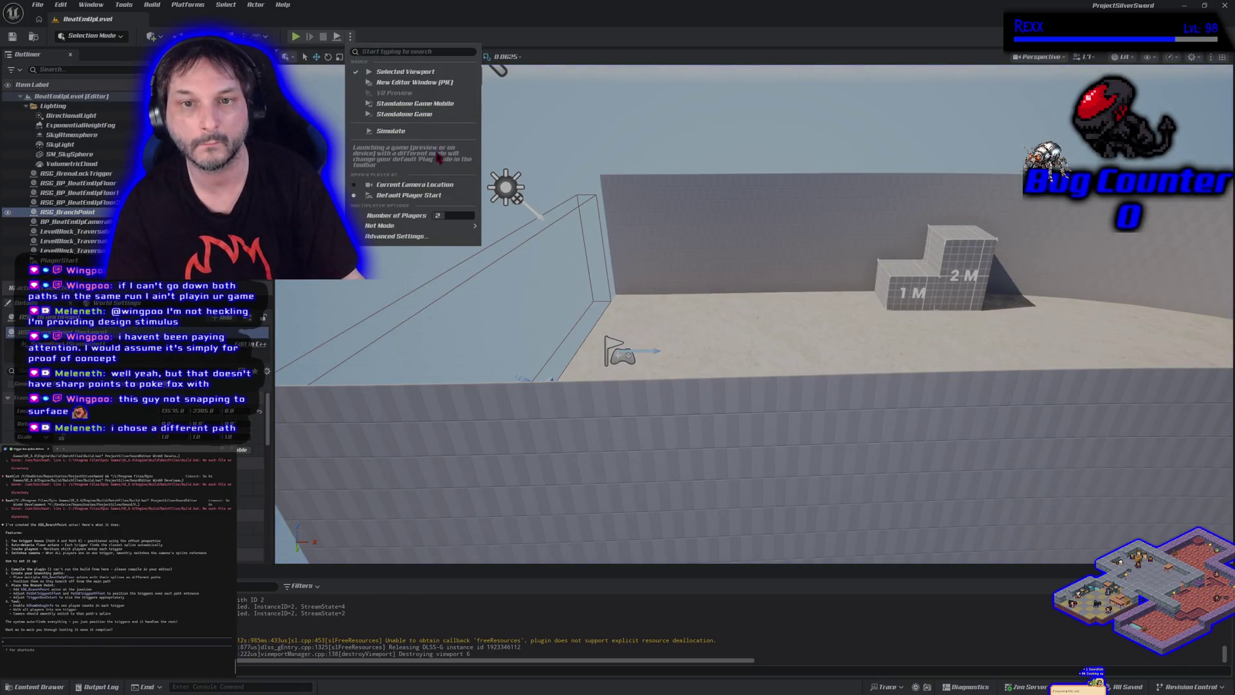
click(325, 56)
- Run several Play-In-Editor tests with Alt+P, taking control of the player in the game view
click(297, 38)
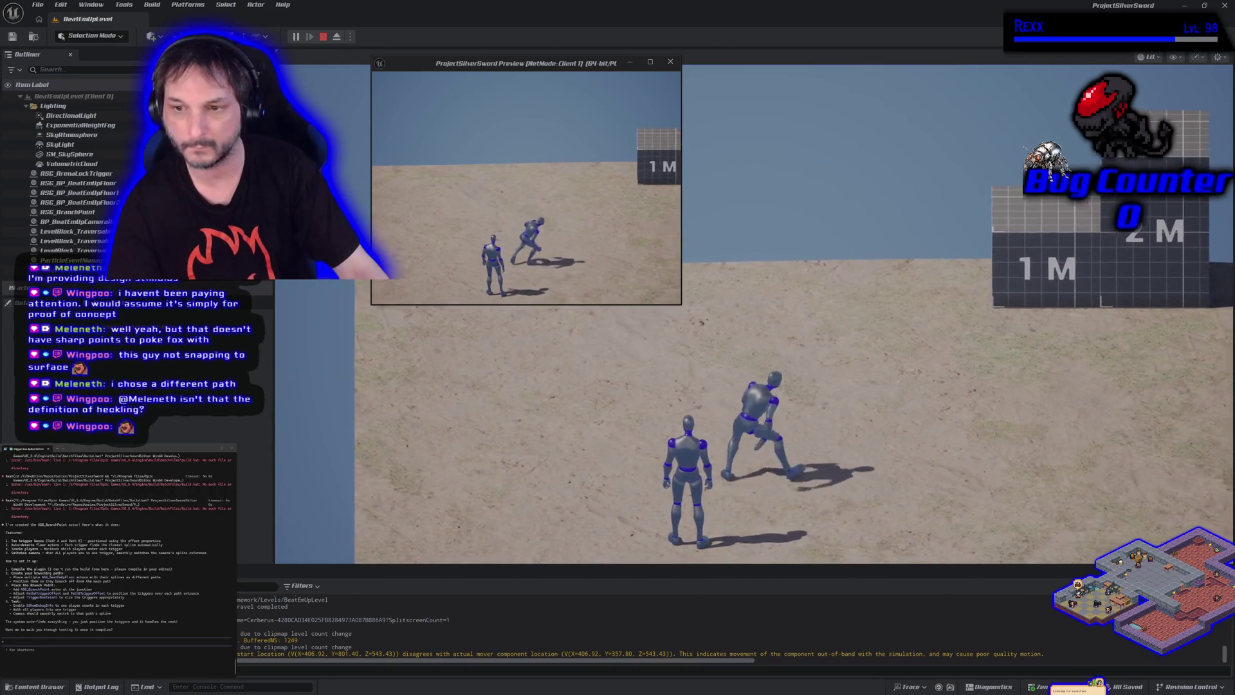
key(Escape)
key(alt+p)
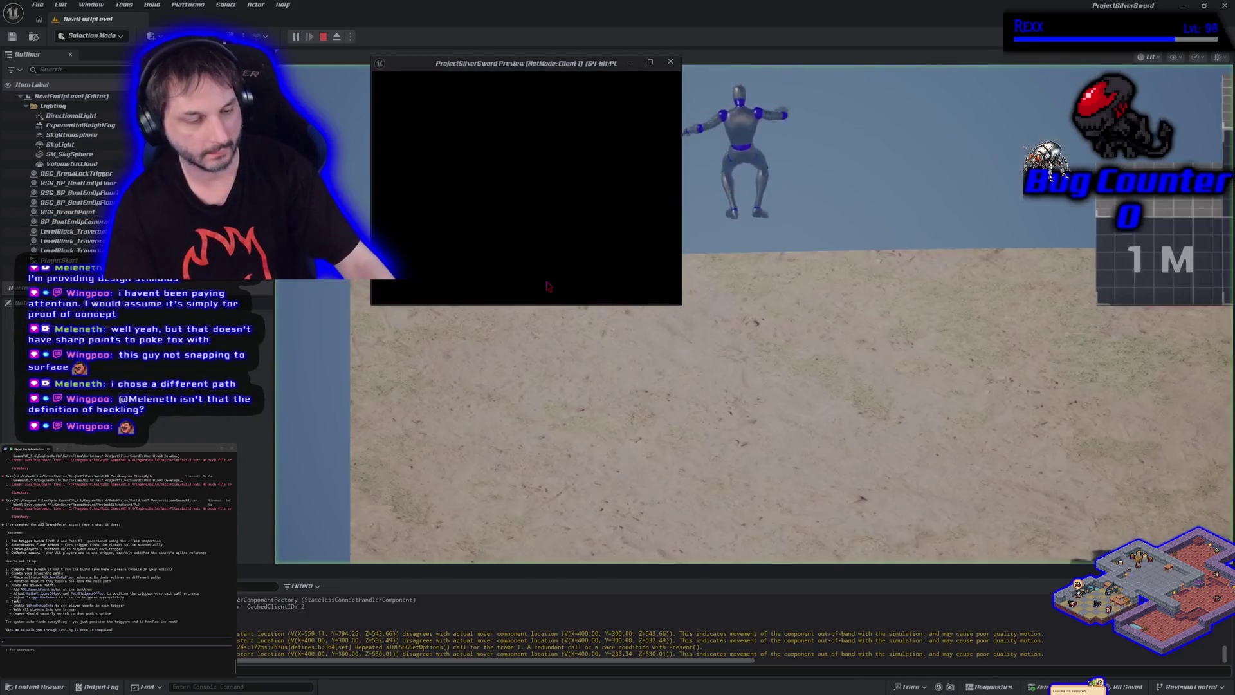
key(Escape)
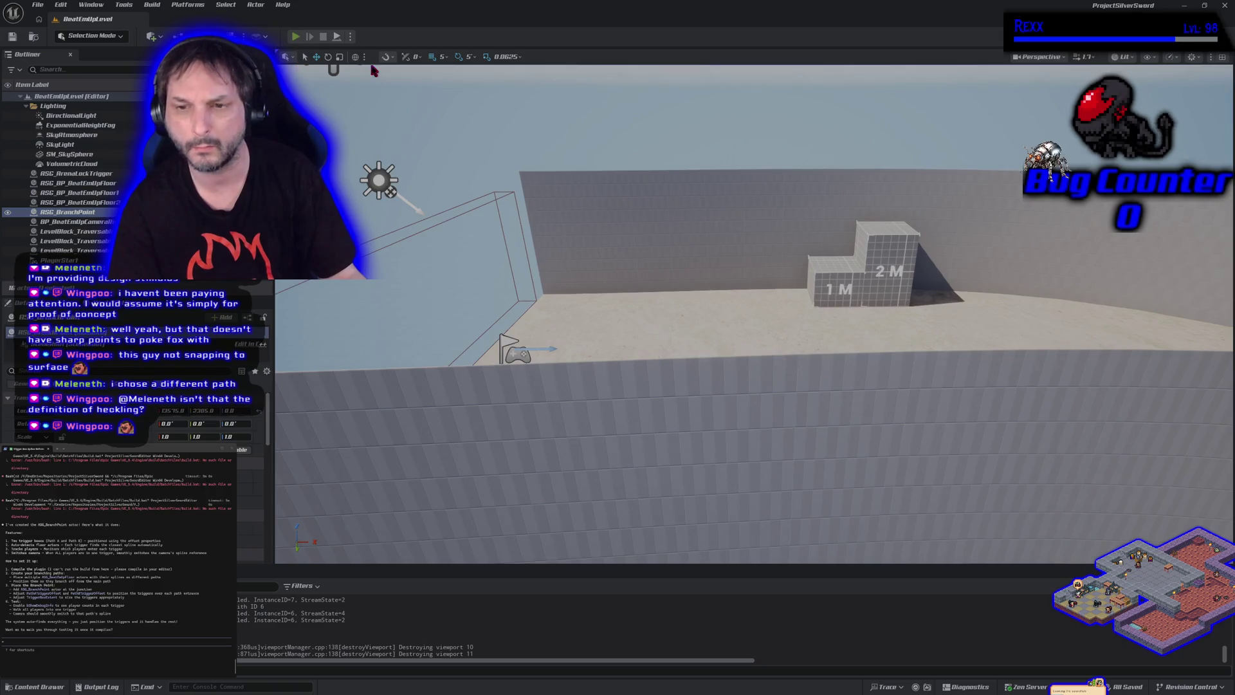
key(alt+p)
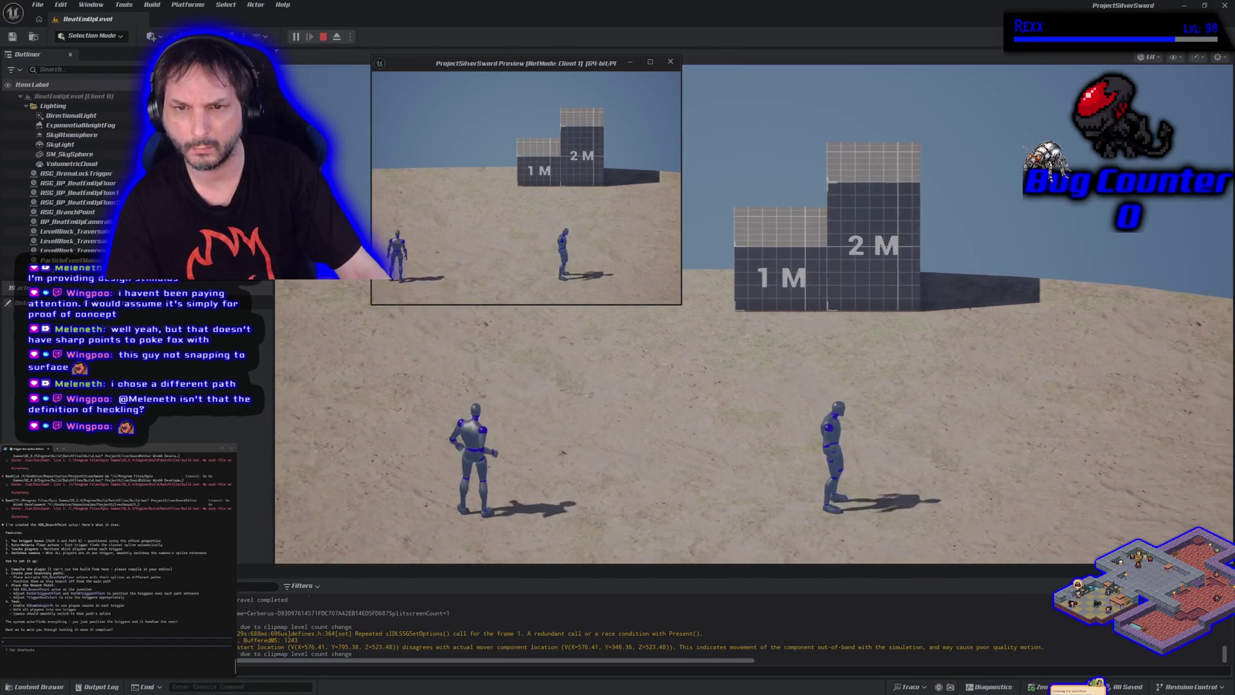
click(485, 167)
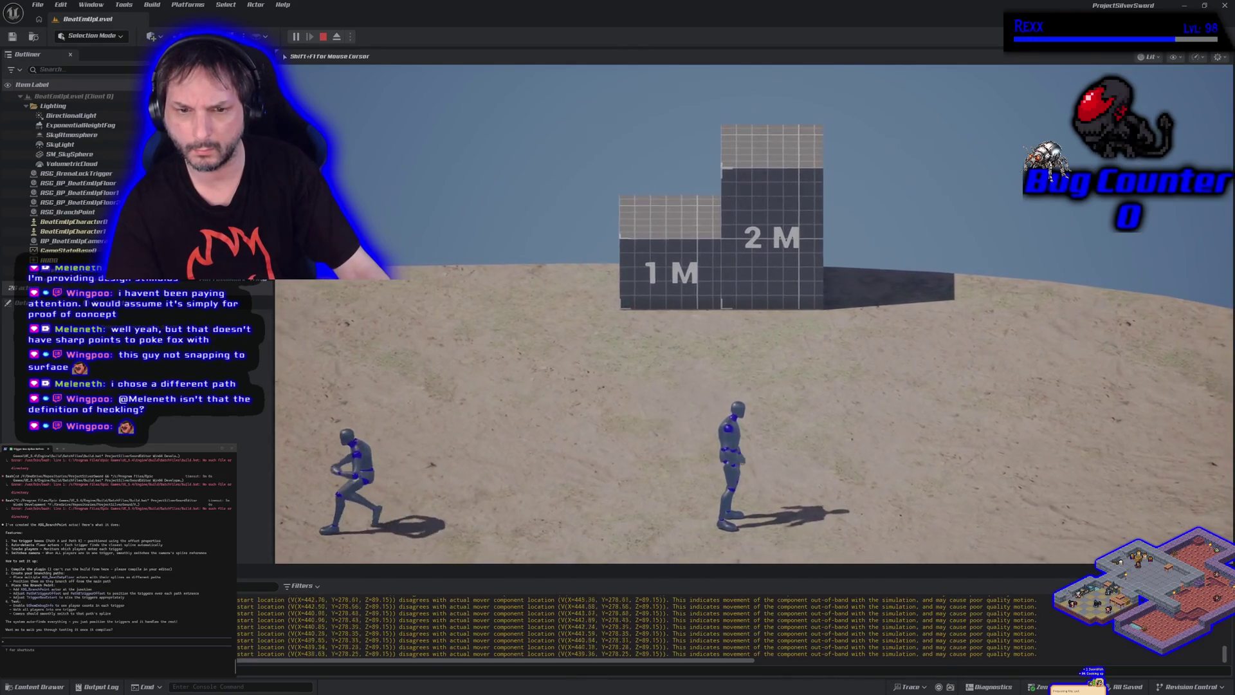
key(Escape)
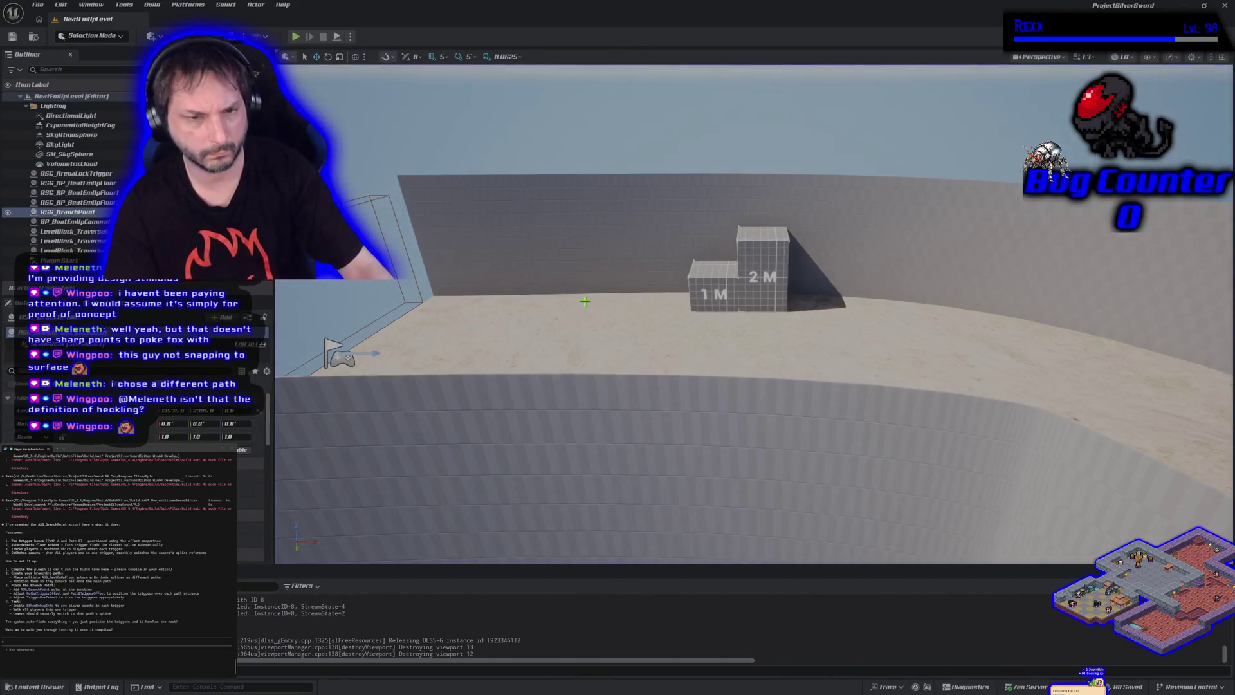
- Fly the view over the ramp path and run one more play test
mouse_move(570, 299)
mouse_down()
mouse_move(418, 238)
mouse_move(378, 433)
mouse_move(399, 399)
mouse_move(463, 386)
mouse_move(634, 262)
mouse_move(627, 254)
mouse_up()
click(463, 386)
click(301, 39)
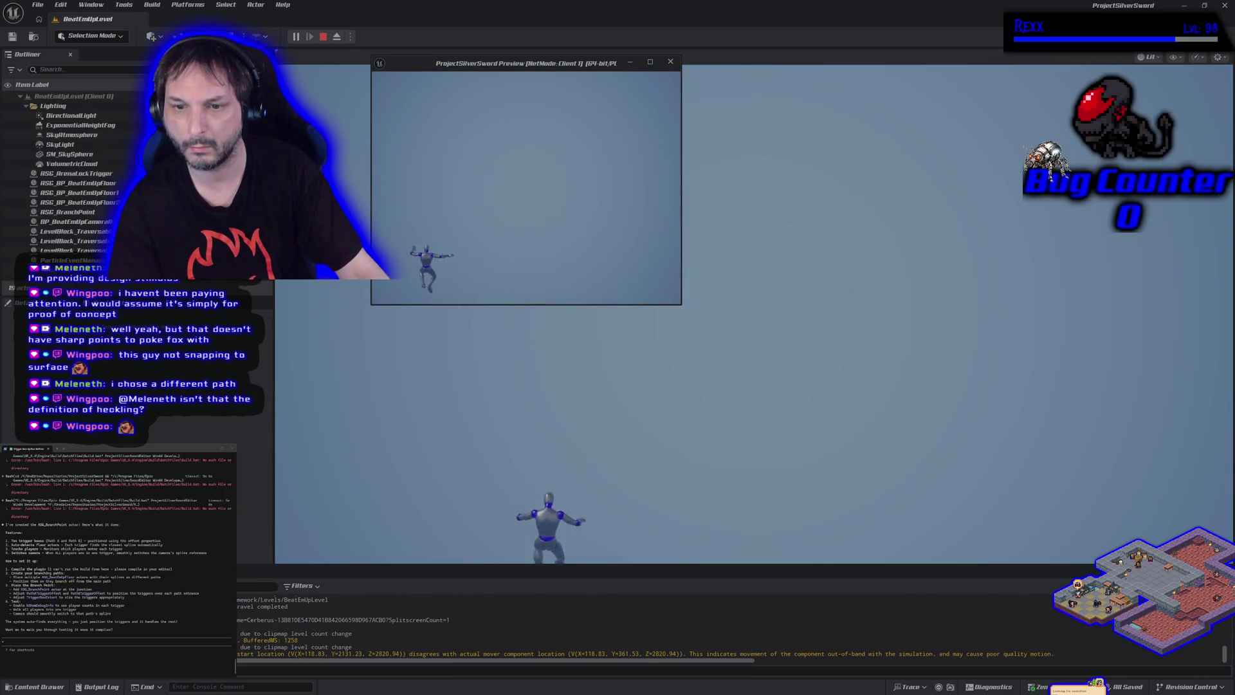
key(Escape)
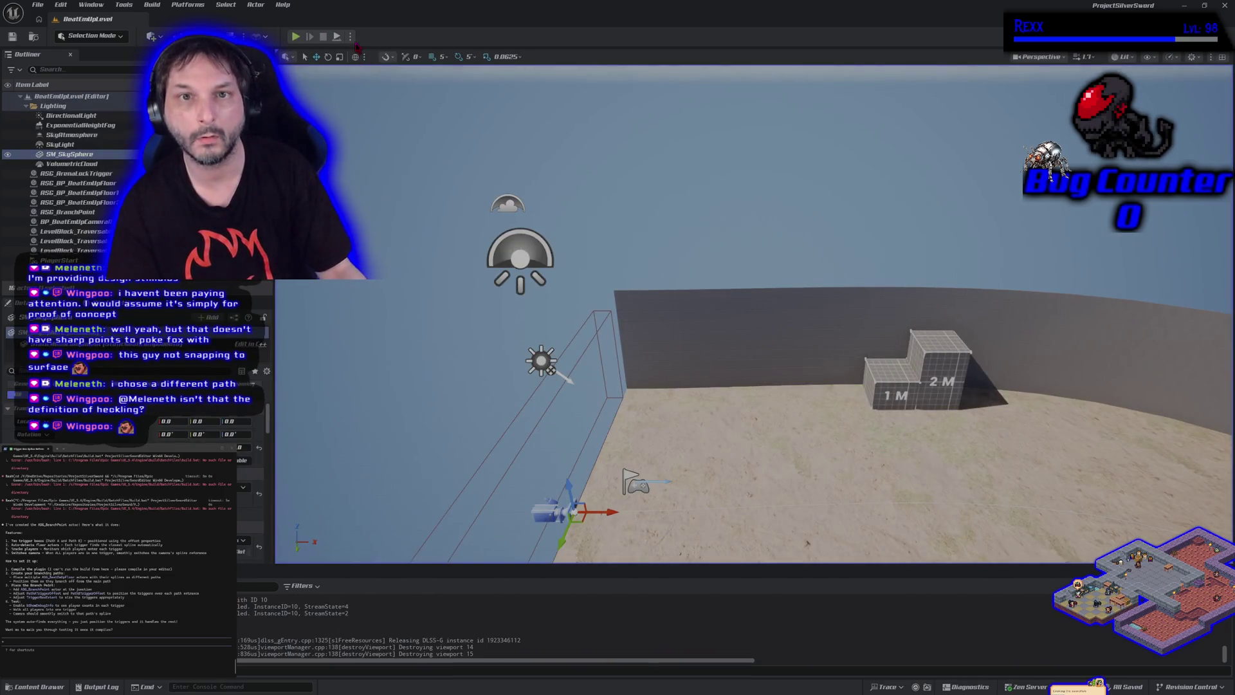
- Play-test with players spawning at the default player start
click(352, 37)
click(416, 195)
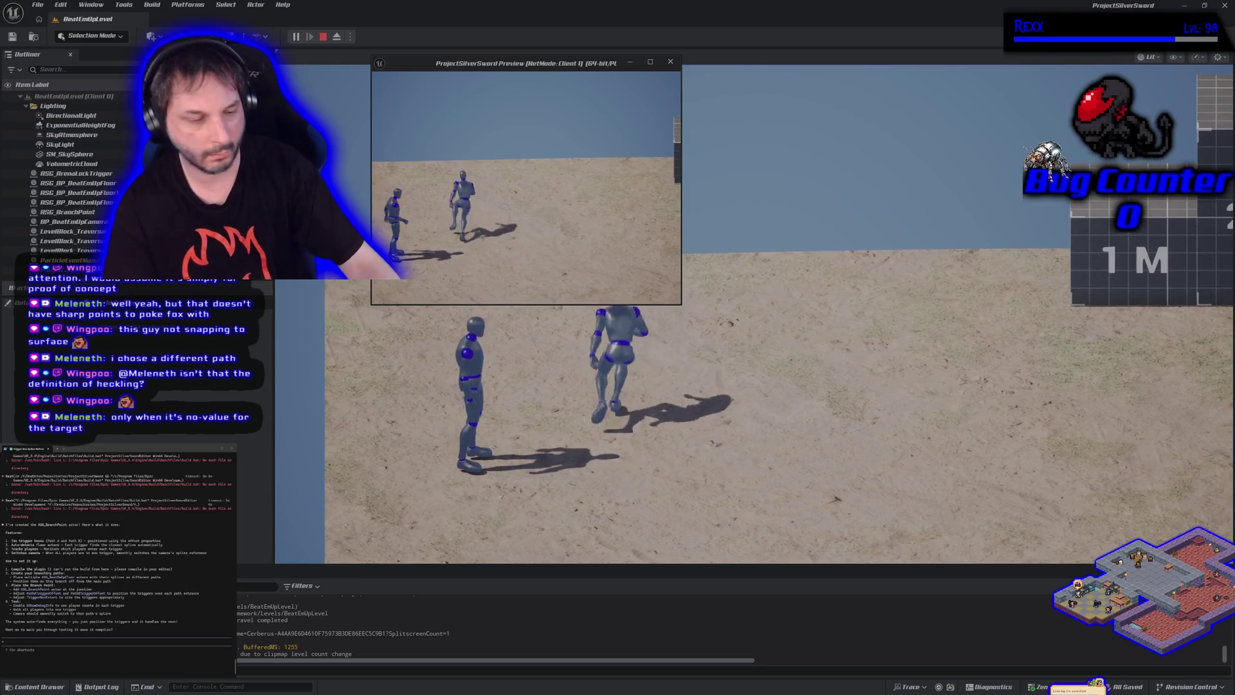
key(Escape)
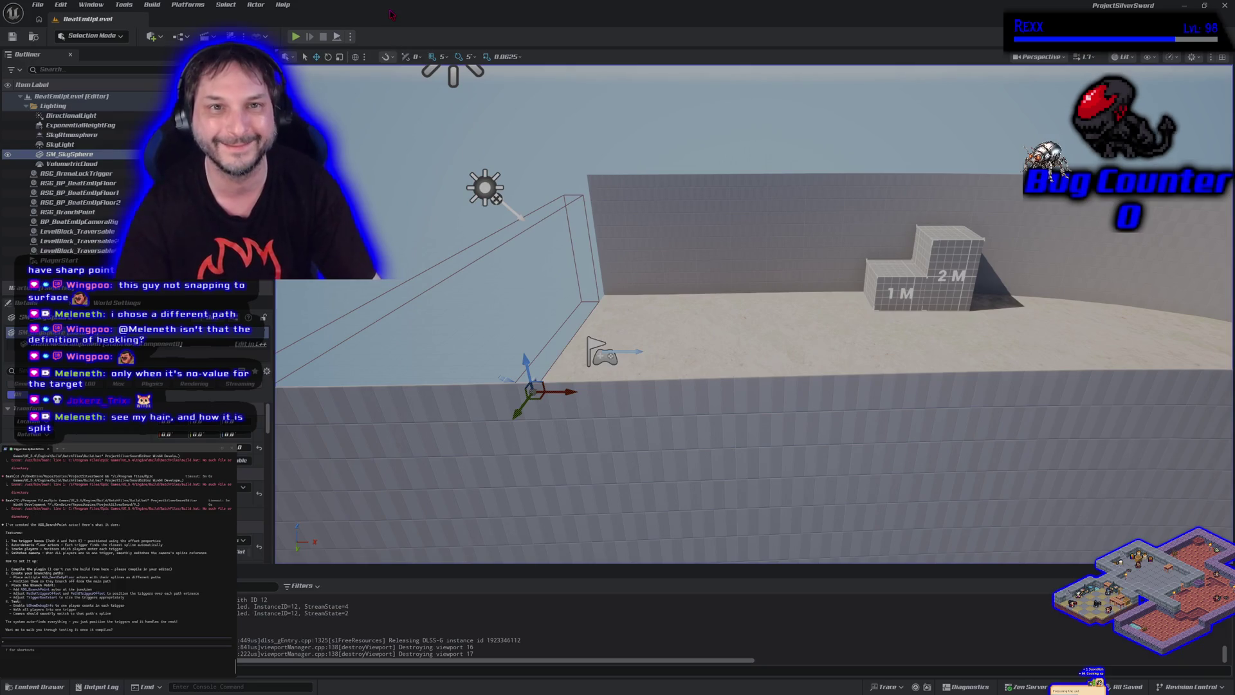
- Frame the selected trigger box along the long straight path
mouse_move(752, 322)
mouse_down()
mouse_move(752, 361)
mouse_move(720, 383)
mouse_move(746, 386)
mouse_up()
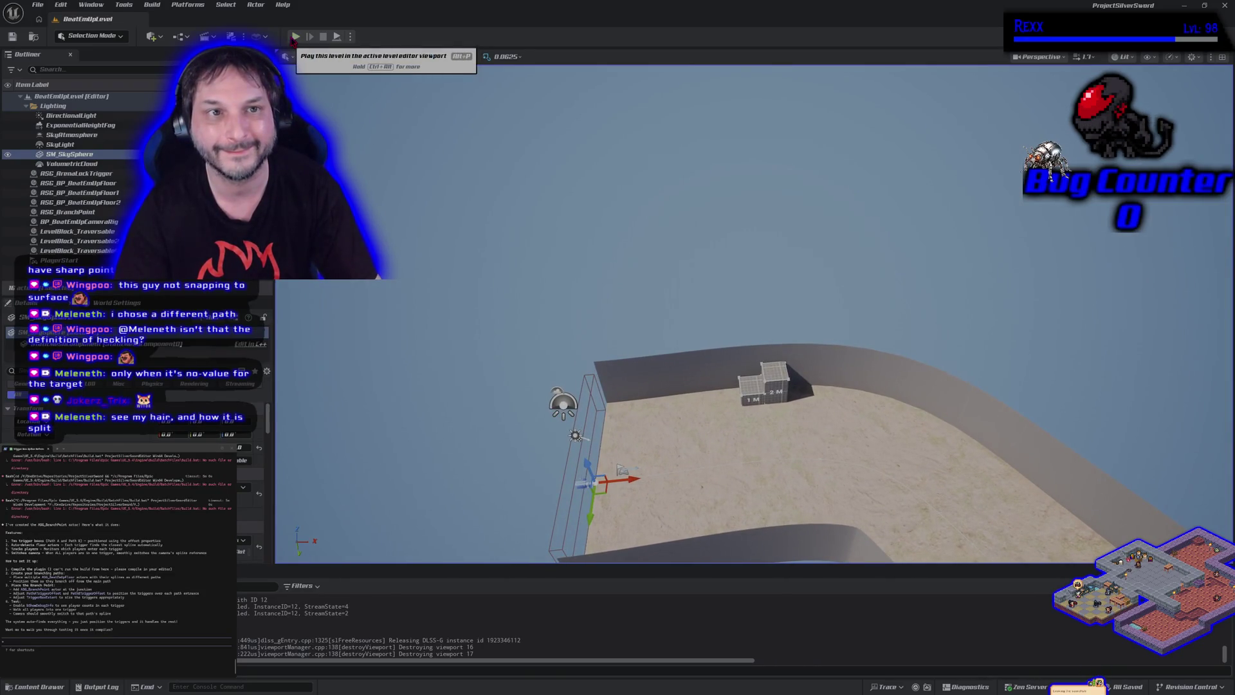
mouse_move(863, 129)
mouse_down()
mouse_move(836, 135)
mouse_move(863, 128)
mouse_up()
key(f)
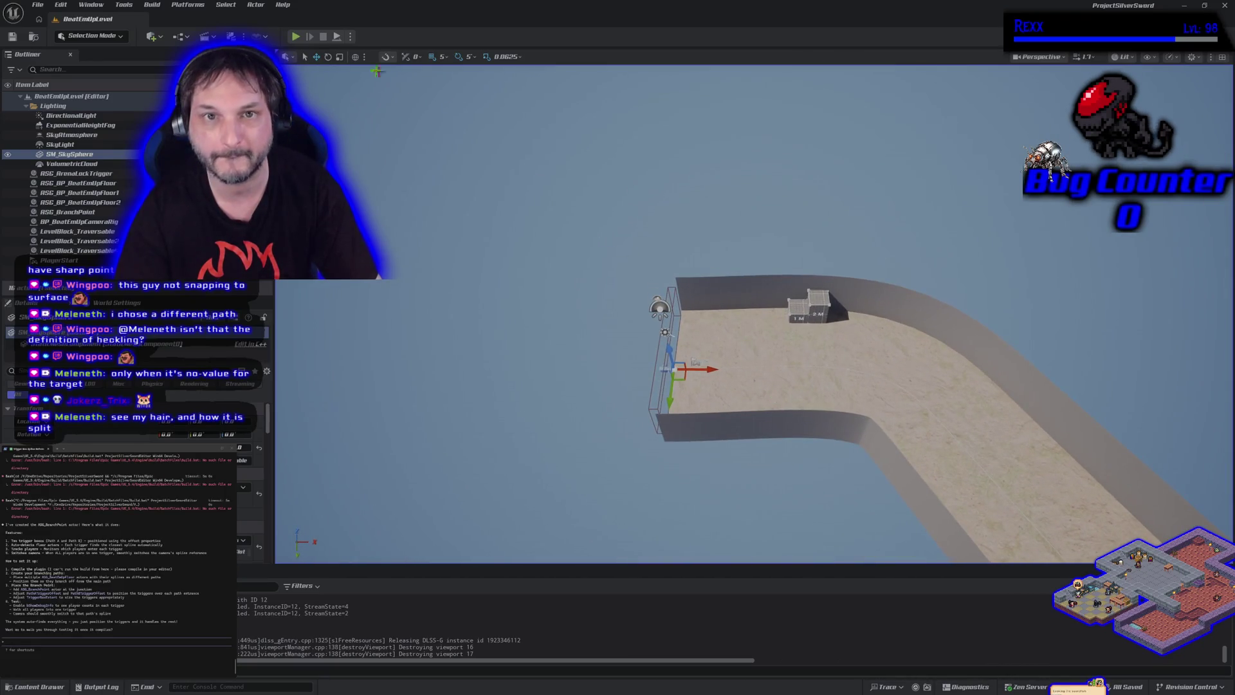
- Play single-player full screen and run the character toward the 1M and 2M blocks
click(351, 38)
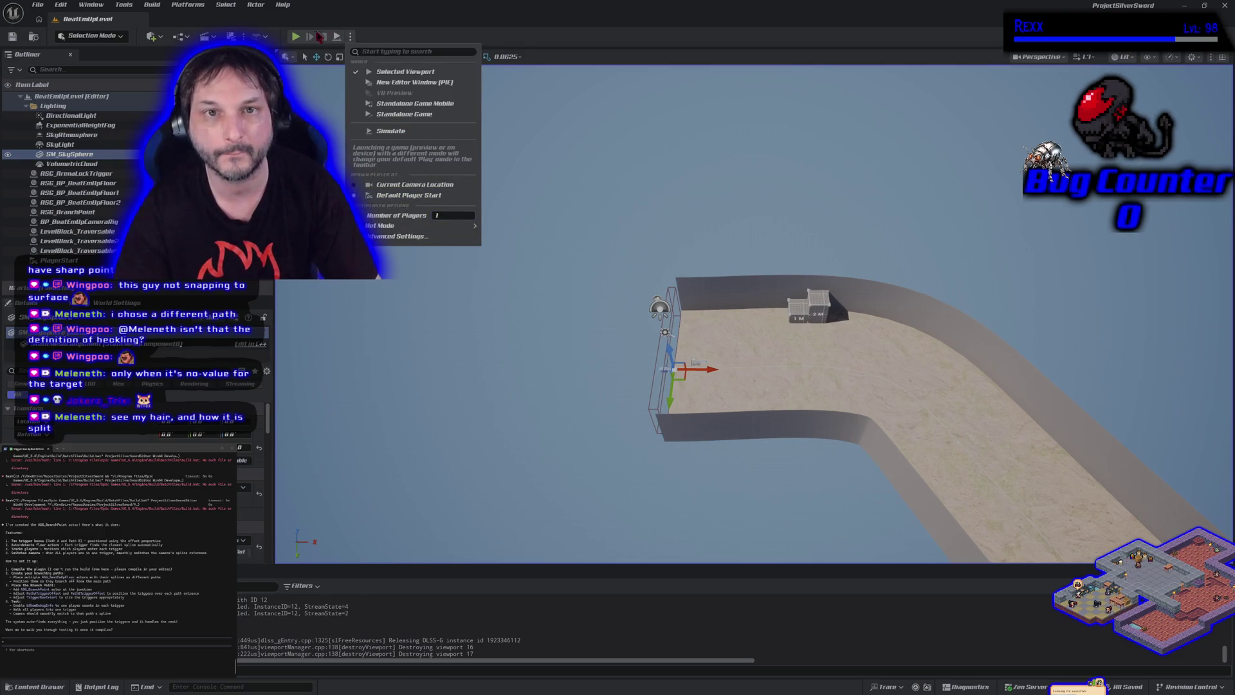
click(295, 36)
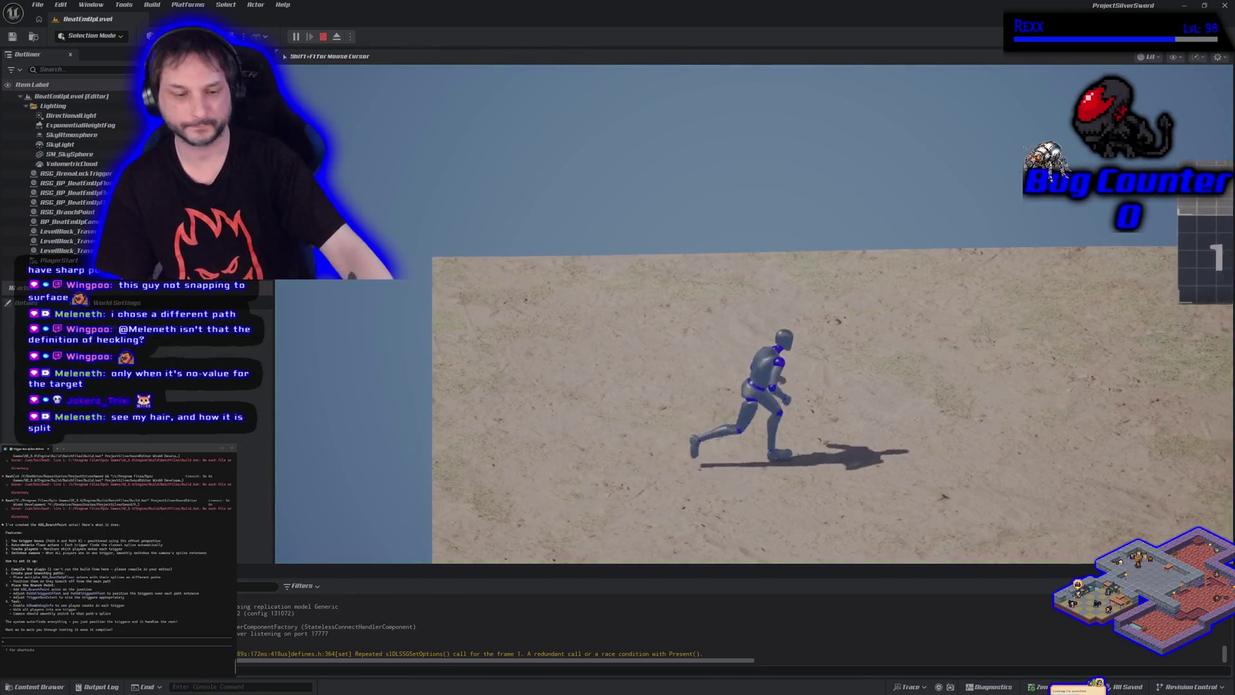
key(F11)
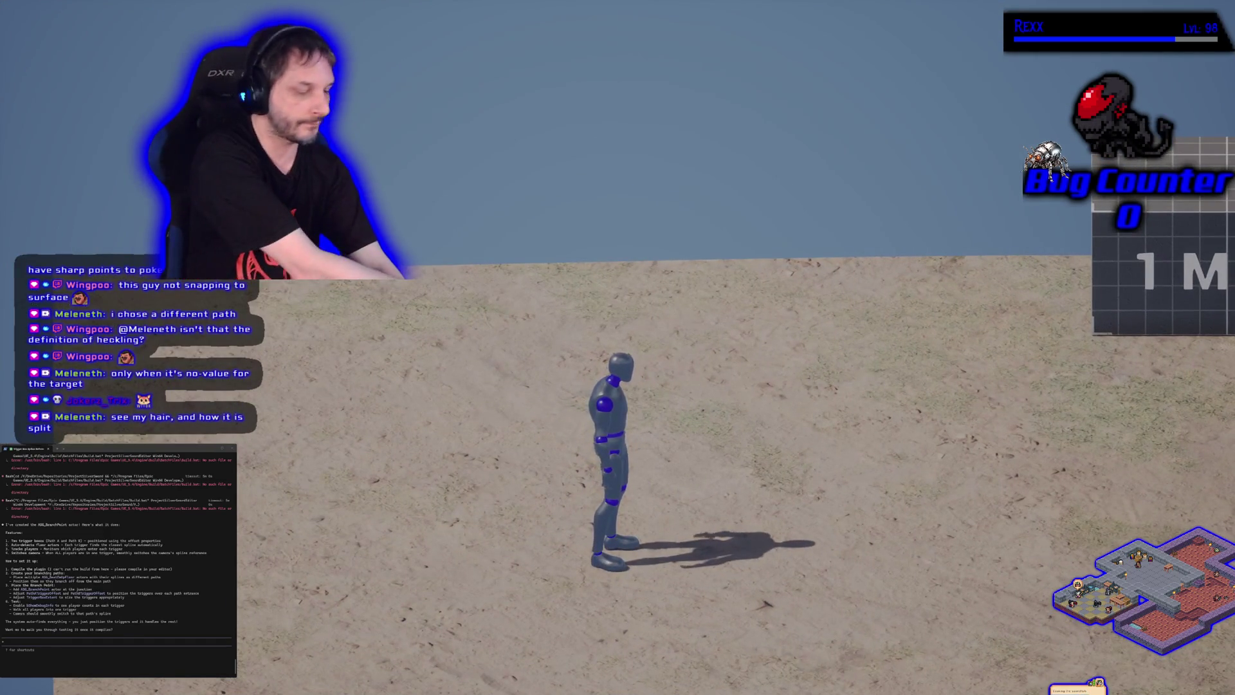
key(a)
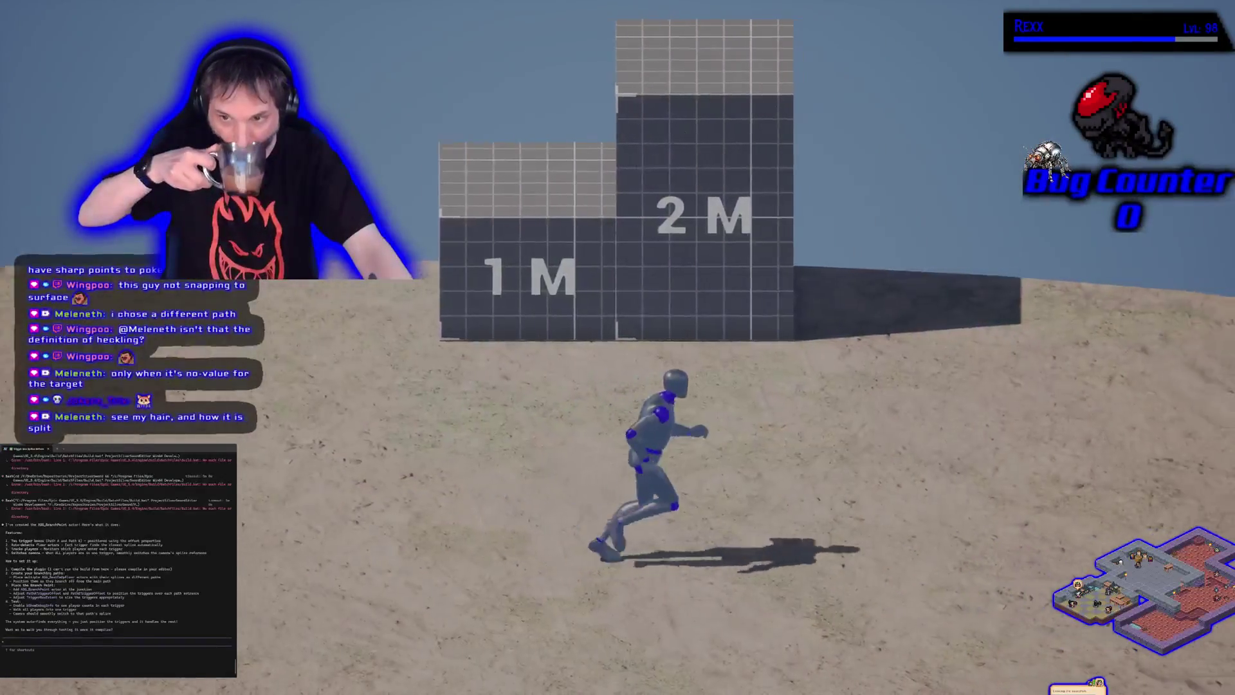